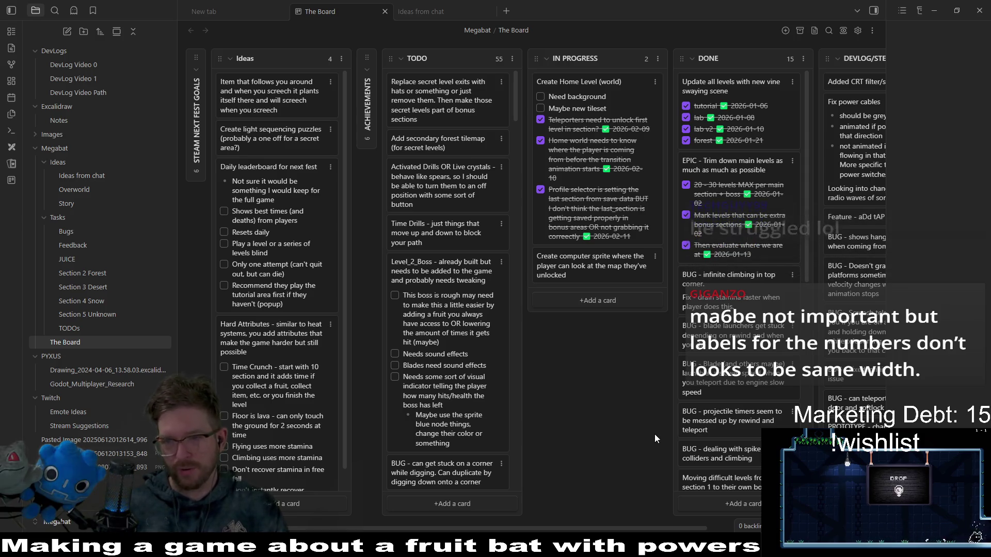
Switch from the Obsidian board to the Godot editor showing the ProfileButton scene
{"action": "key", "text": "alt+Tab"}
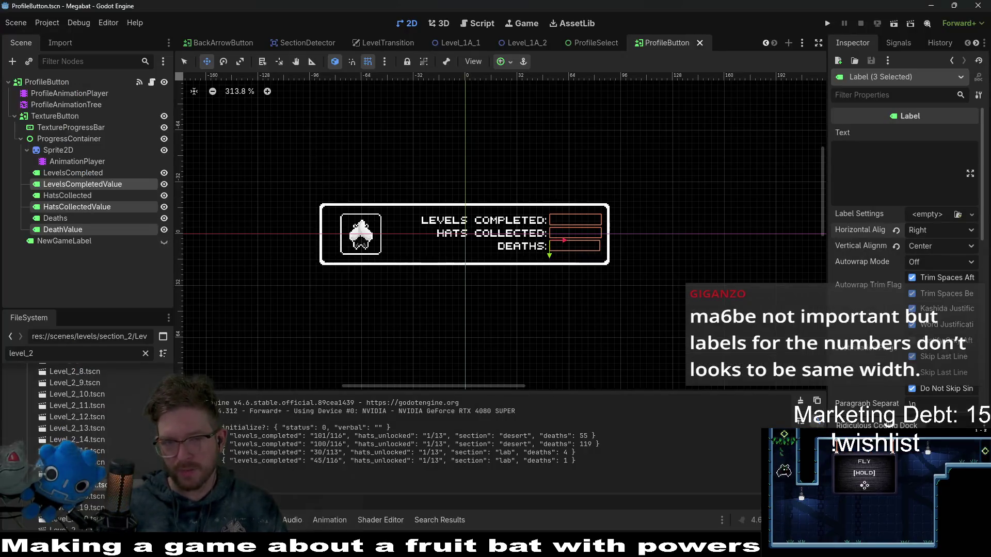
Widen the DeathValue label so its right edge lines up with the others, then save
{"action": "scroll", "coordinate": [615, 253], "scroll_direction": "up", "scroll_amount": 2}
{"action": "scroll", "coordinate": [582, 244], "scroll_direction": "up", "scroll_amount": 2}
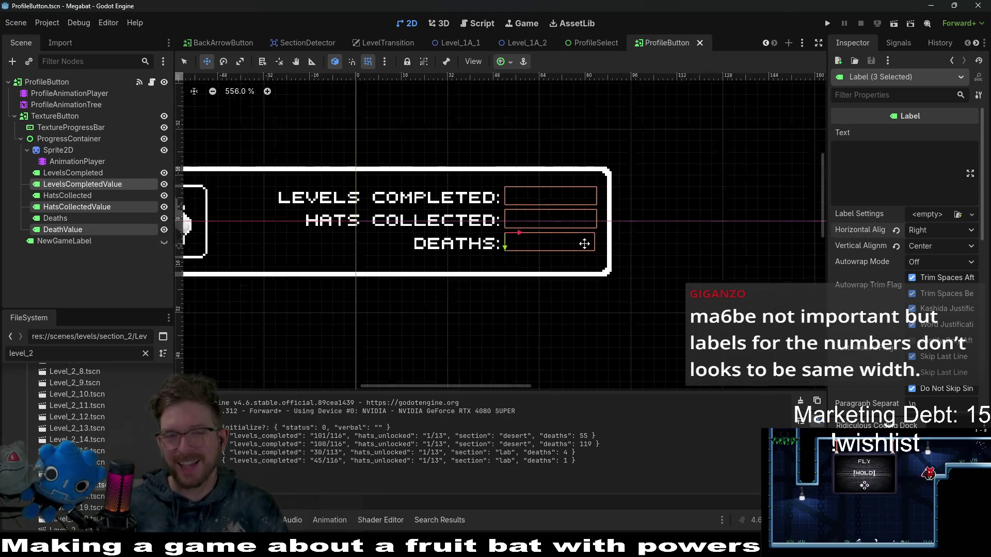
{"action": "key", "text": "q"}
{"action": "left_click", "coordinate": [62, 229]}
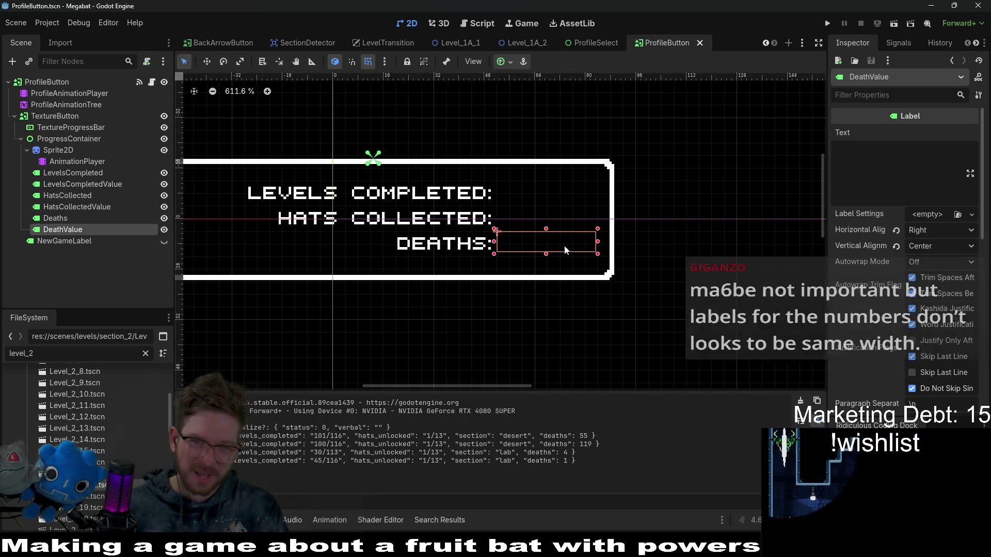
{"action": "left_click_drag", "start_coordinate": [597, 242], "coordinate": [600, 242]}
{"action": "key", "text": "ctrl+s"}
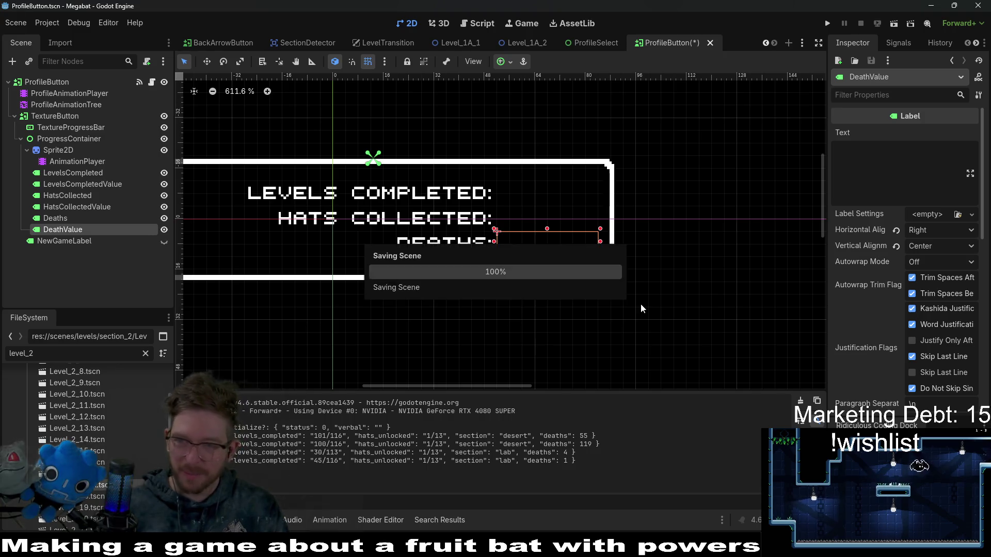
Check the HatsCollectedValue and LevelsCompletedValue labels together, save the scene again, and deselect
{"action": "left_click", "coordinate": [77, 207], "text": "ctrl"}
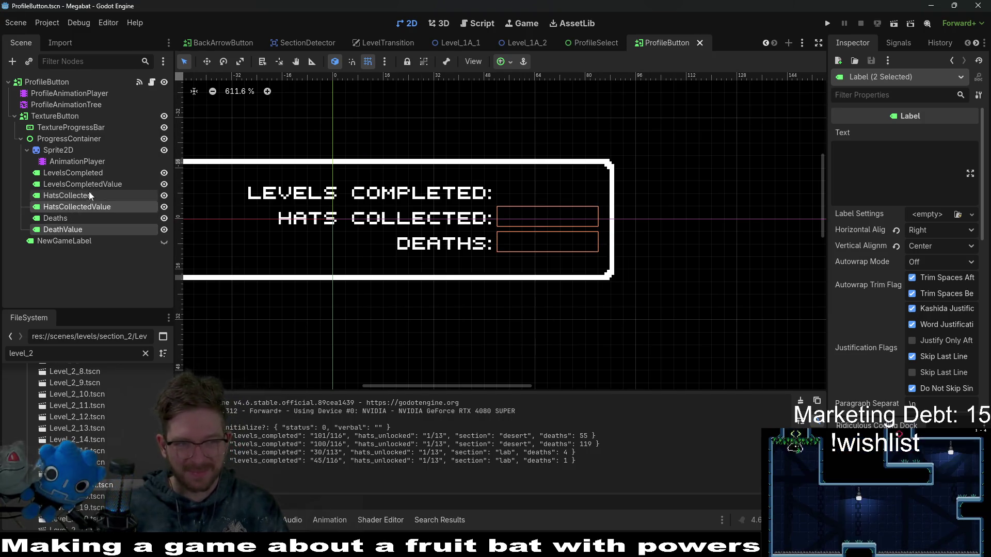
{"action": "left_click", "coordinate": [82, 184], "text": "ctrl"}
{"action": "scroll", "coordinate": [600, 281], "scroll_direction": "down", "scroll_amount": 3}
{"action": "key", "text": "ctrl+s"}
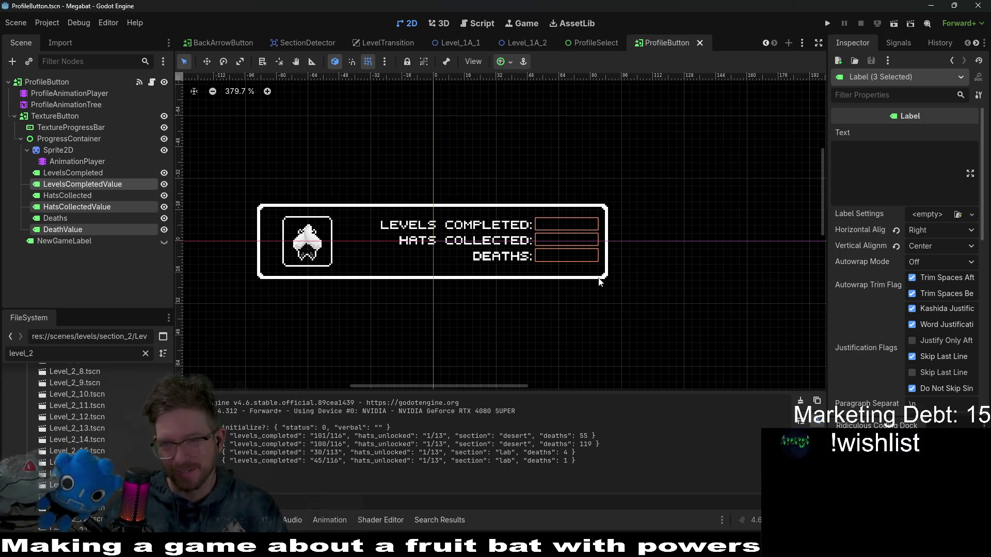
{"action": "left_click", "coordinate": [682, 351]}
{"action": "key", "text": "ctrl+s"}
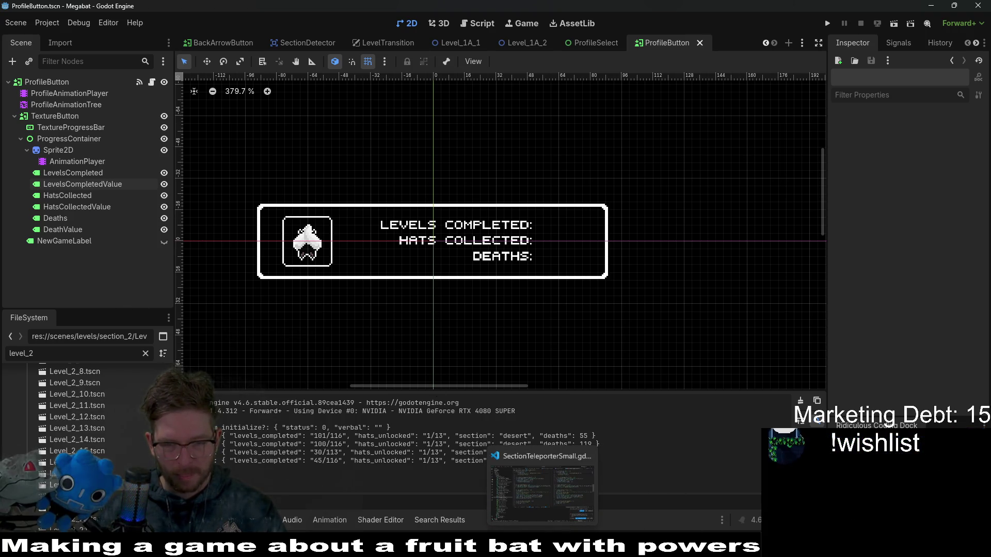
{"action": "mouse_move", "coordinate": [611, 547]}
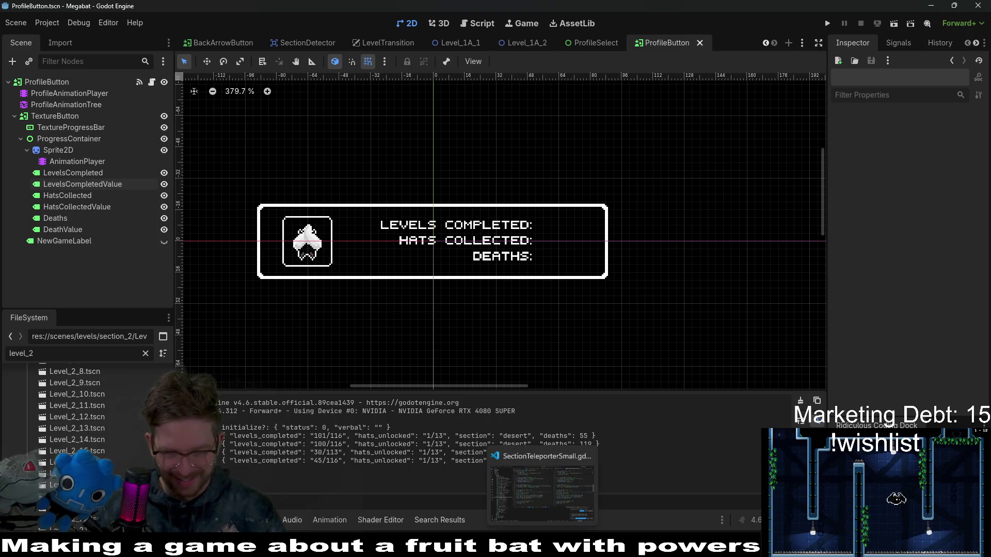
{"action": "left_click", "coordinate": [558, 494]}
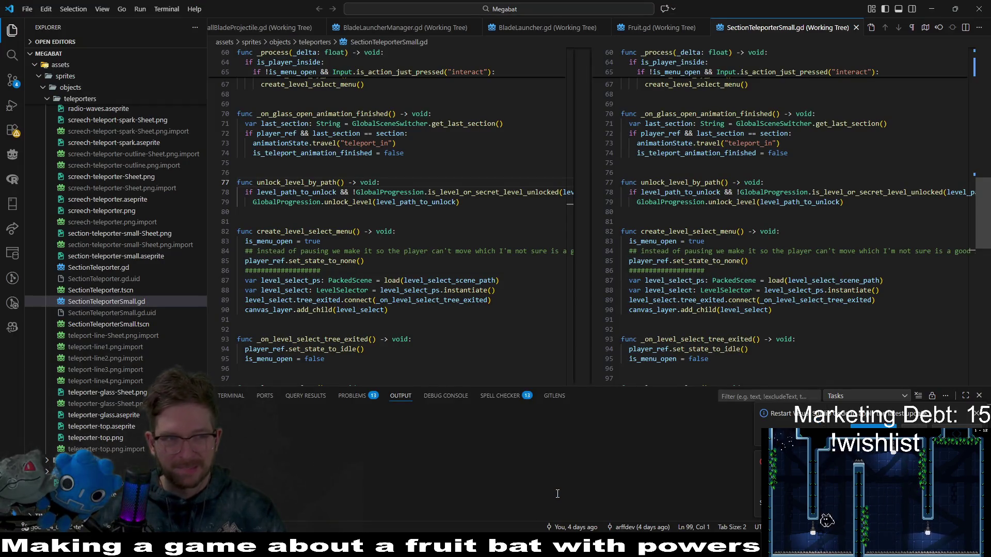
Switch from VS Code to the Megabat task board in Obsidian
{"action": "left_click", "coordinate": [565, 490]}
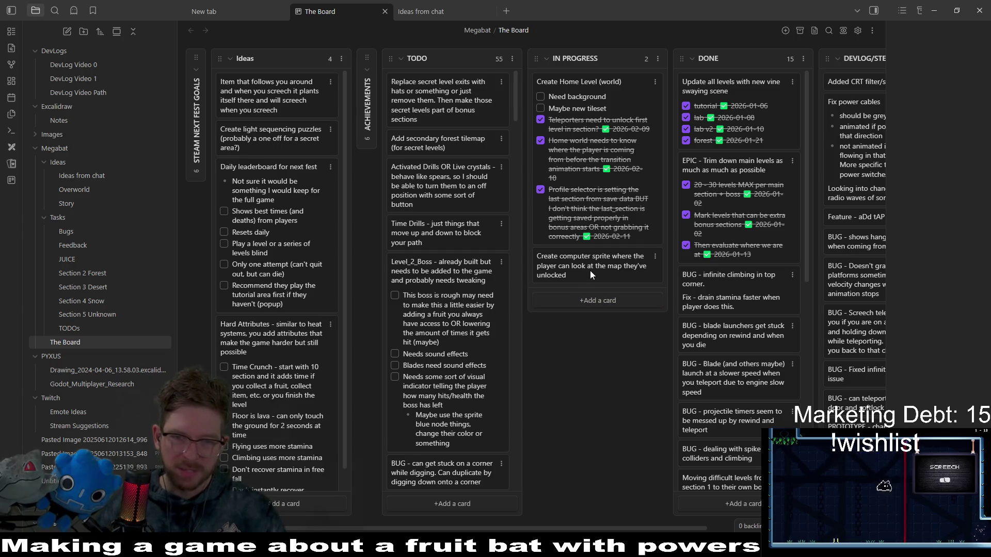
Move 'Create computer sprite' to the top of DONE with the note 'Needs improvement but it's done'
{"action": "mouse_move", "coordinate": [596, 268]}
{"action": "left_mouse_down"}
{"action": "mouse_move", "coordinate": [599, 245]}
{"action": "mouse_move", "coordinate": [706, 91]}
{"action": "left_mouse_up"}
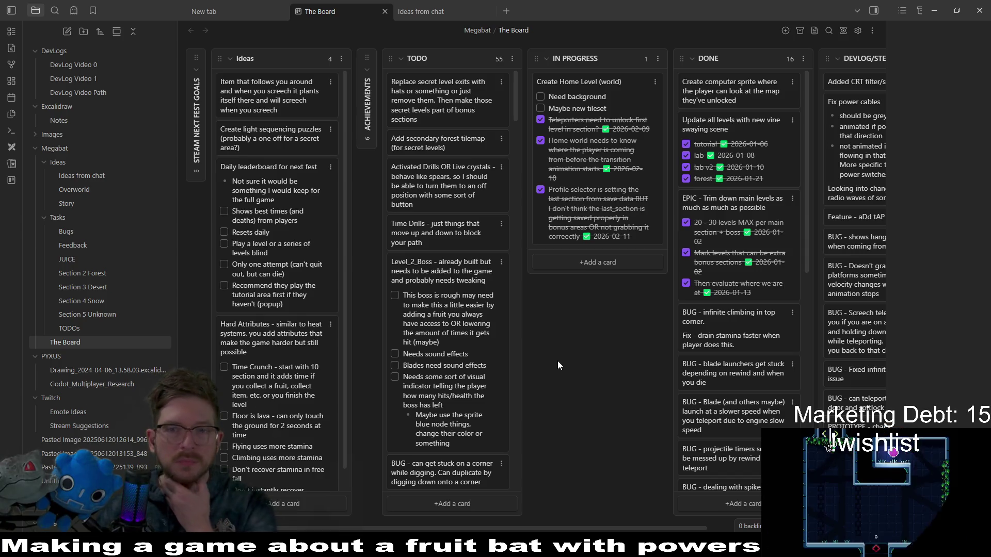
{"action": "double_click", "coordinate": [743, 101]}
{"action": "key", "text": "shift+Return"}
{"action": "key", "text": "shift+Return"}
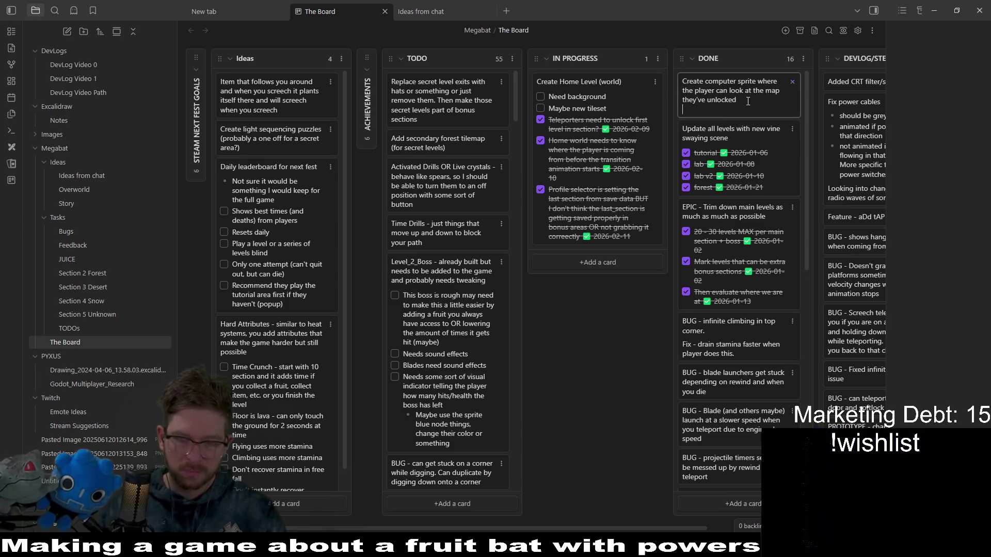
{"action": "type", "text": "Needs improvement but it's done"}
{"action": "key", "text": "Return"}
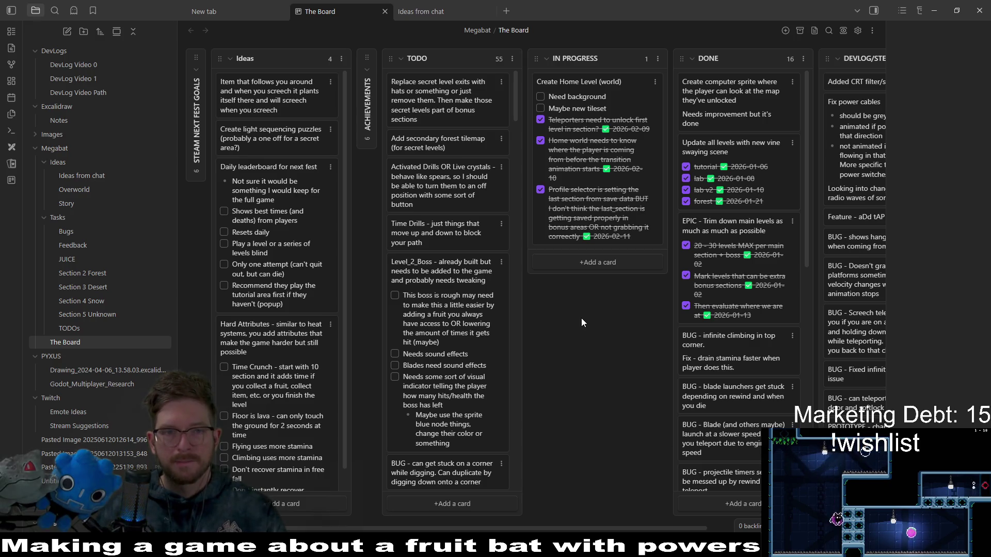
Drag 'Replace secret level exits' from the top of TODO to the top of IN PROGRESS
{"action": "mouse_move", "coordinate": [449, 109]}
{"action": "left_mouse_down"}
{"action": "mouse_move", "coordinate": [645, 96]}
{"action": "mouse_move", "coordinate": [604, 108]}
{"action": "left_mouse_up"}
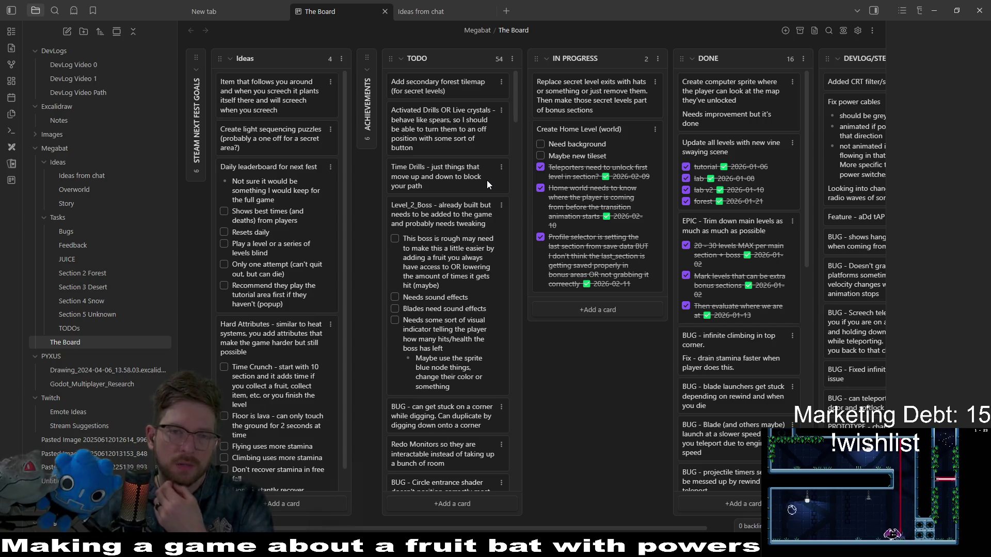
{"action": "scroll", "coordinate": [487, 181], "scroll_direction": "down", "scroll_amount": 10}
{"action": "scroll", "coordinate": [487, 181], "scroll_direction": "up", "scroll_amount": 10}
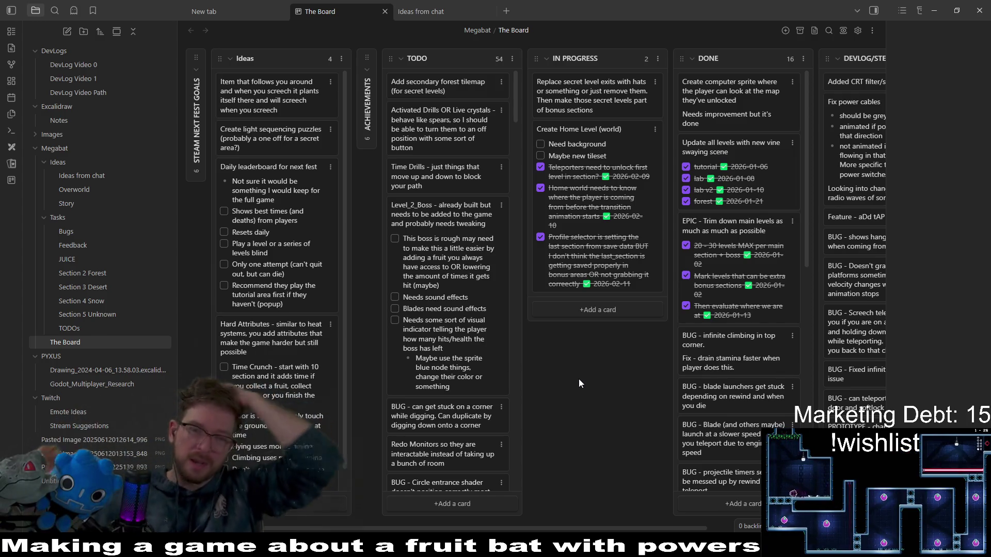
Add an IN PROGRESS card 'REFACTOR/CLEANUP': remove all references to secret levels, not going down that path
{"action": "left_click", "coordinate": [582, 311]}
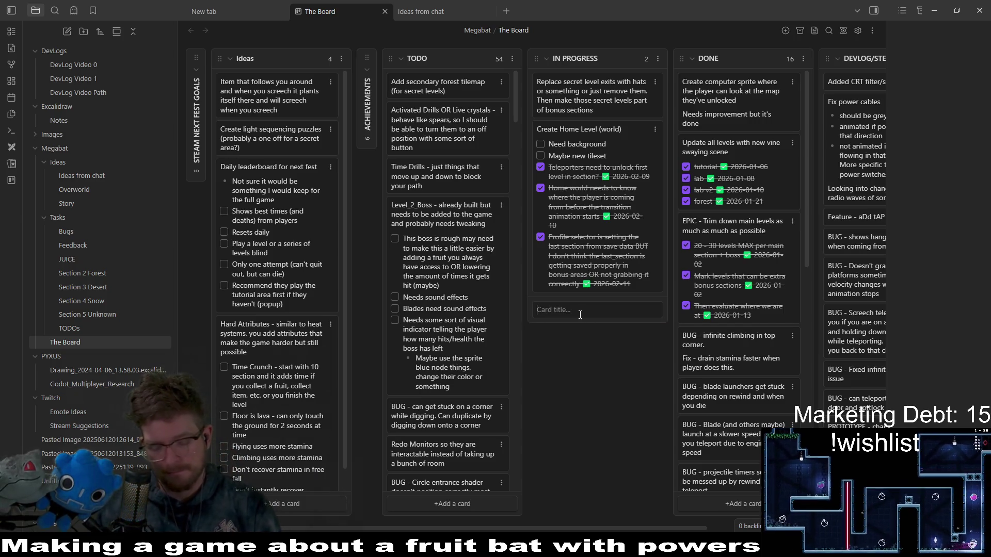
{"action": "type", "text": "REFACTOR/ C"}
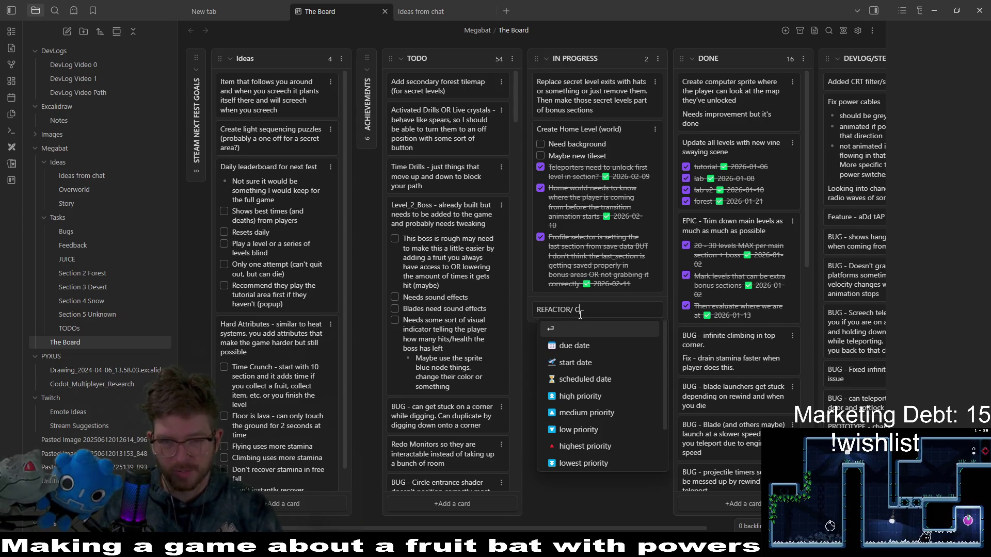
{"action": "key", "text": "BackSpace"}
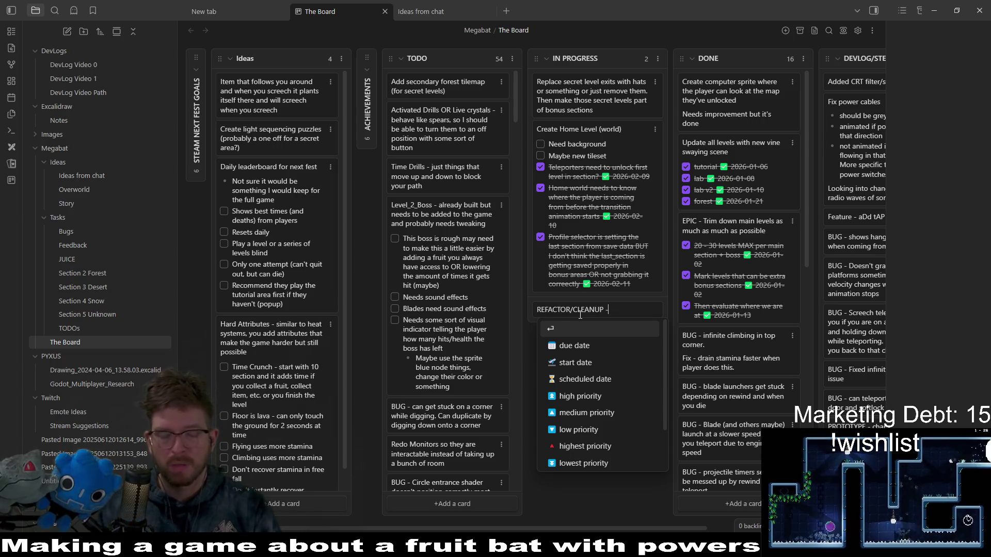
{"action": "type", "text": "shou"}
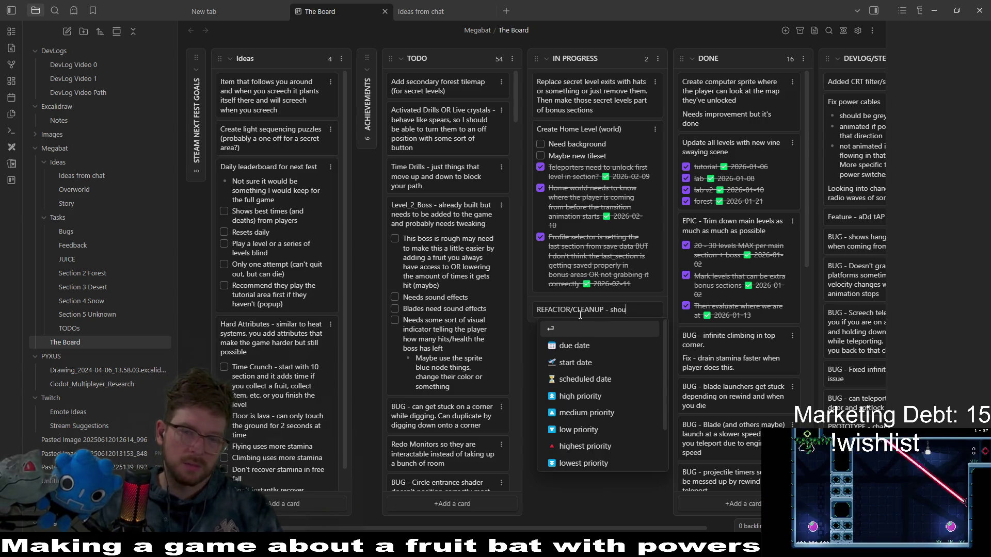
{"action": "type", "text": "ld probably remove "}
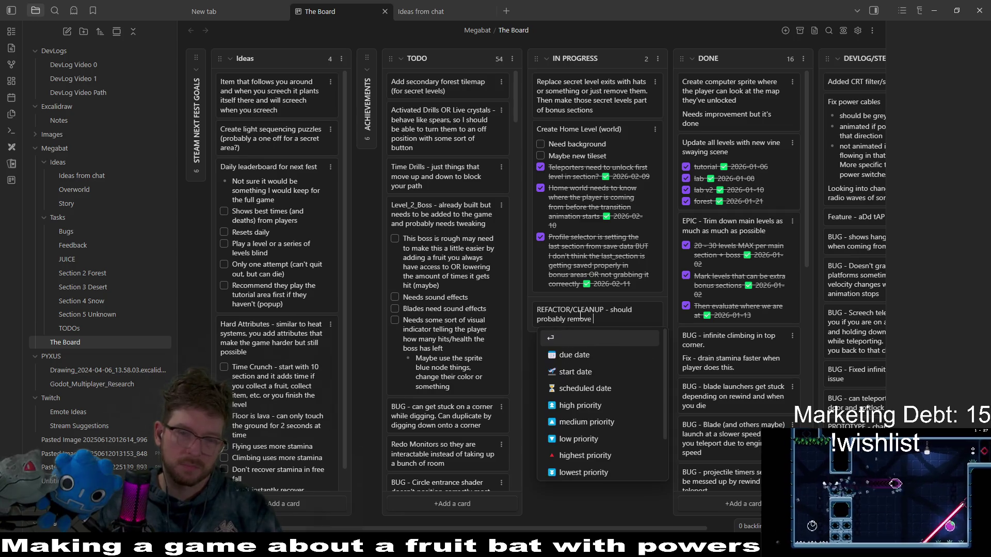
{"action": "type", "text": "all references t"}
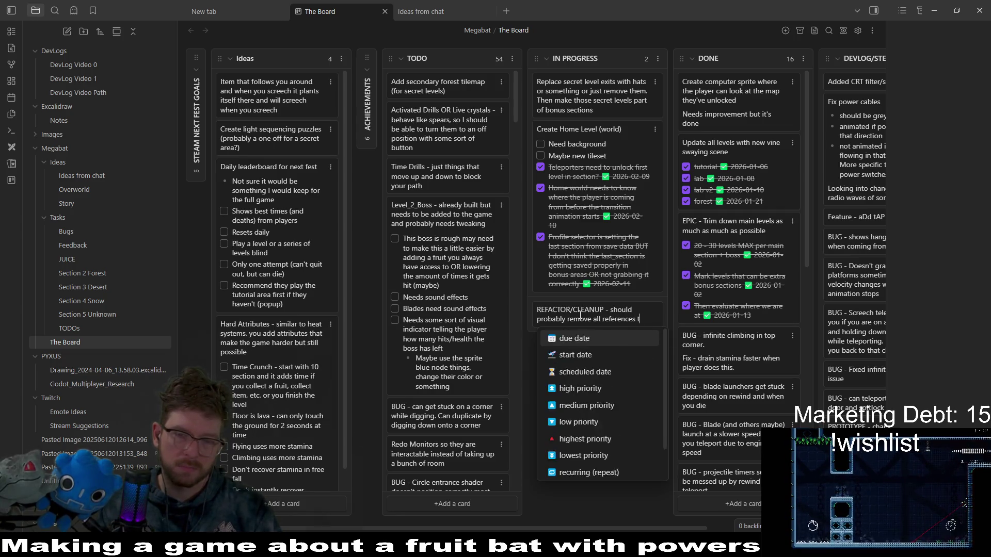
{"action": "type", "text": "o secret le"}
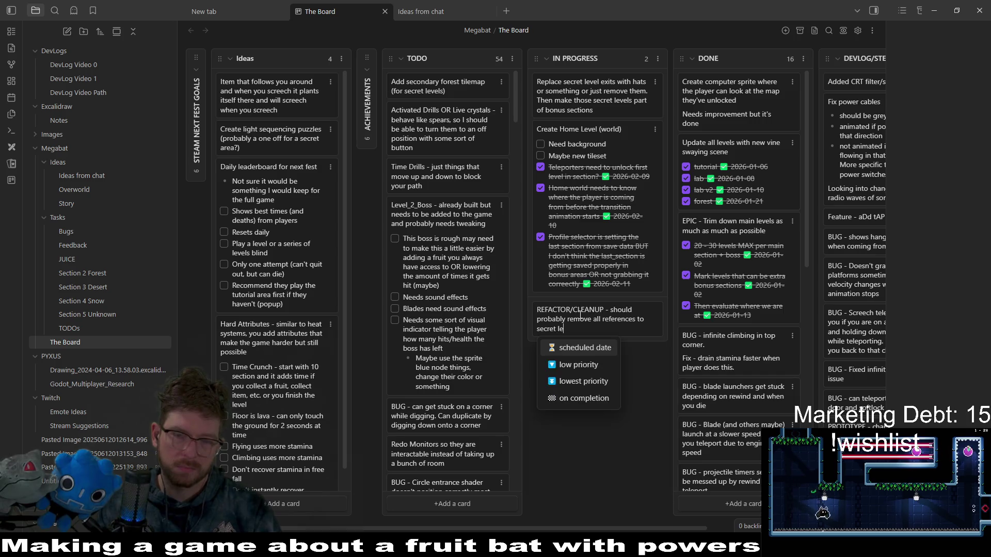
{"action": "type", "text": "vels since we ar"}
{"action": "type", "text": "en't"}
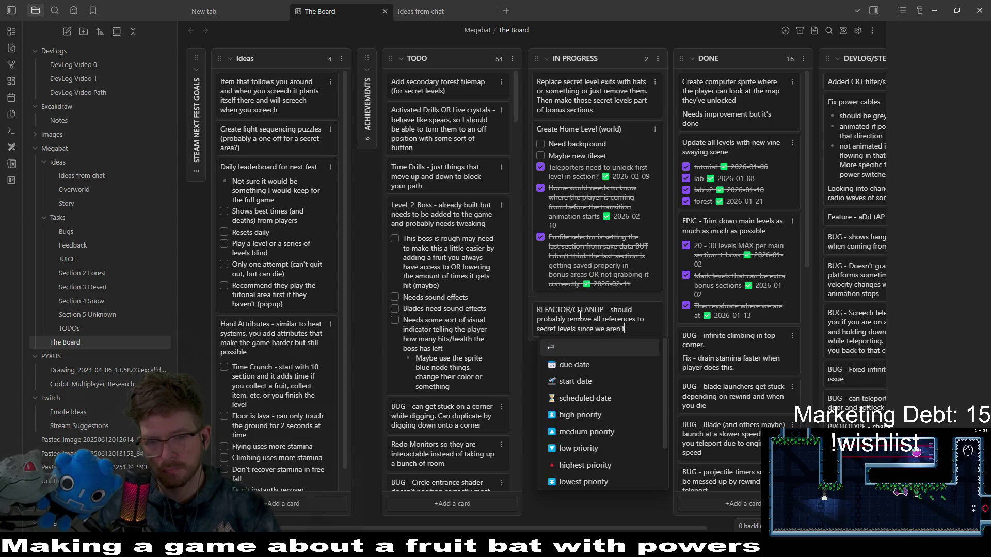
{"action": "type", "text": " going down that "}
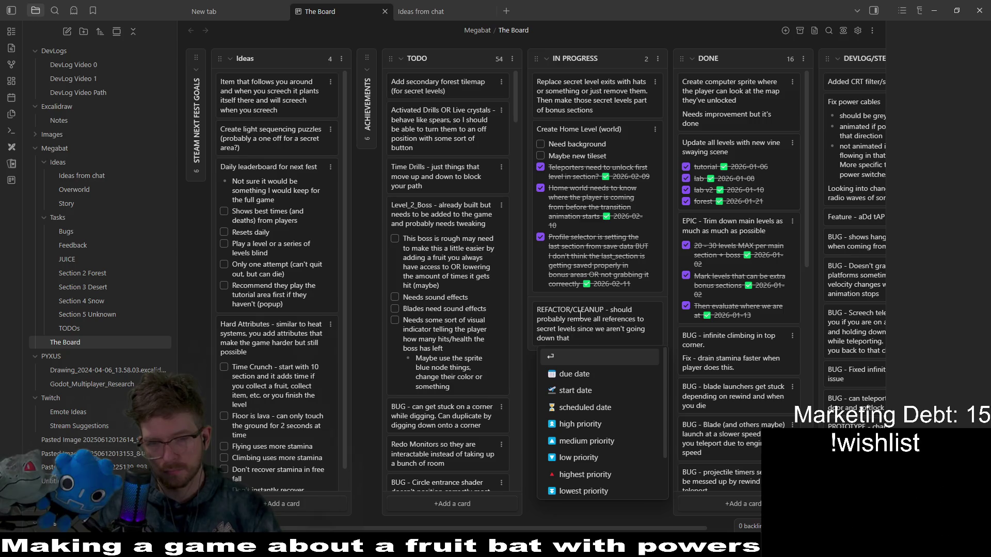
{"action": "type", "text": "b"}
{"action": "key", "text": "BackSpace"}
{"action": "type", "text": "path anymore"}
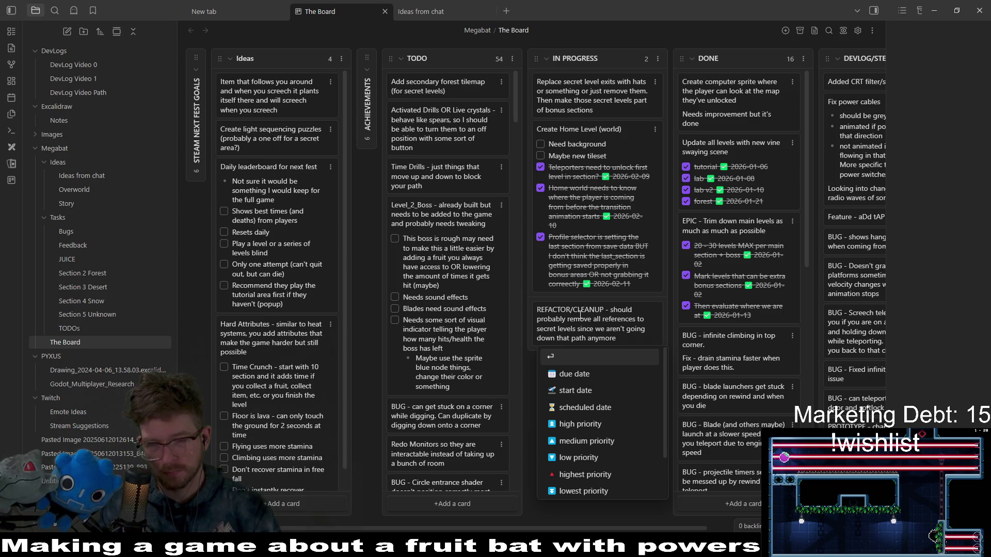
{"action": "type", "text": "... probably..."}
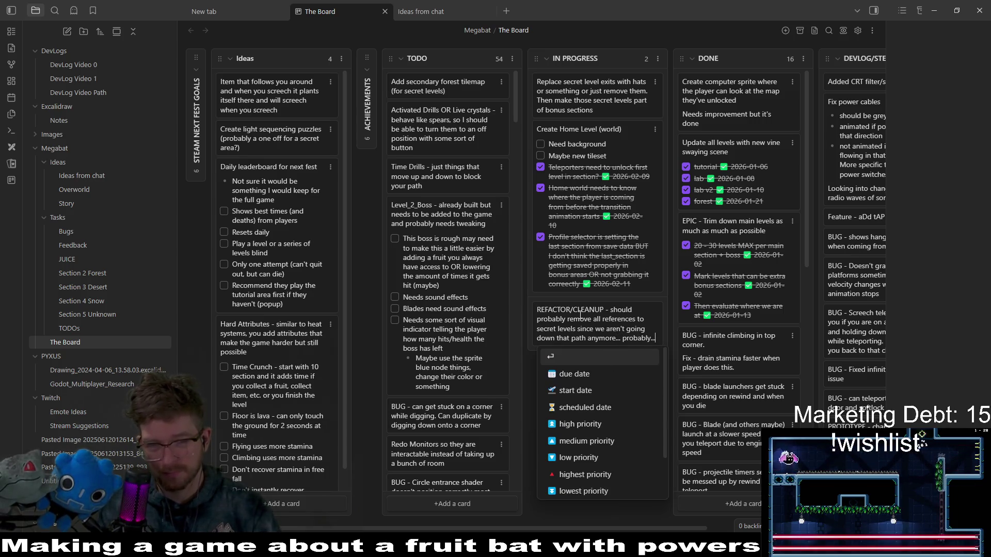
{"action": "key", "text": "Return"}
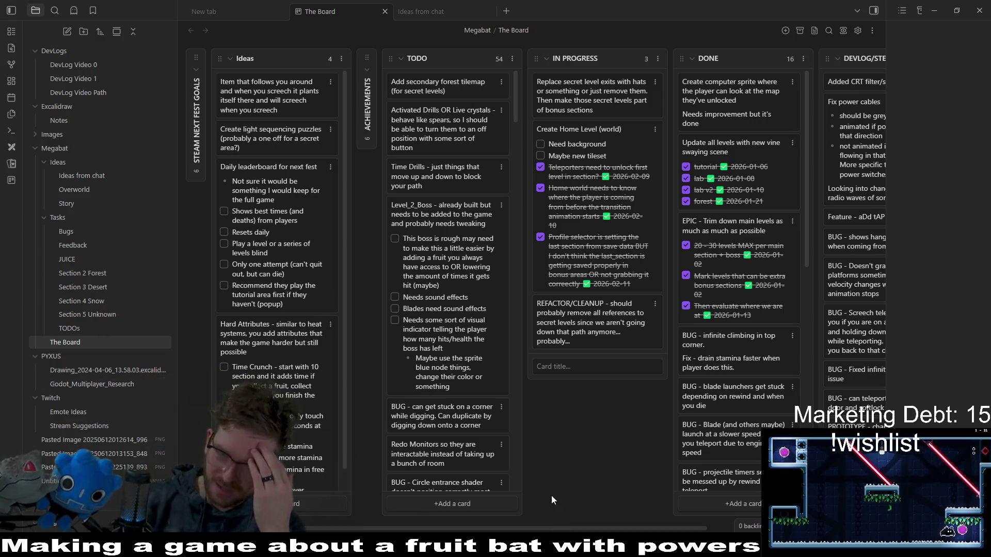
{"action": "left_click", "coordinate": [590, 441]}
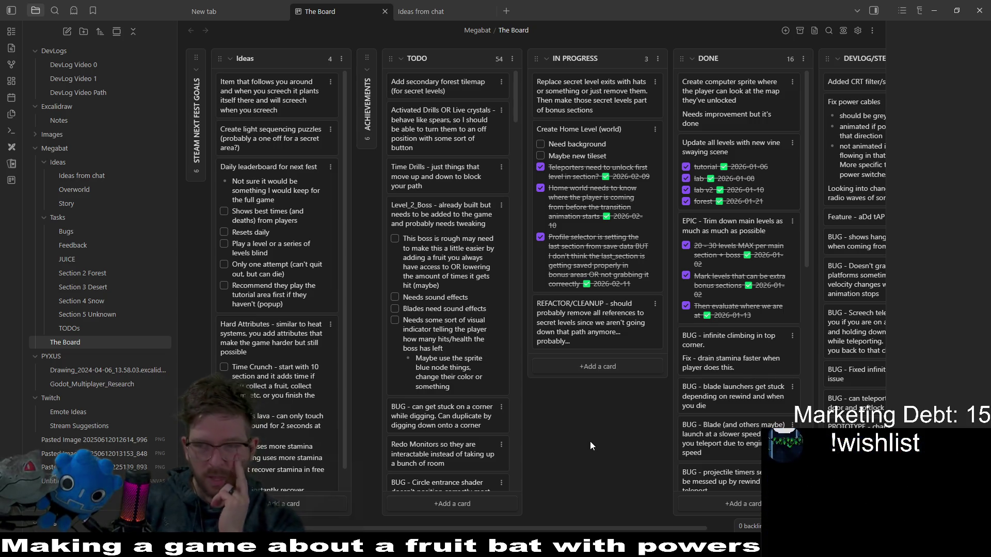
{"action": "left_click", "coordinate": [589, 321]}
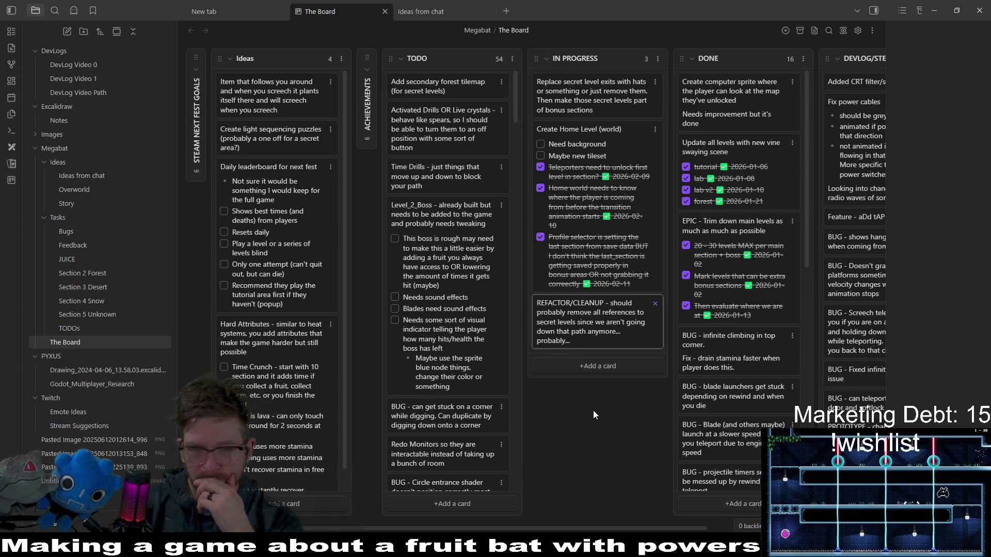
{"action": "key", "text": "Return"}
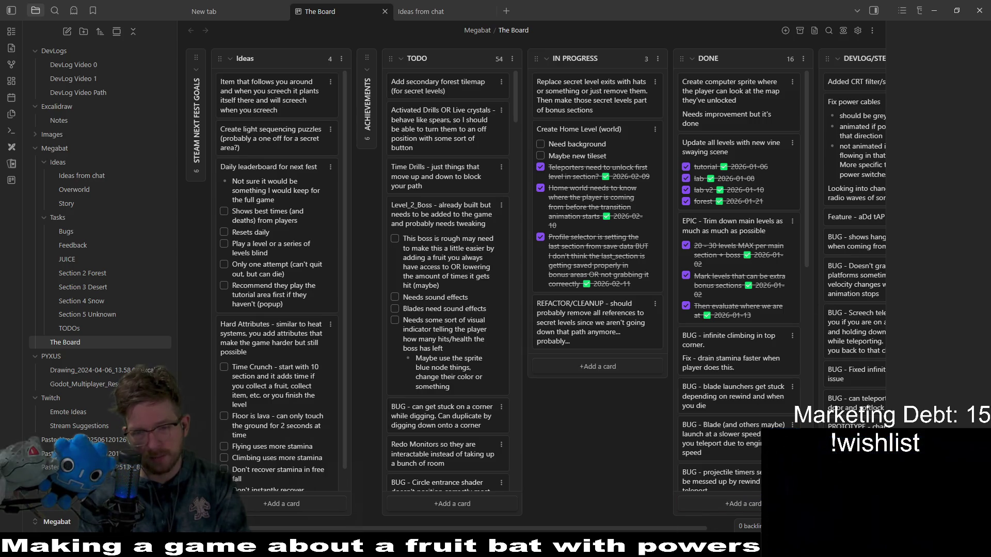
{"action": "mouse_move", "coordinate": [717, 550]}
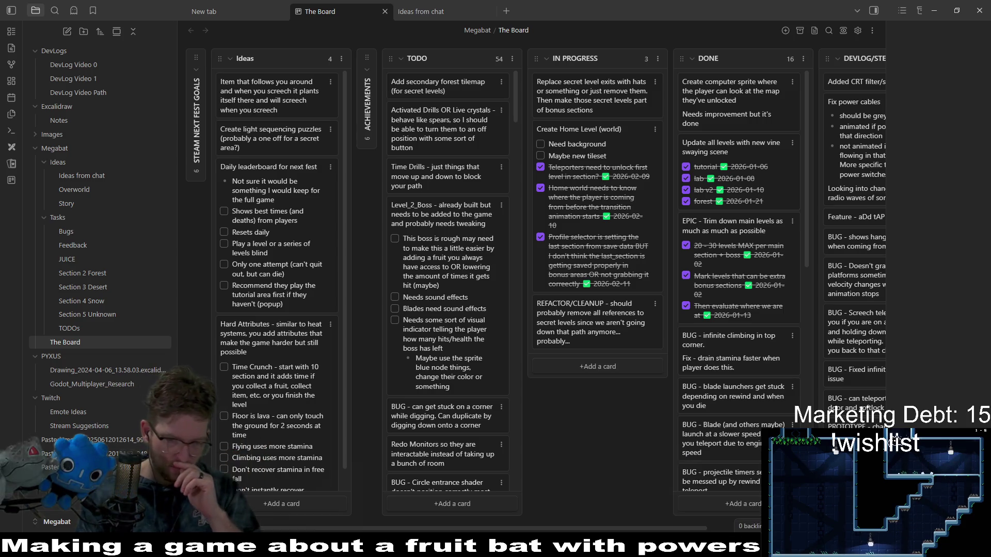
{"action": "mouse_move", "coordinate": [611, 550]}
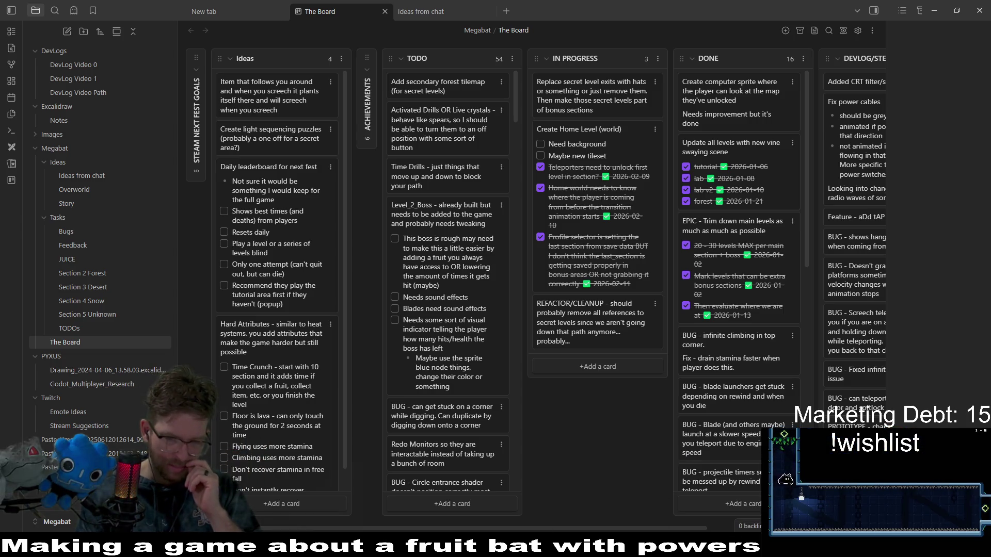
Back in Godot, close the ProfileButton scene tab and bring up the Level_1A_2 scene
{"action": "key", "text": "alt+Tab"}
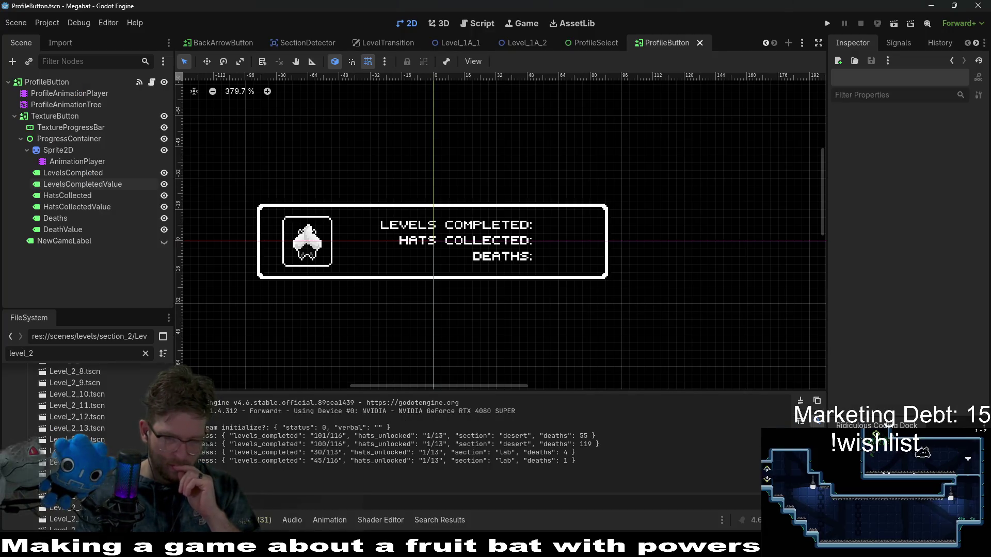
{"action": "key", "text": "alt+Tab"}
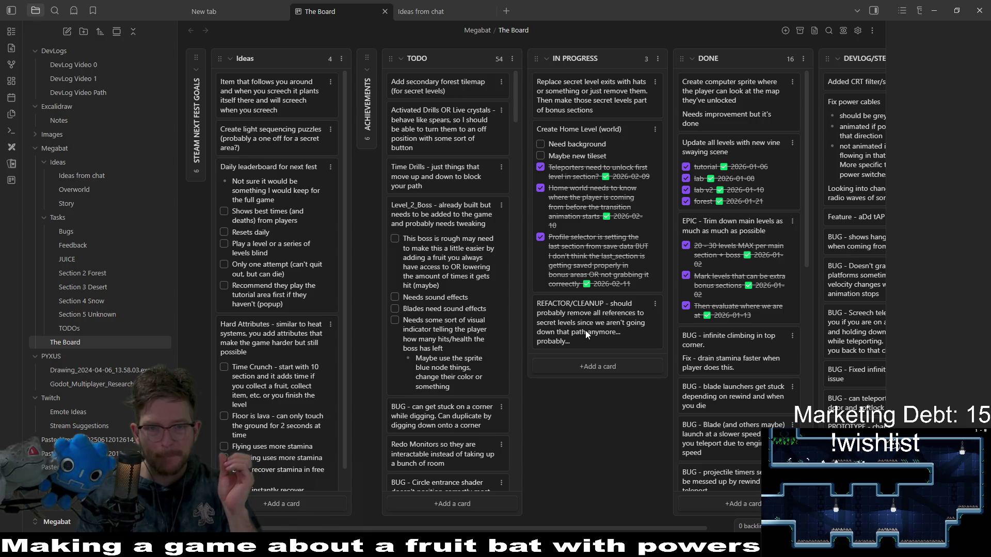
{"action": "key", "text": "alt+Tab"}
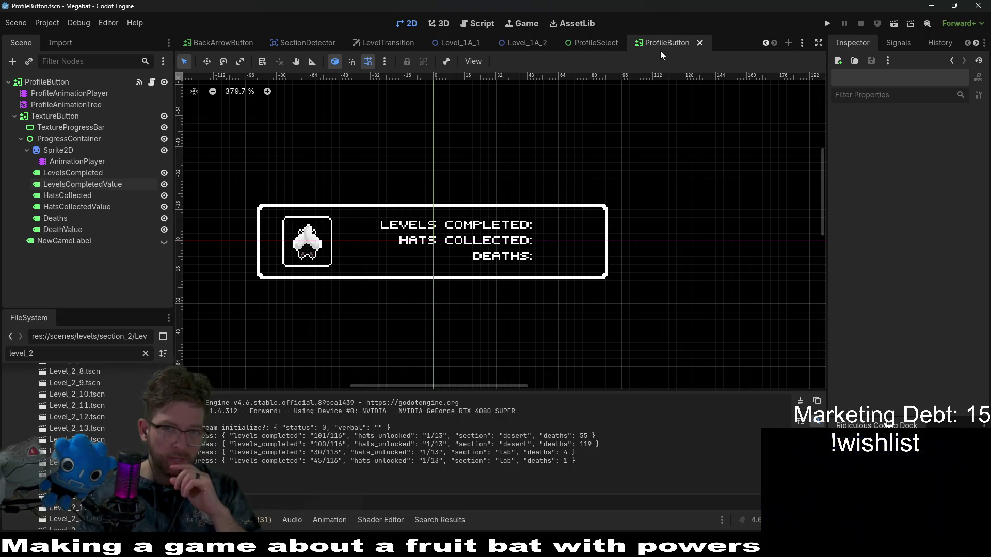
{"action": "left_click", "coordinate": [700, 43]}
{"action": "left_click", "coordinate": [707, 45]}
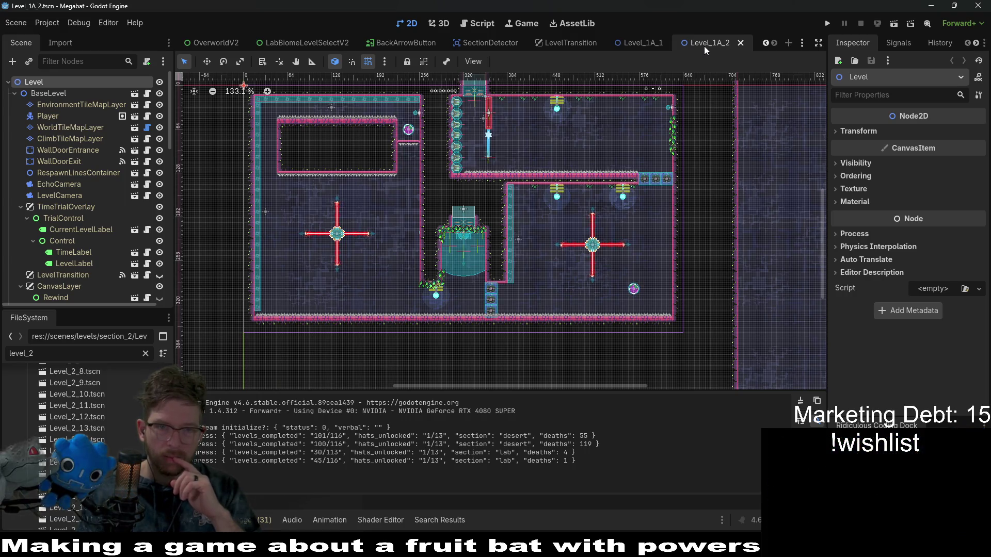
Close Level_1A_2, set BreakableBlock through BreakableBlock5 to type lab_a, and save Level_1A_1
{"action": "middle_click", "coordinate": [703, 45]}
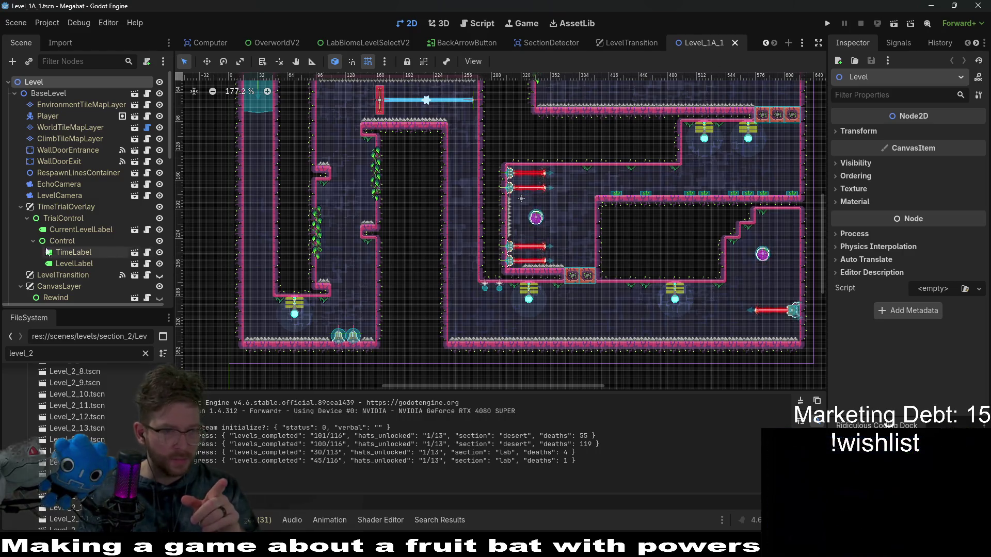
{"action": "scroll", "coordinate": [64, 256], "scroll_direction": "down", "scroll_amount": 10}
{"action": "left_click", "coordinate": [66, 188]}
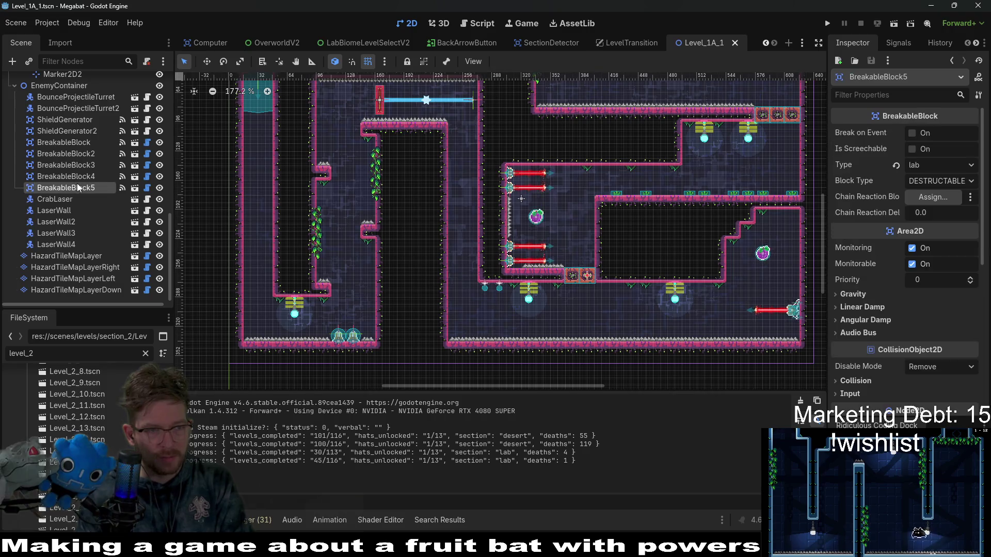
{"action": "left_click", "coordinate": [67, 146], "text": "shift"}
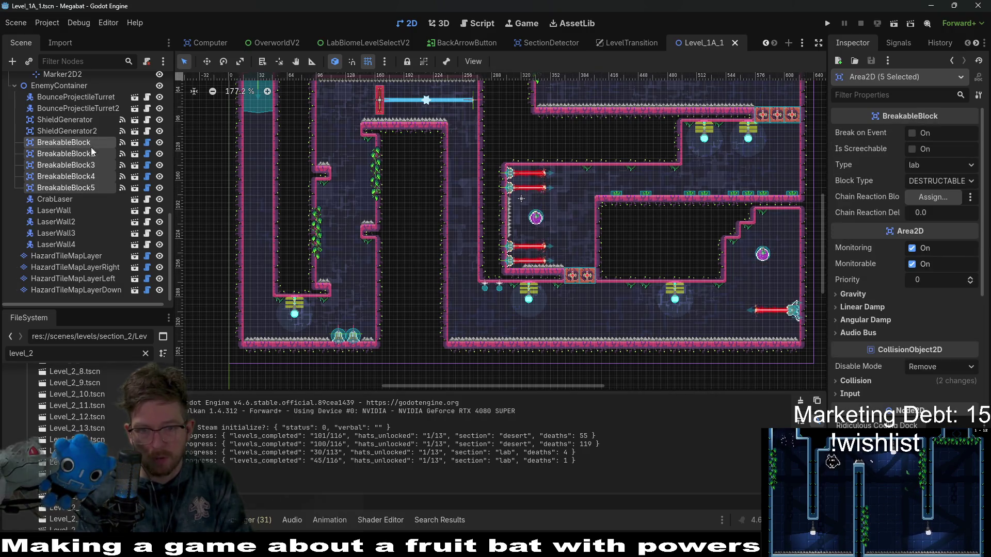
{"action": "scroll", "coordinate": [739, 171], "scroll_direction": "up", "scroll_amount": 1}
{"action": "left_click", "coordinate": [929, 166]}
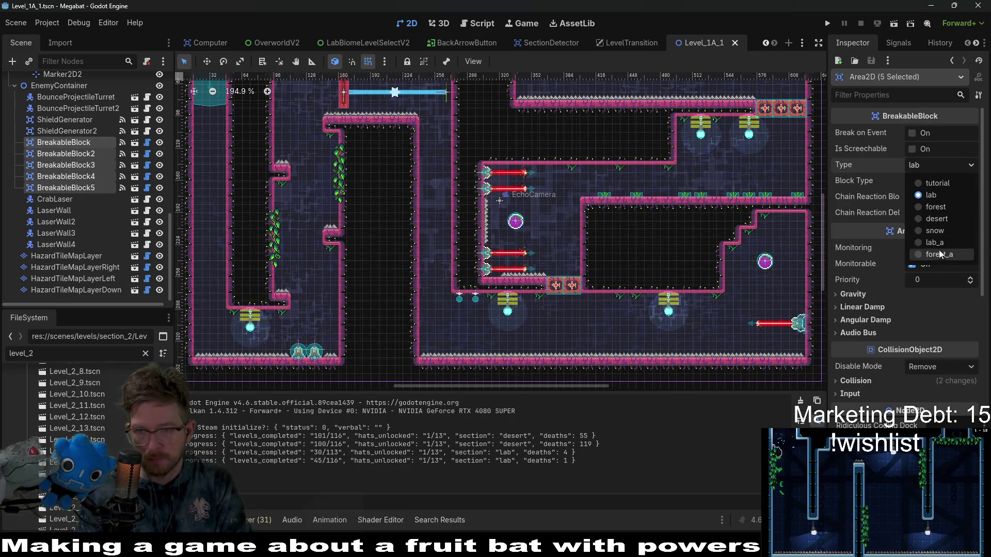
{"action": "left_click", "coordinate": [924, 243]}
{"action": "key", "text": "ctrl+s"}
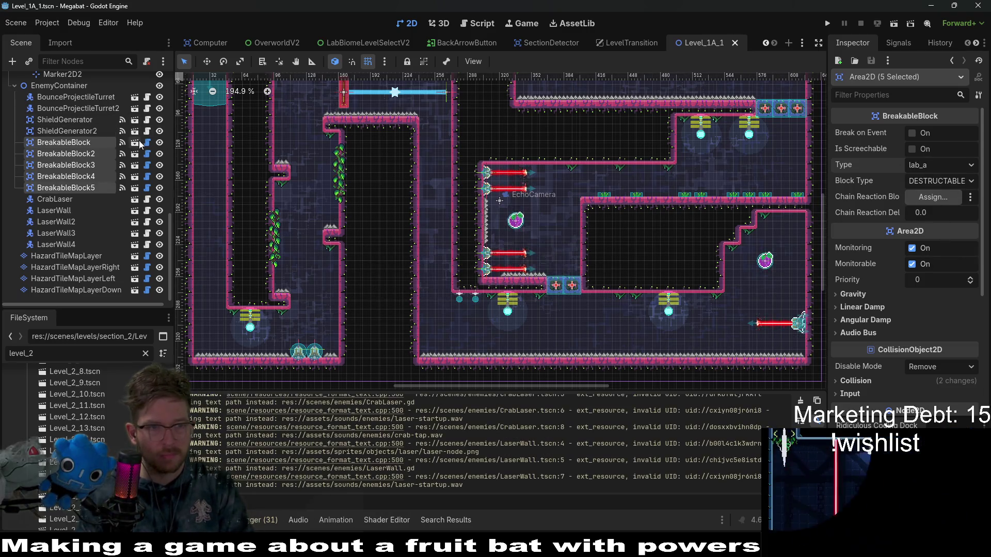
Look at the breakable block script, close the Level_1A_1 scene, and return to Obsidian
{"action": "left_click", "coordinate": [147, 143]}
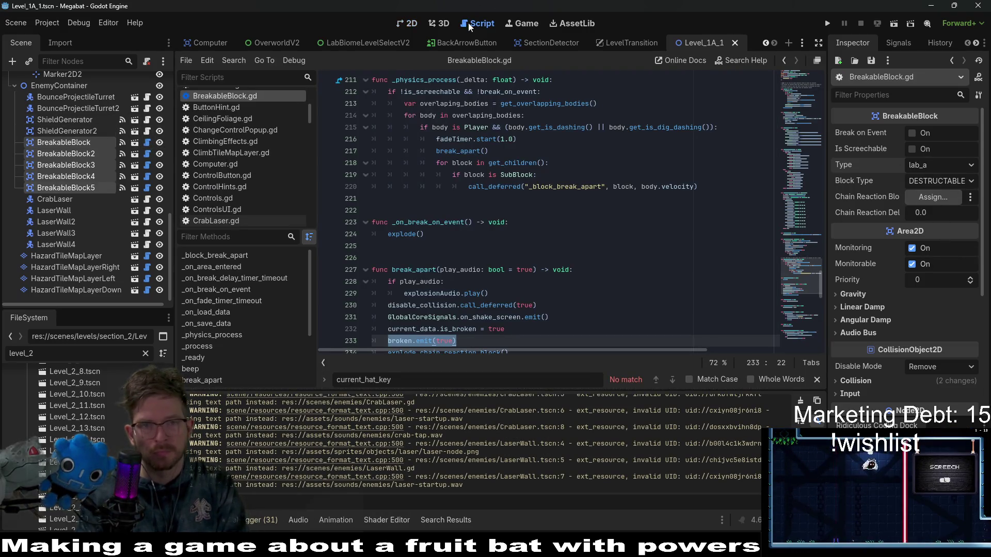
{"action": "left_click", "coordinate": [408, 23]}
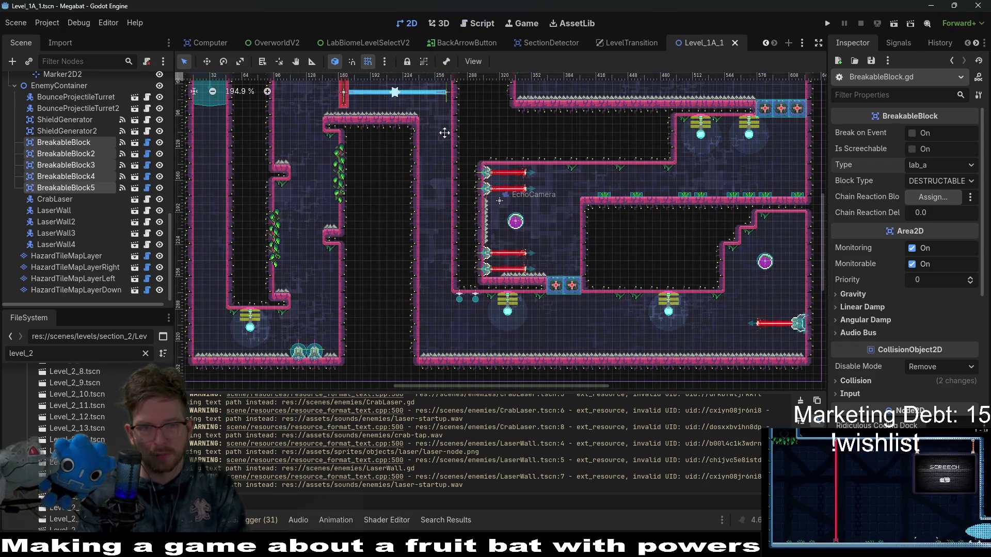
{"action": "left_click", "coordinate": [717, 49]}
{"action": "middle_click", "coordinate": [717, 49]}
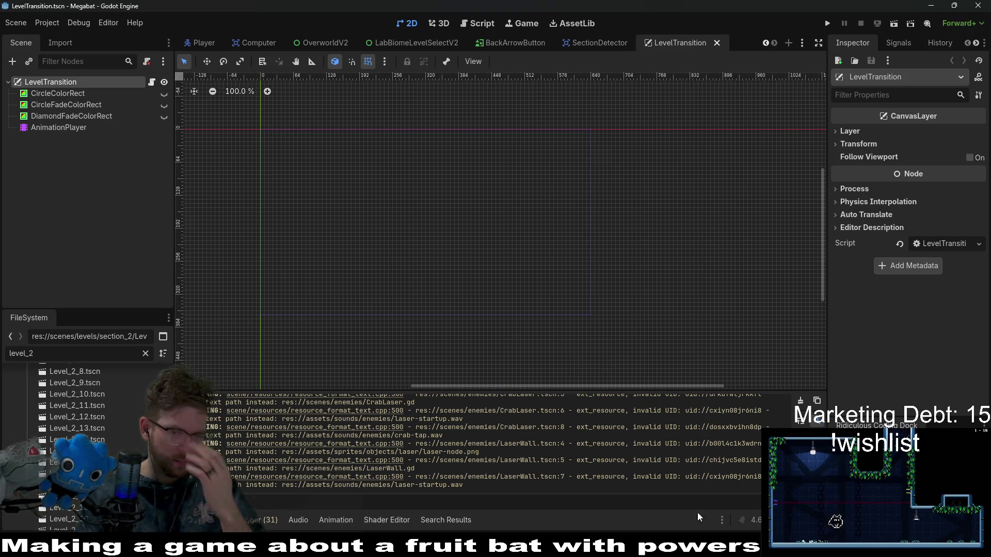
{"action": "key", "text": "alt+Tab"}
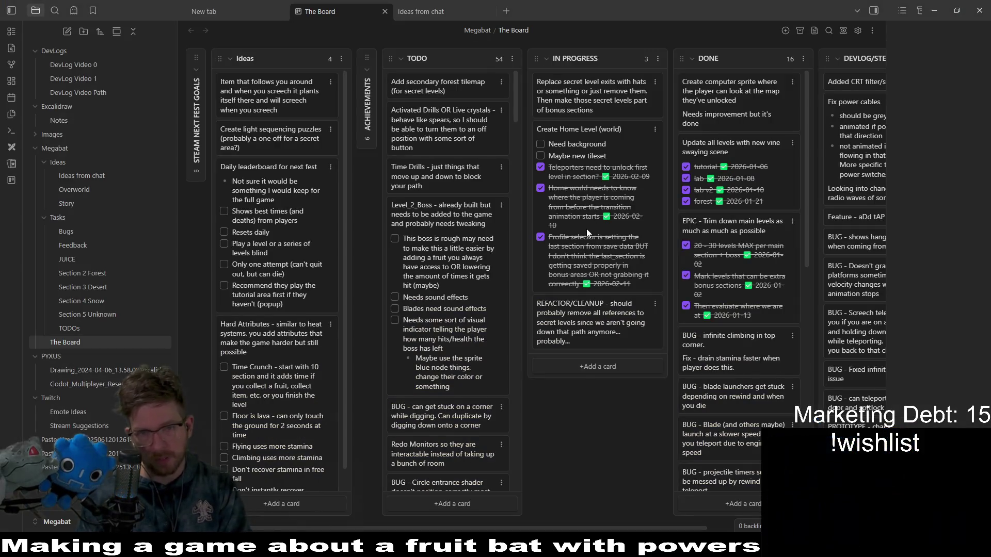
Start a new IN PROGRESS card with the text 'BUG'
{"action": "left_click", "coordinate": [609, 364]}
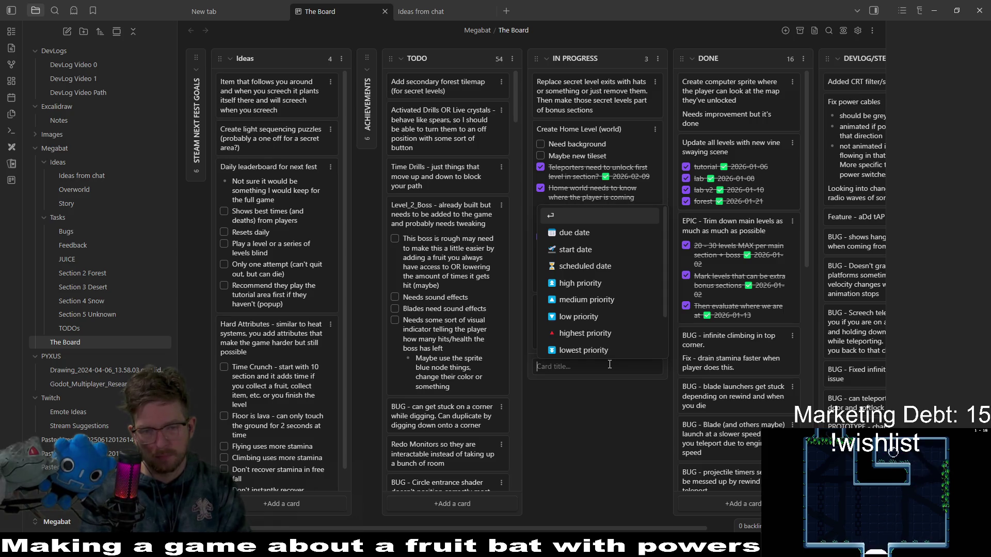
{"action": "type", "text": "BUG"}
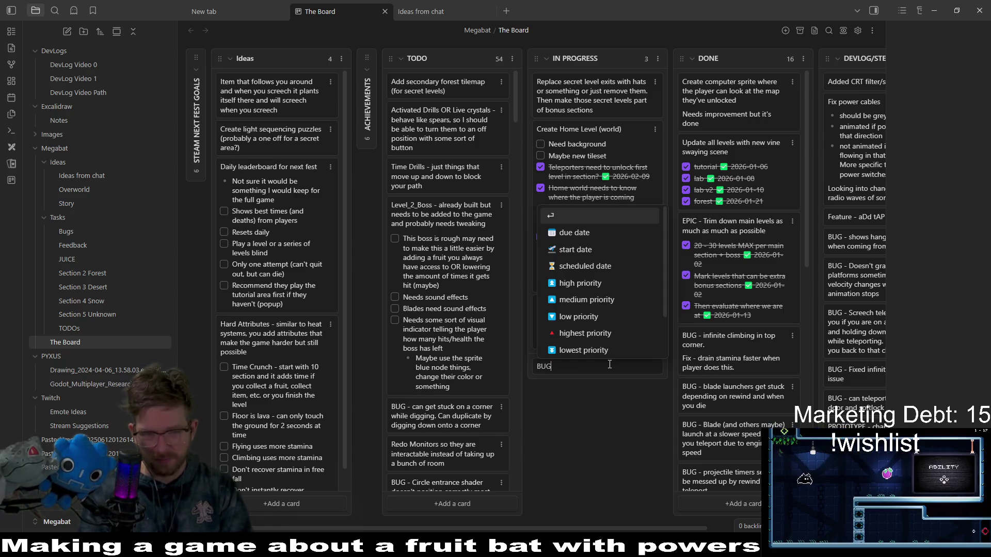
{"action": "key", "text": "Escape"}
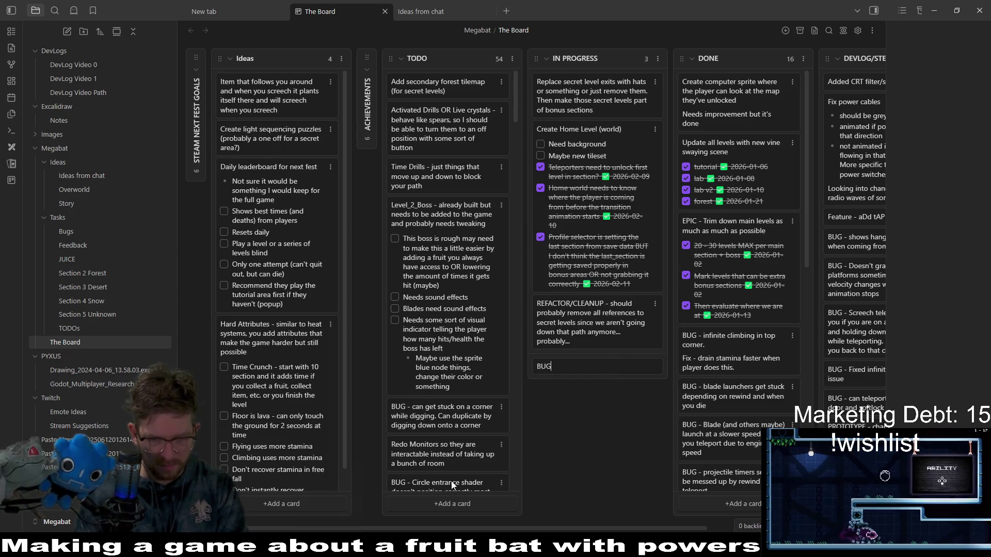
Move the Circle entrance shader bug card near the top of TODO and discard the unfinished BUG card
{"action": "mouse_move", "coordinate": [452, 485]}
{"action": "left_mouse_down"}
{"action": "mouse_move", "coordinate": [465, 413]}
{"action": "mouse_move", "coordinate": [496, 403]}
{"action": "mouse_move", "coordinate": [502, 417]}
{"action": "mouse_move", "coordinate": [478, 426]}
{"action": "left_mouse_up"}
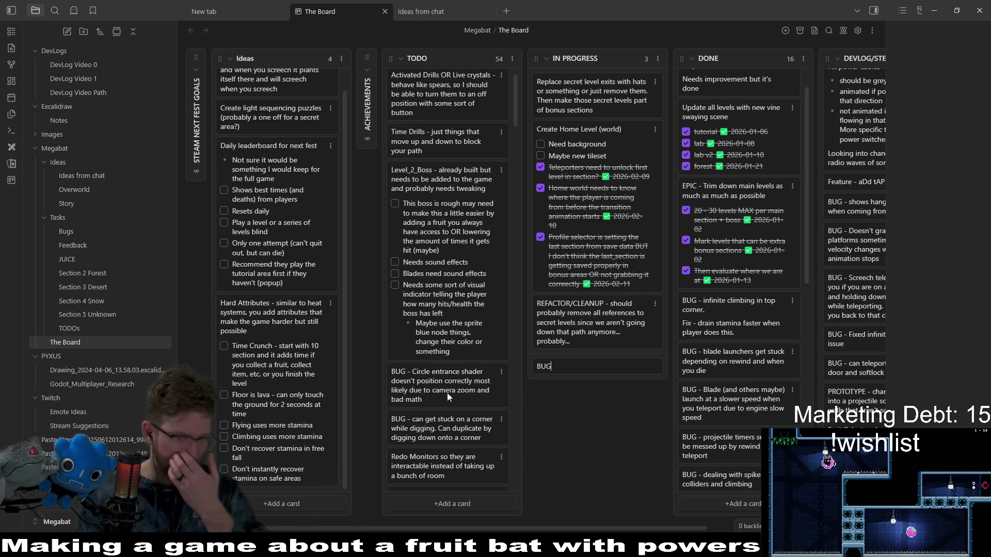
{"action": "left_click_drag", "start_coordinate": [458, 396], "coordinate": [450, 106]}
{"action": "scroll", "coordinate": [491, 355], "scroll_direction": "down", "scroll_amount": 7}
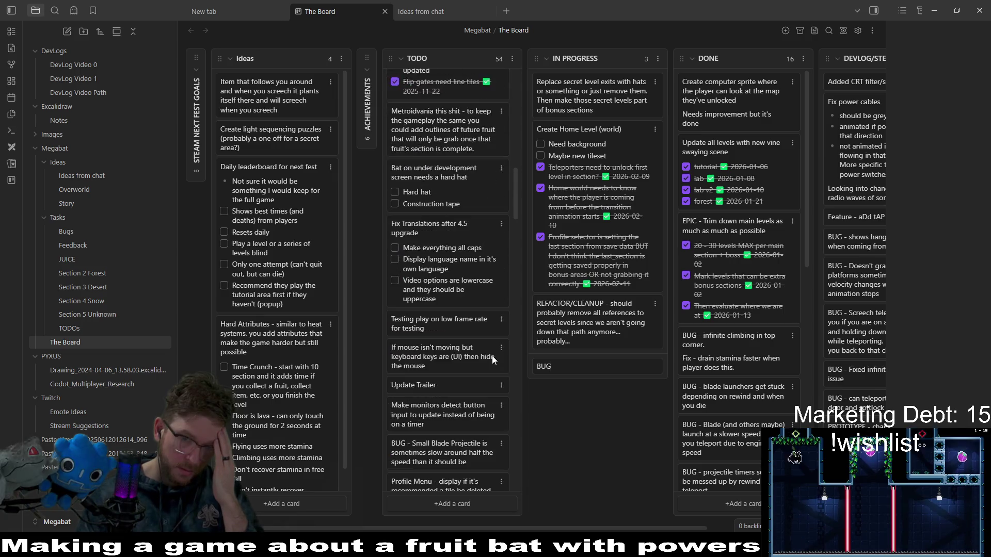
{"action": "left_click_drag", "start_coordinate": [515, 154], "coordinate": [522, 153]}
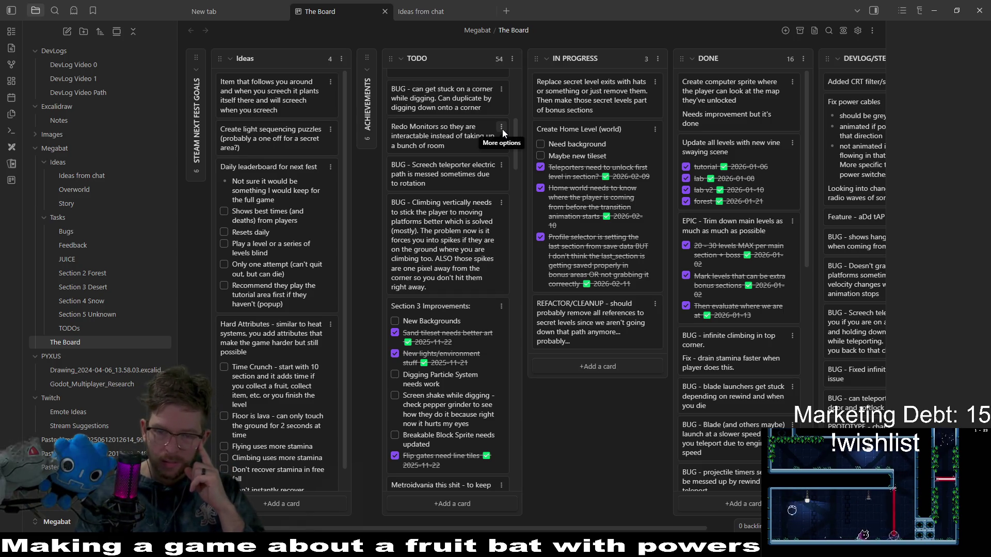
{"action": "left_click", "coordinate": [502, 128]}
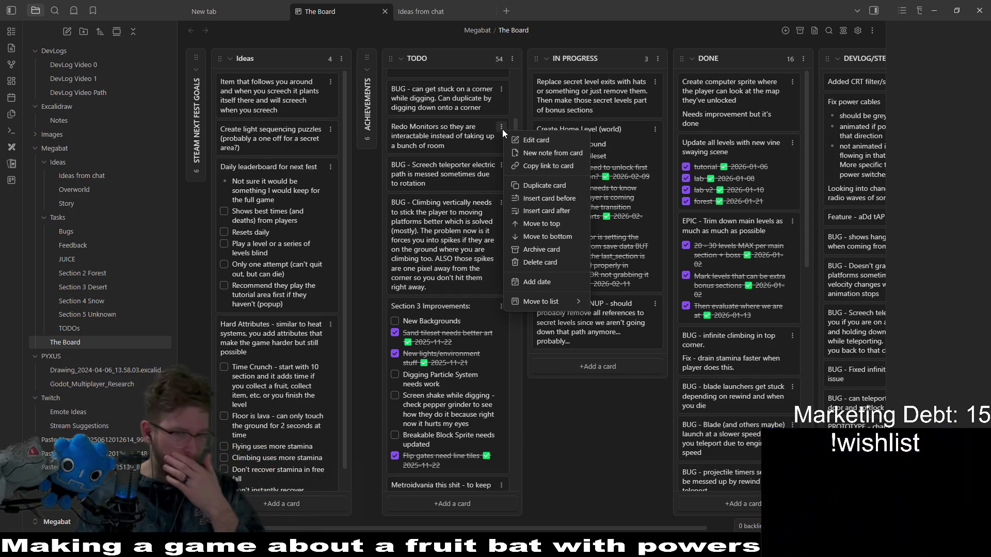
Retitle the Redo Monitors card to 'Update monitors sprite to look a little better'
{"action": "left_click", "coordinate": [465, 137]}
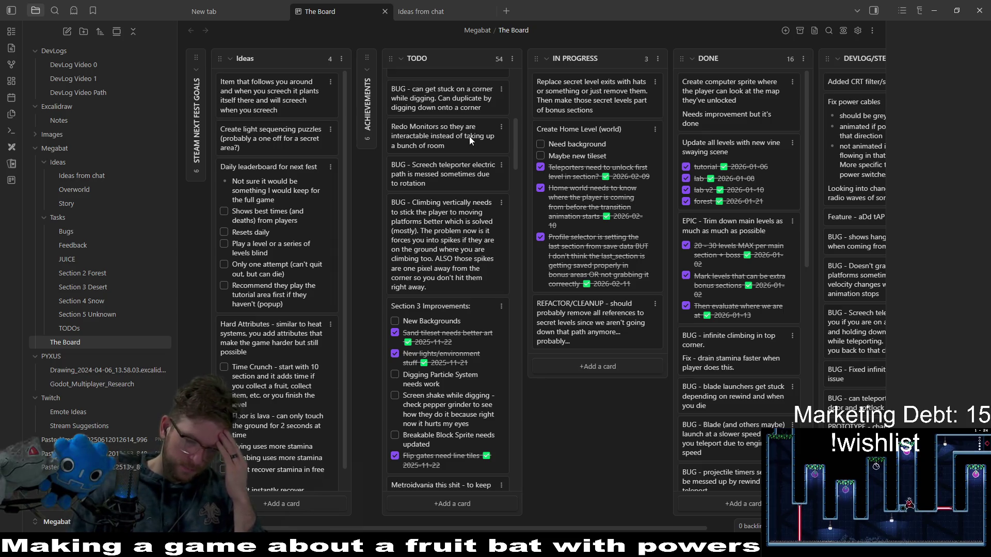
{"action": "left_click", "coordinate": [470, 136]}
{"action": "left_click_drag", "start_coordinate": [470, 148], "coordinate": [357, 128]}
{"action": "type", "text": "Update "}
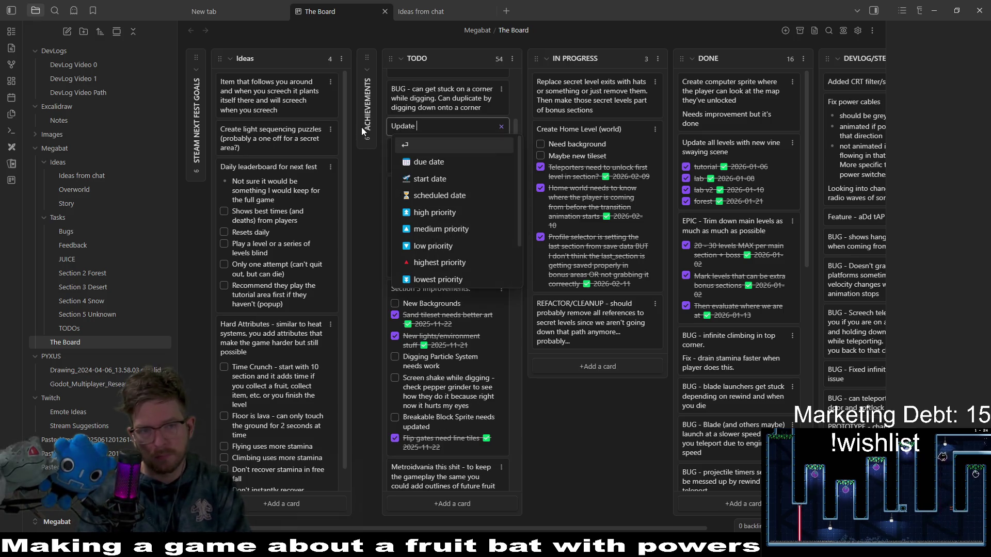
{"action": "type", "text": "monitors"}
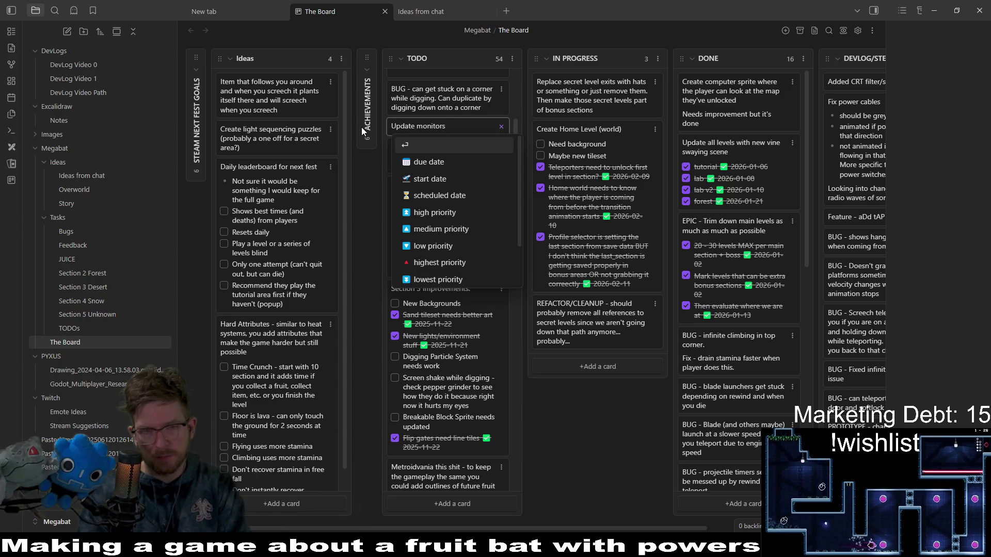
{"action": "type", "text": "sprite "}
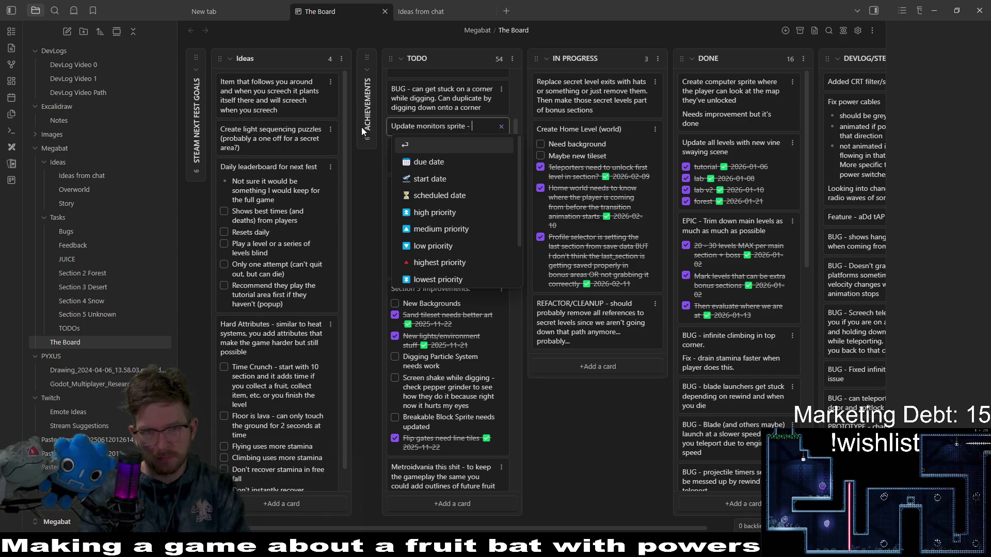
{"action": "type", "text": "to look a little bette"}
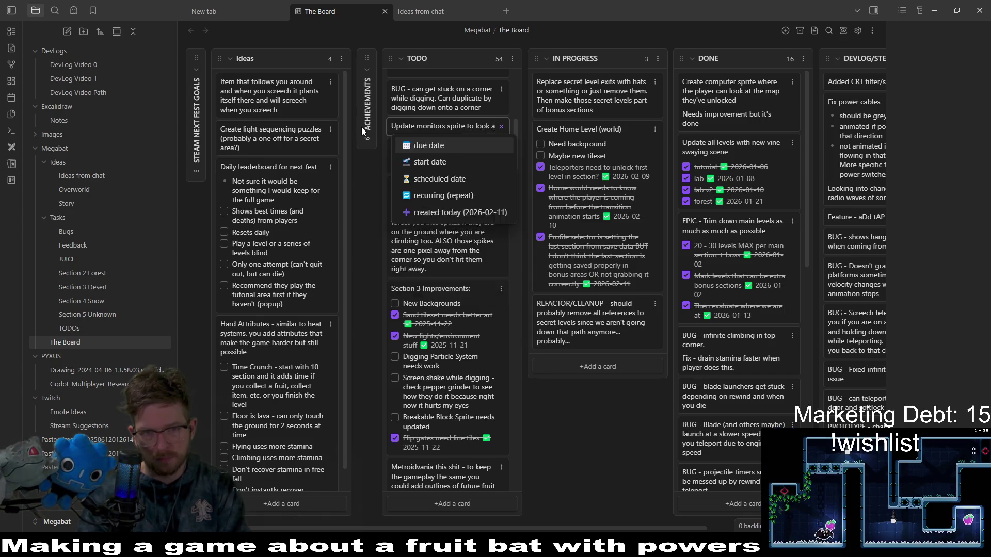
{"action": "type", "text": "r"}
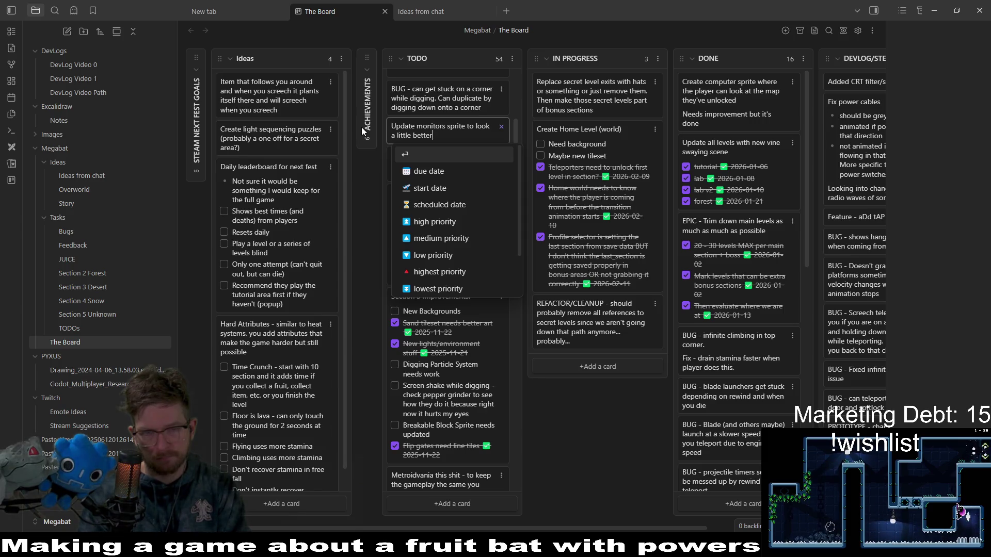
{"action": "key", "text": "Return"}
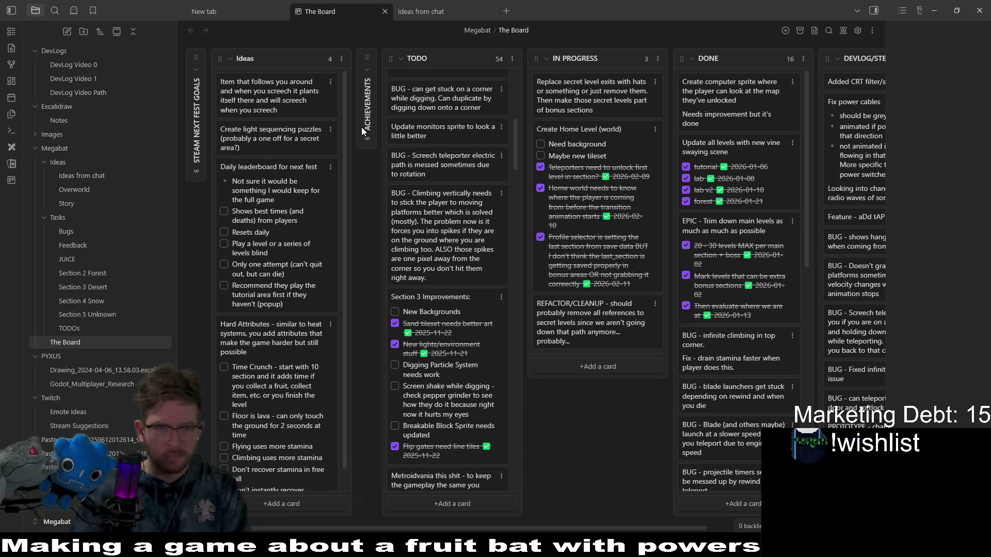
Remove 'a little' so the card reads 'Update monitors sprite to look better'
{"action": "double_click", "coordinate": [434, 134]}
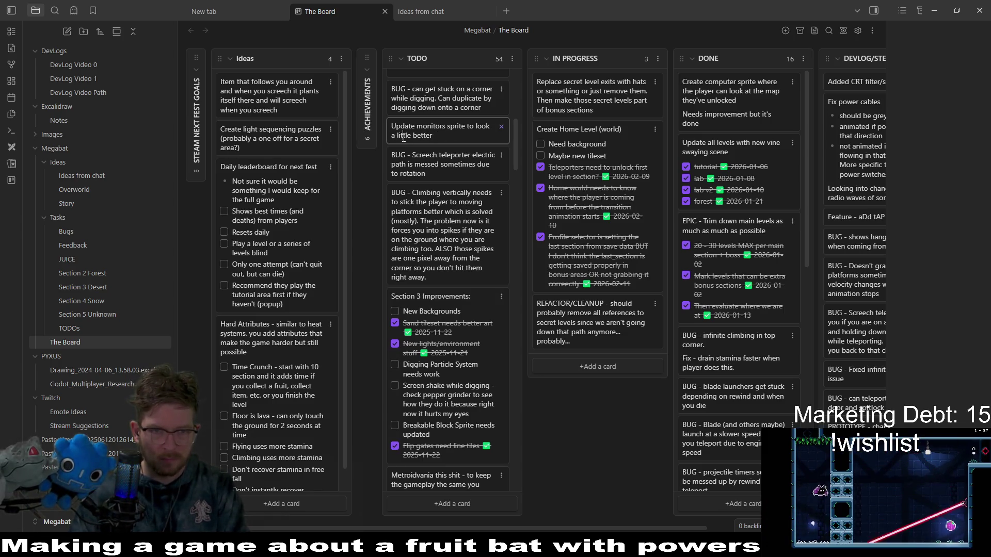
{"action": "key", "text": "BackSpace"}
{"action": "key", "text": "BackSpace"}
{"action": "key", "text": "BackSpace"}
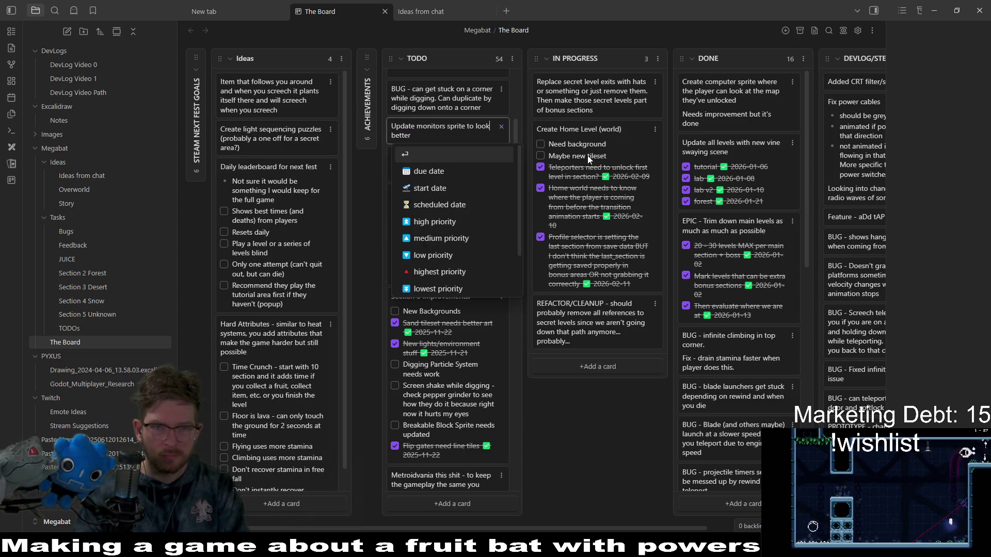
{"action": "key", "text": "Return"}
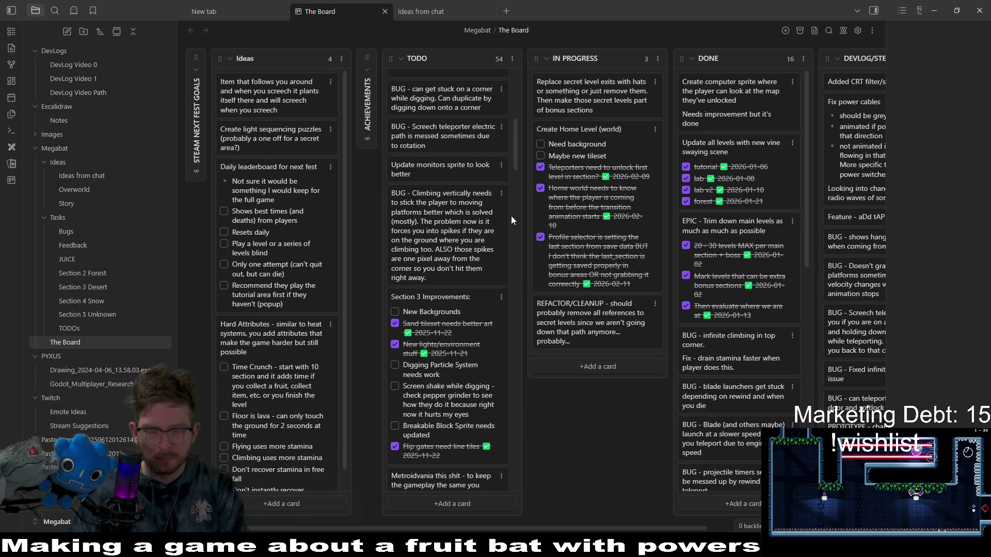
Drag the Small Blade Projectile bug card near the top of TODO, then open Godot's Quick Open
{"action": "double_click", "coordinate": [437, 136]}
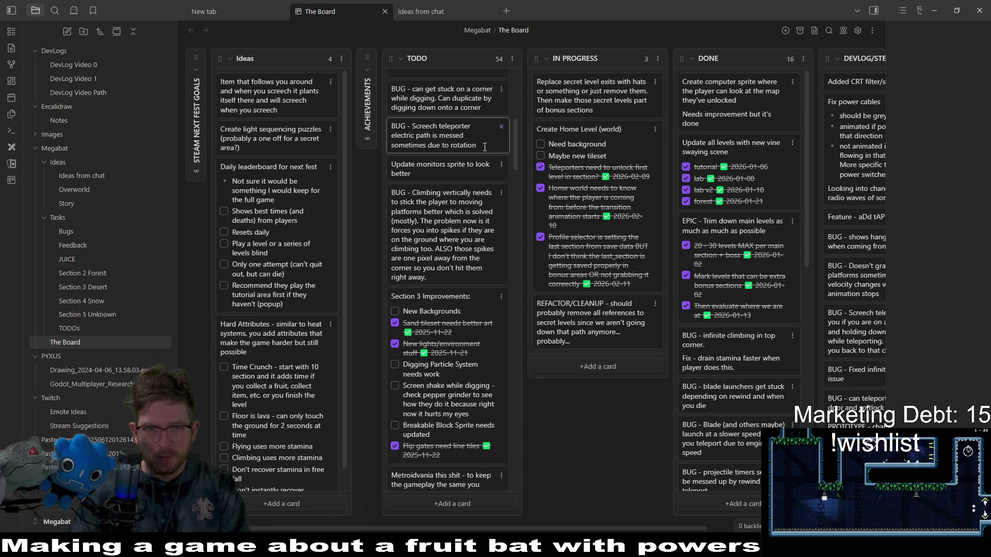
{"action": "left_click", "coordinate": [468, 165]}
{"action": "scroll", "coordinate": [467, 186], "scroll_direction": "down", "scroll_amount": 7}
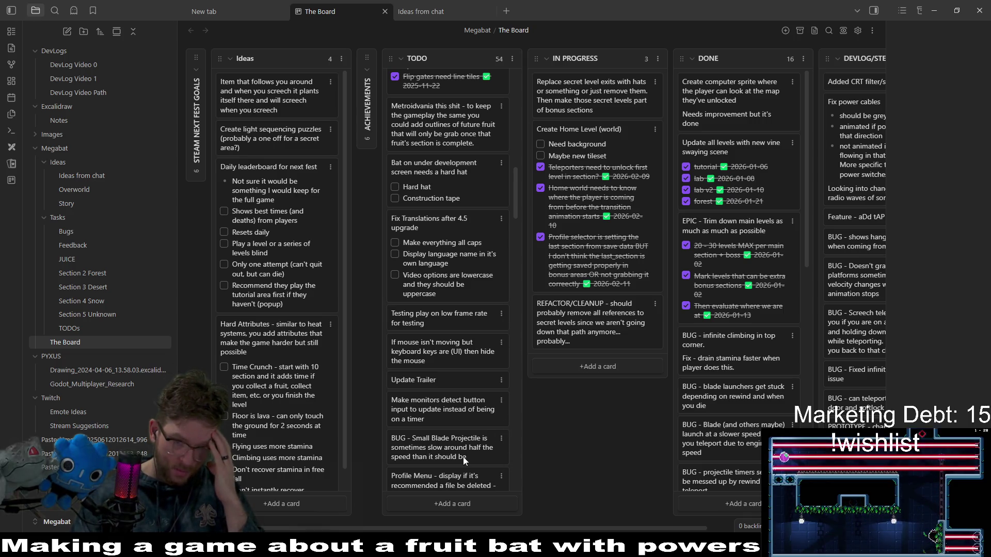
{"action": "mouse_move", "coordinate": [471, 454]}
{"action": "left_mouse_down"}
{"action": "mouse_move", "coordinate": [485, 132]}
{"action": "mouse_move", "coordinate": [471, 142]}
{"action": "left_mouse_up"}
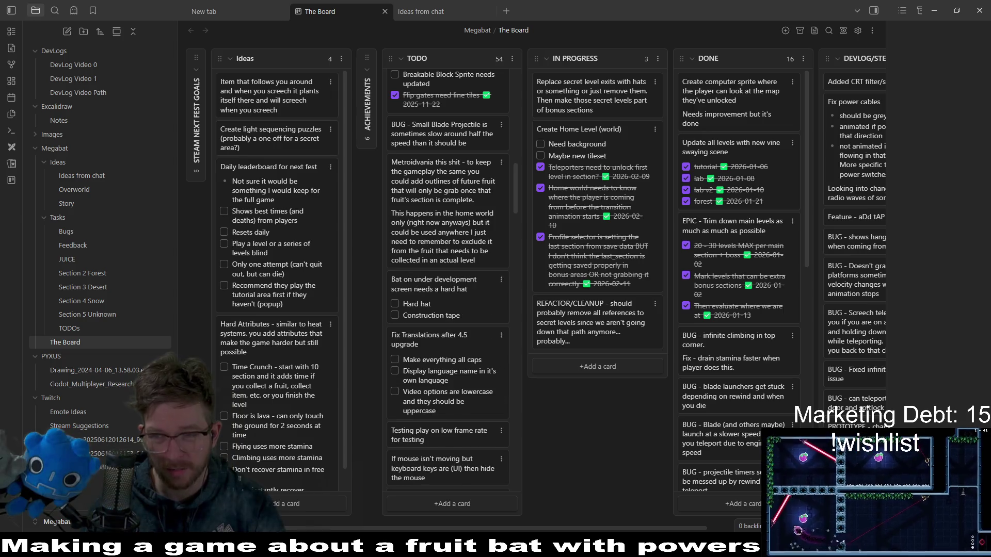
{"action": "key", "text": "alt+Tab"}
{"action": "key", "text": "alt+shift+o"}
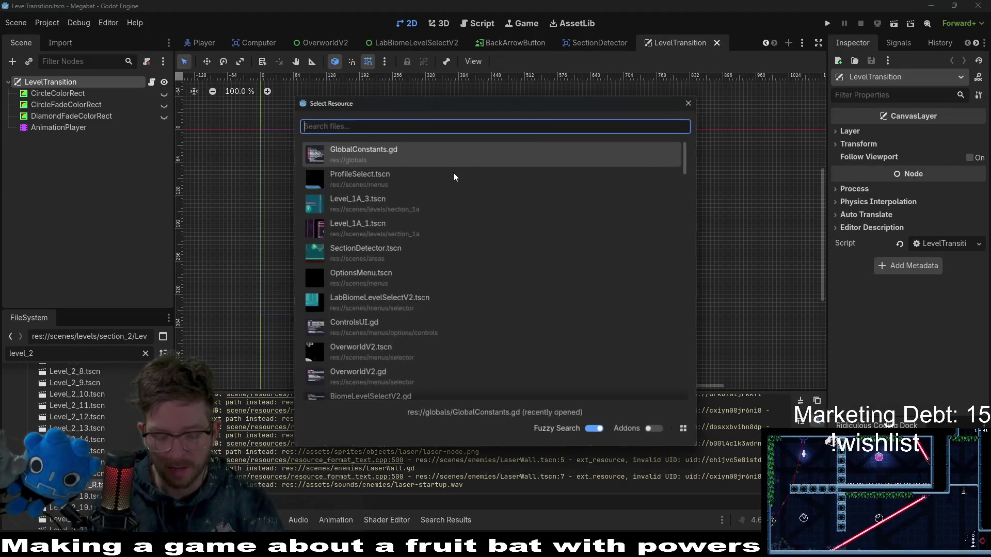
Quick-open Fruit.tscn by searching 'fru' and open the Fruit node's Fruit.gd script
{"action": "type", "text": "fru"}
{"action": "key", "text": "Down"}
{"action": "key", "text": "Down"}
{"action": "key", "text": "Down"}
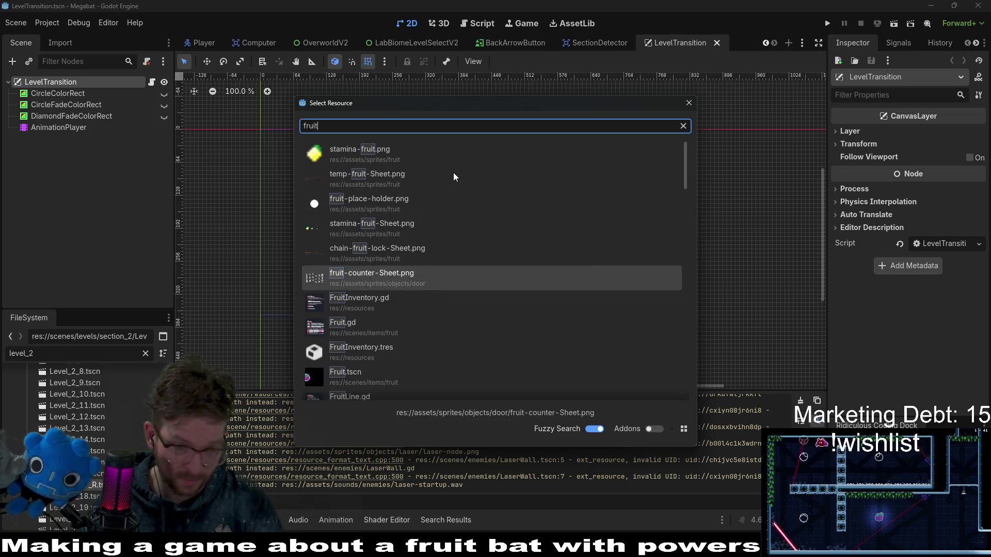
{"action": "key", "text": "Return"}
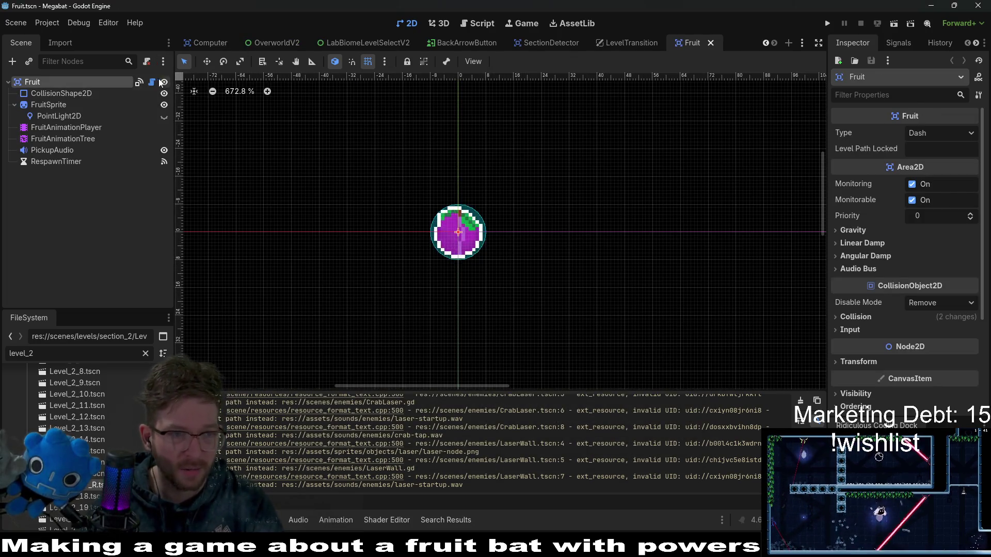
{"action": "left_click", "coordinate": [153, 82]}
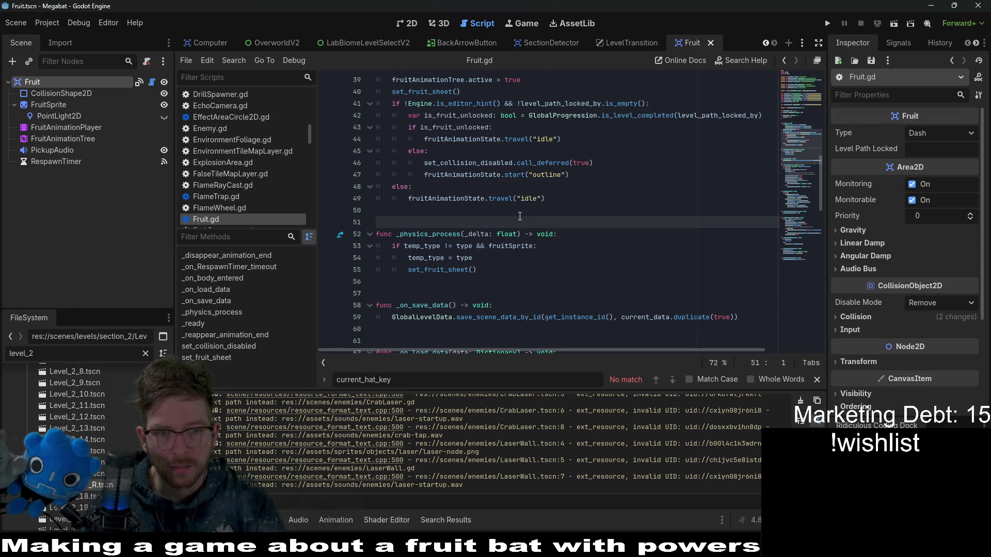
Review temp_type, one_time_use, current_data and is_fruit_unlocked in Fruit.gd, then run the project
{"action": "scroll", "coordinate": [519, 216], "scroll_direction": "up", "scroll_amount": 8}
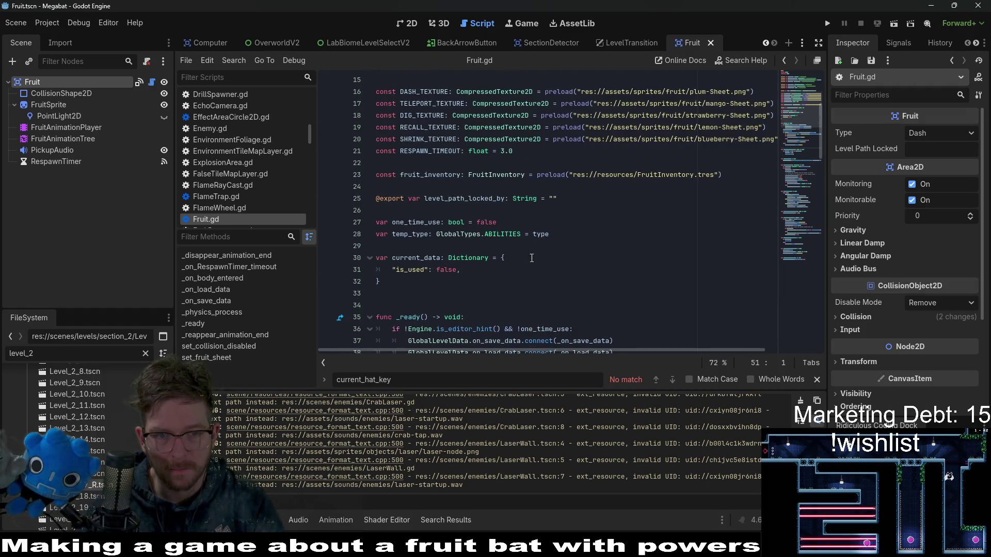
{"action": "double_click", "coordinate": [412, 235]}
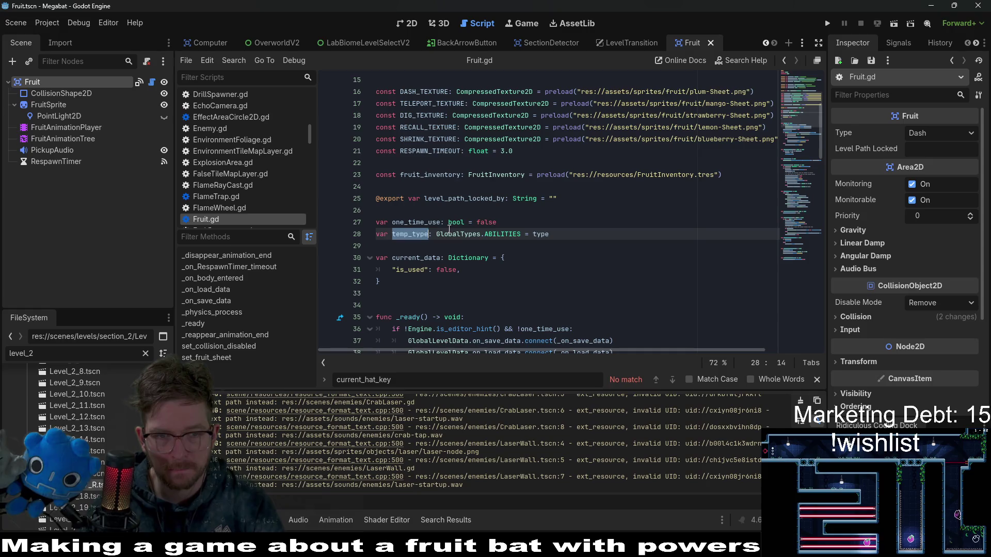
{"action": "left_click", "coordinate": [424, 223]}
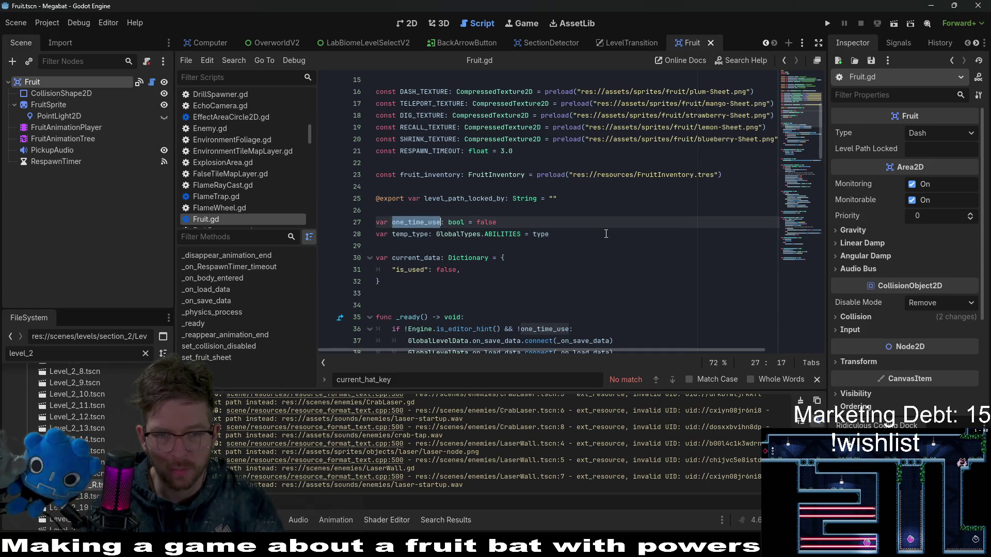
{"action": "scroll", "coordinate": [605, 233], "scroll_direction": "down", "scroll_amount": 3}
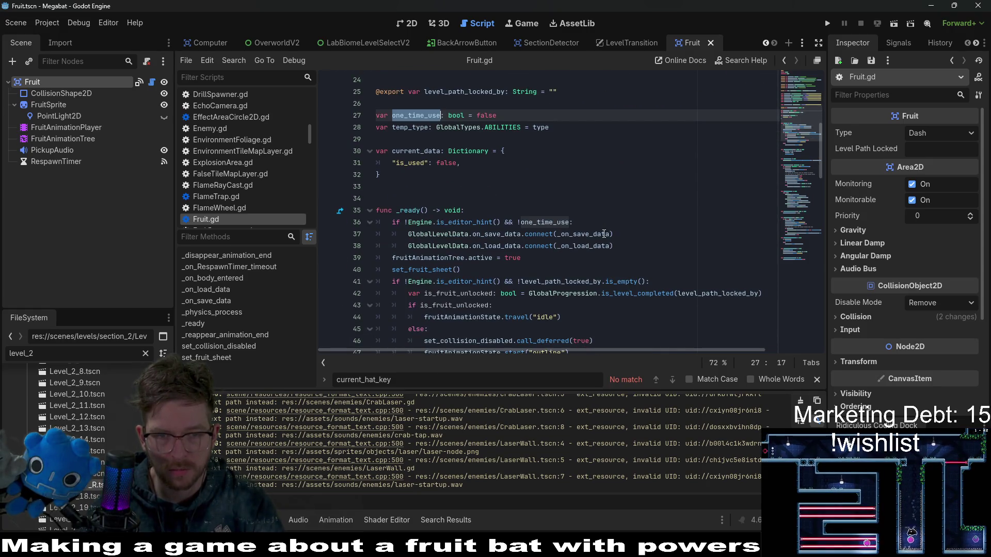
{"action": "left_click", "coordinate": [638, 172]}
{"action": "scroll", "coordinate": [620, 223], "scroll_direction": "down", "scroll_amount": 2}
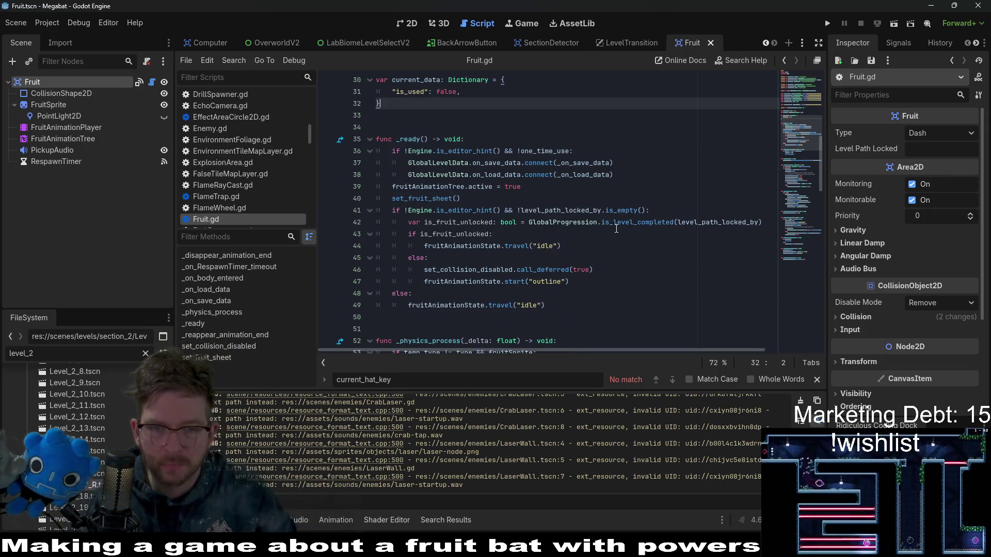
{"action": "double_click", "coordinate": [472, 223]}
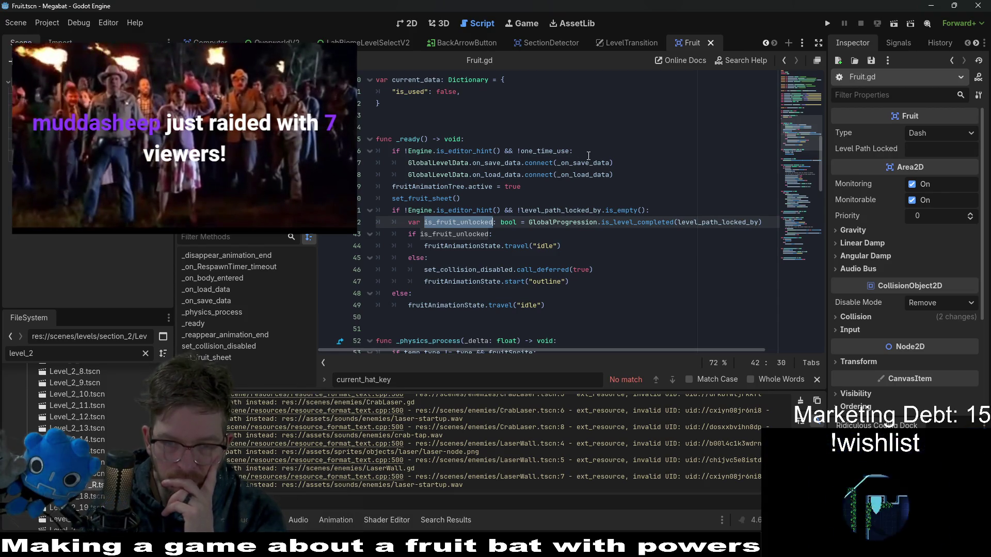
{"action": "double_click", "coordinate": [471, 233]}
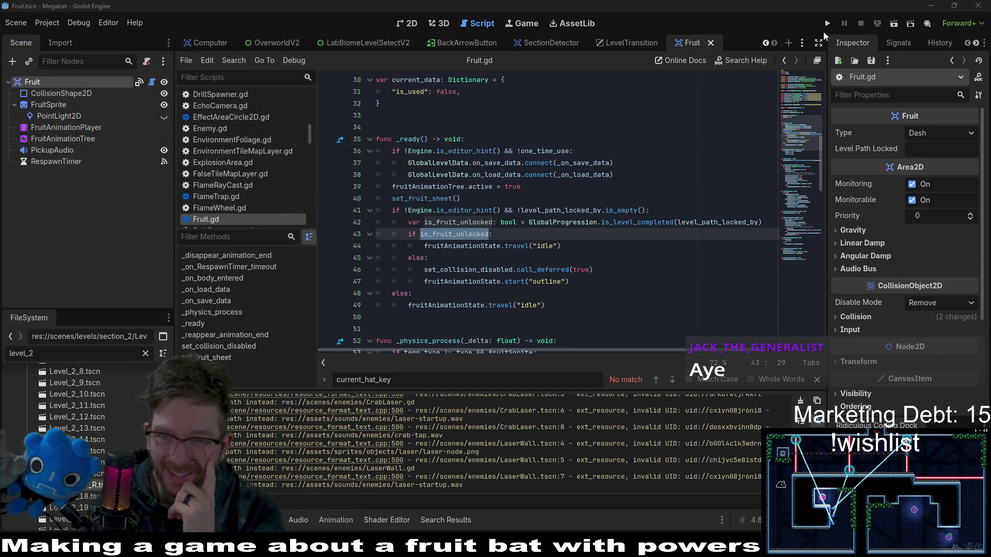
{"action": "left_click", "coordinate": [826, 24]}
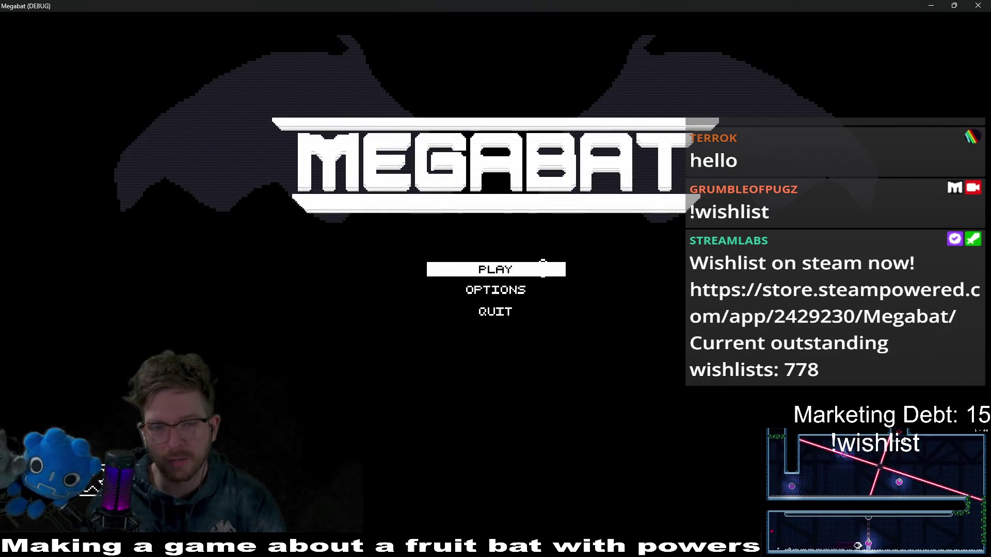
Start play from the title menu on the first save profile and collect the plum
{"action": "left_click", "coordinate": [541, 279]}
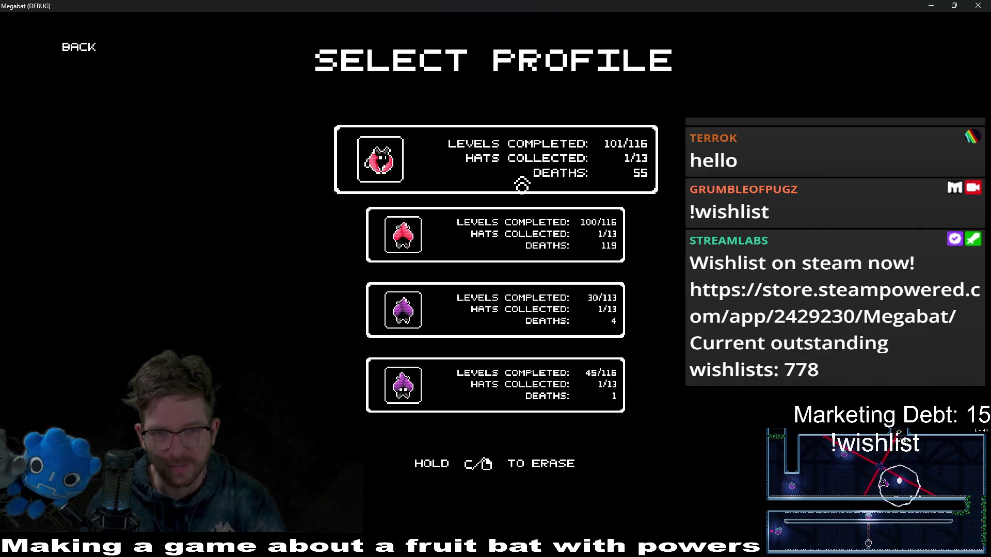
{"action": "left_click", "coordinate": [522, 184]}
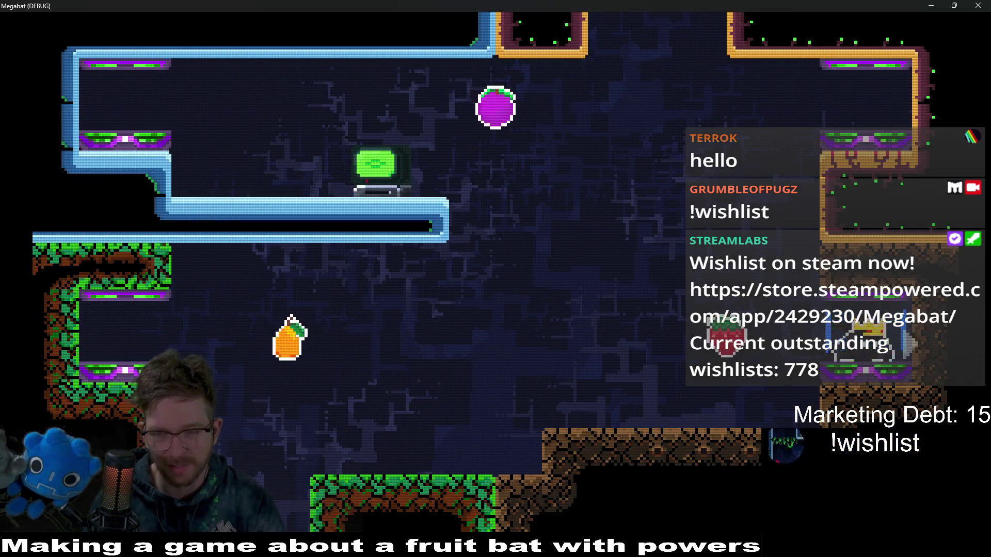
{"action": "key", "text": "Up"}
{"action": "key", "text": "Left"}
Swoop the bat down-left to grab the pear, then open the level-select overlay with Escape
{"action": "key", "text": "Down"}
{"action": "key", "text": "Right"}
{"action": "key", "text": "Left"}
{"action": "key", "text": "Left"}
{"action": "key", "text": "Escape"}
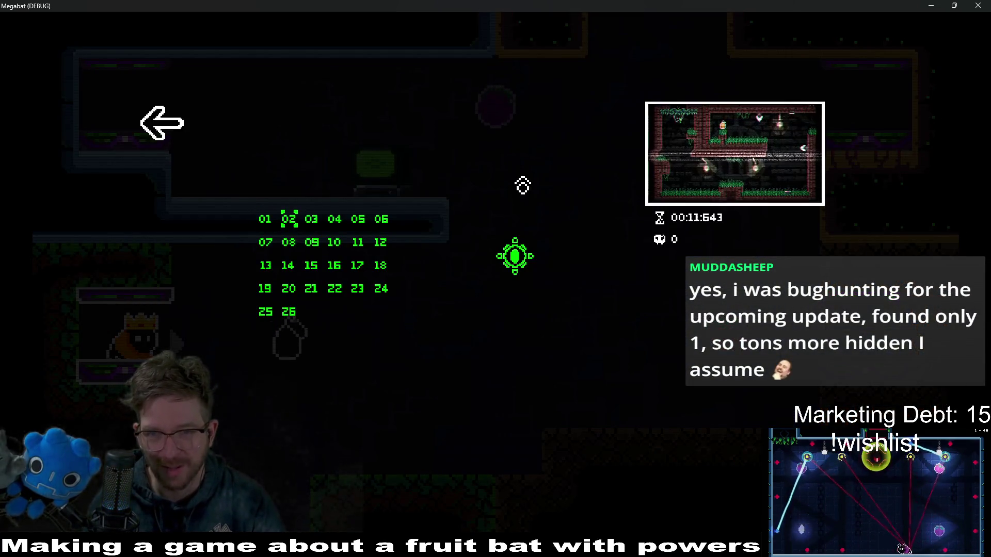
Load the selected level, fly right across the rooms and hit the red button to shift the spikes
{"action": "key", "text": "Return"}
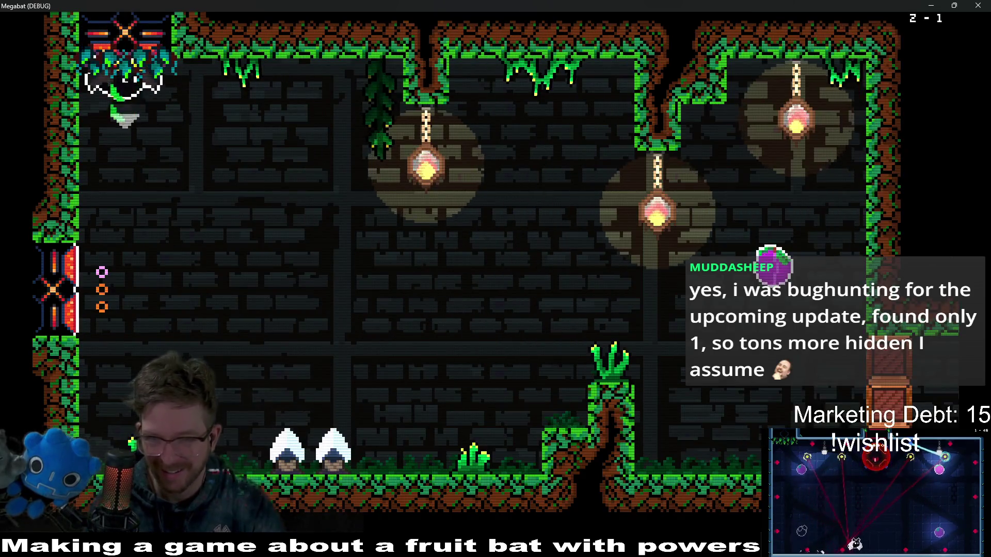
{"action": "key", "text": "Right"}
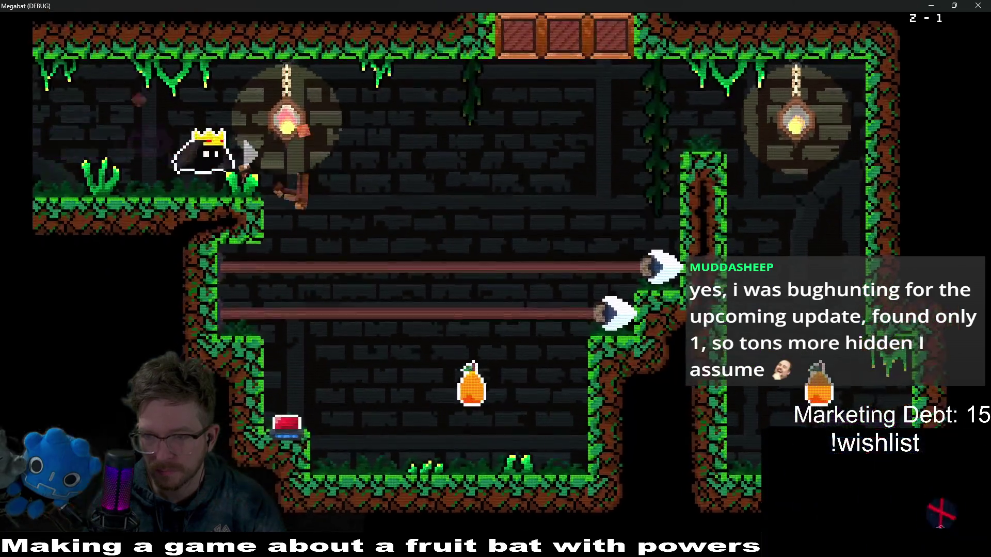
{"action": "key", "text": "Right"}
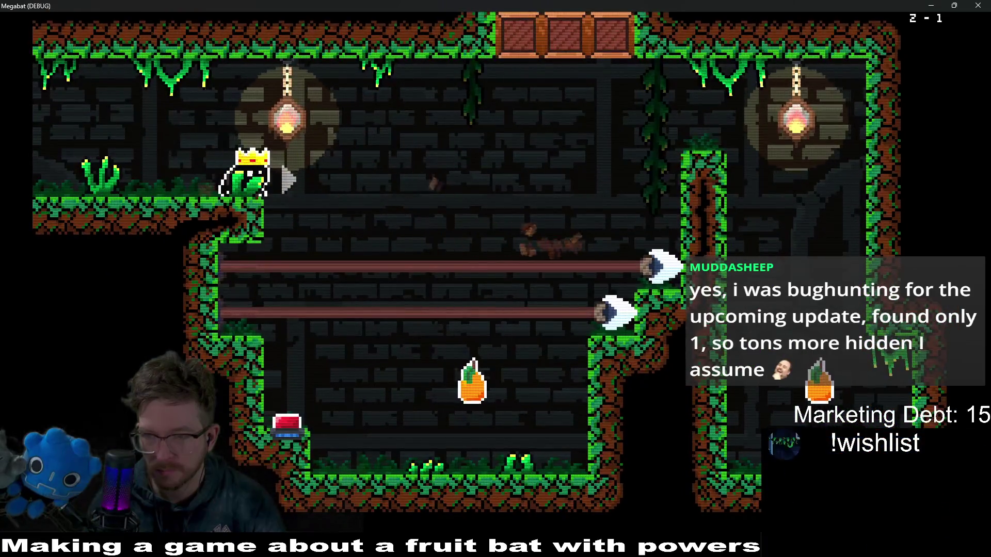
{"action": "key", "text": "Right"}
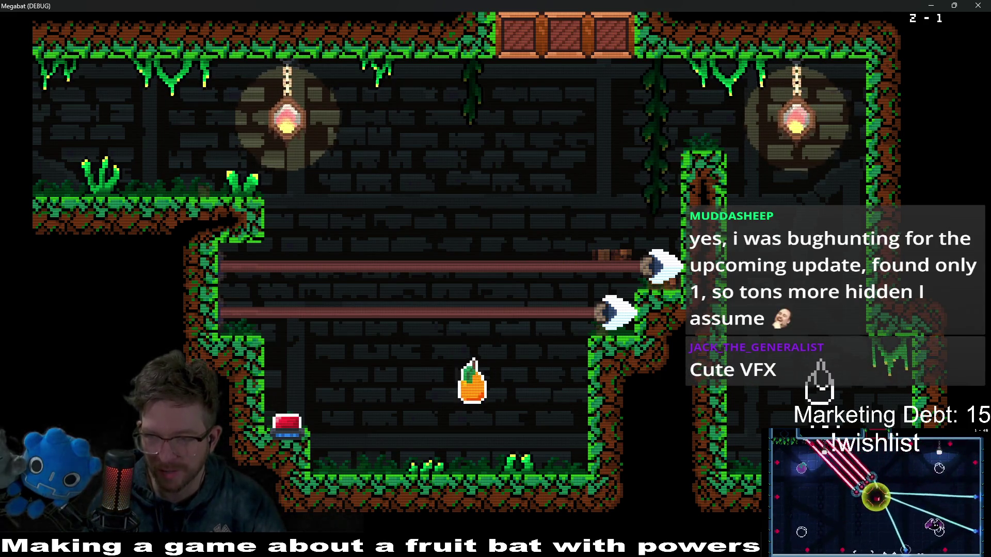
{"action": "key", "text": "Left"}
{"action": "key", "text": "Right"}
{"action": "key", "text": "Up"}
{"action": "key", "text": "Left"}
Eat the purple and orange fruits, dash past the lasers and leave through the top-right exit
{"action": "key", "text": "Up"}
{"action": "key", "text": "Left"}
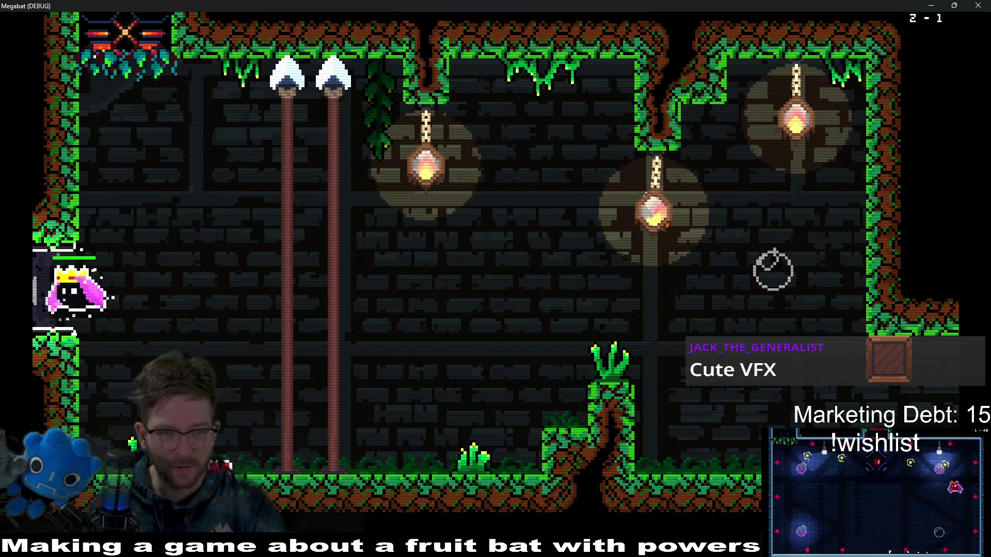
{"action": "key", "text": "Right"}
{"action": "key", "text": "Up"}
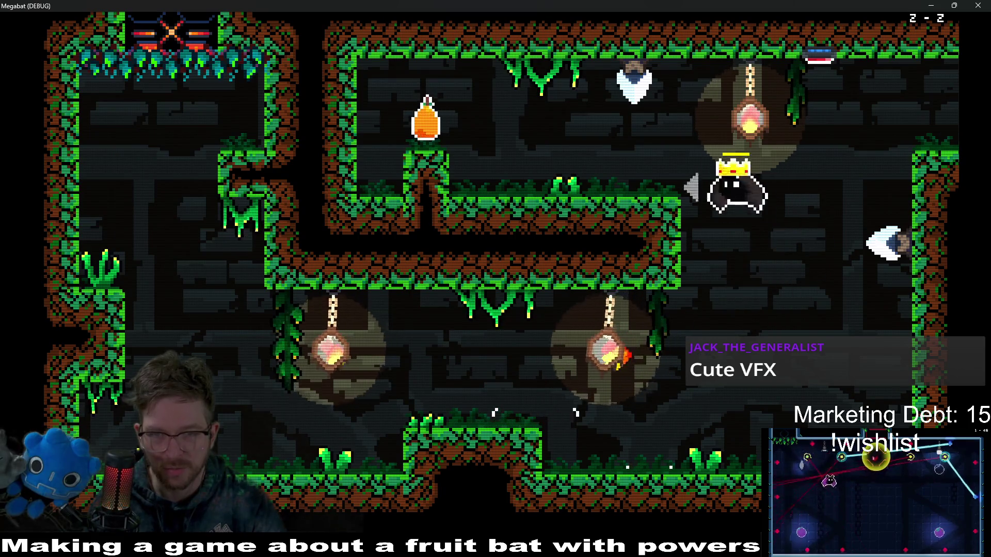
{"action": "key", "text": "Left"}
{"action": "key", "text": "Up"}
{"action": "key", "text": "Right"}
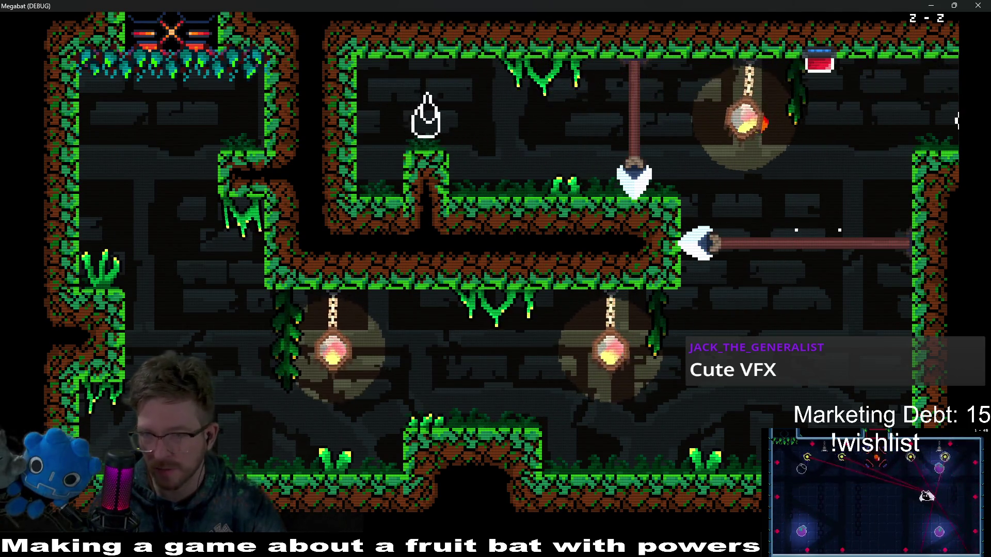
{"action": "key", "text": "Right"}
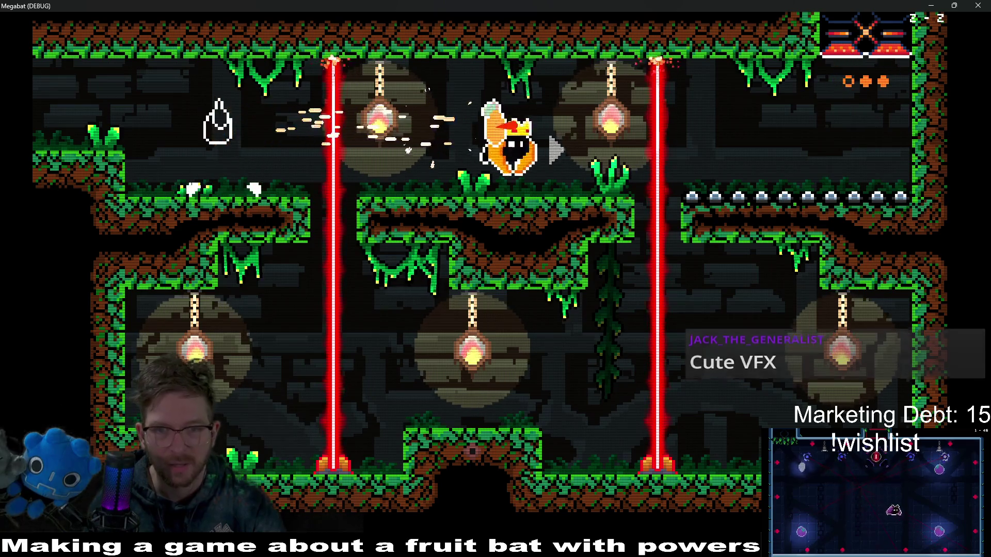
{"action": "key", "text": "Right"}
{"action": "key", "text": "Up"}
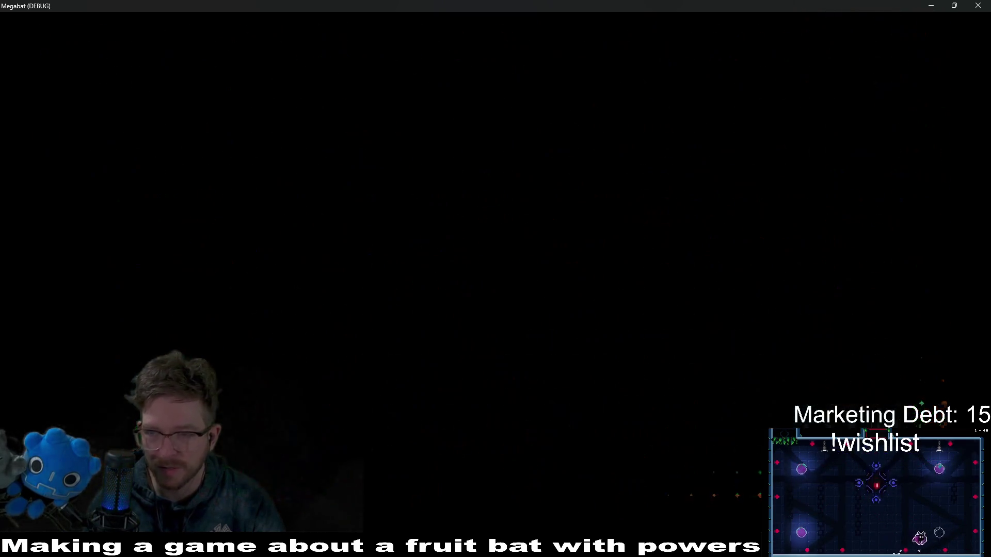
Hit the gold diamond, collect the orange and plum, and climb the shaft to the next room
{"action": "key", "text": "Right"}
{"action": "key", "text": "Up"}
{"action": "key", "text": "Up"}
{"action": "key", "text": "Left"}
{"action": "key", "text": "Right"}
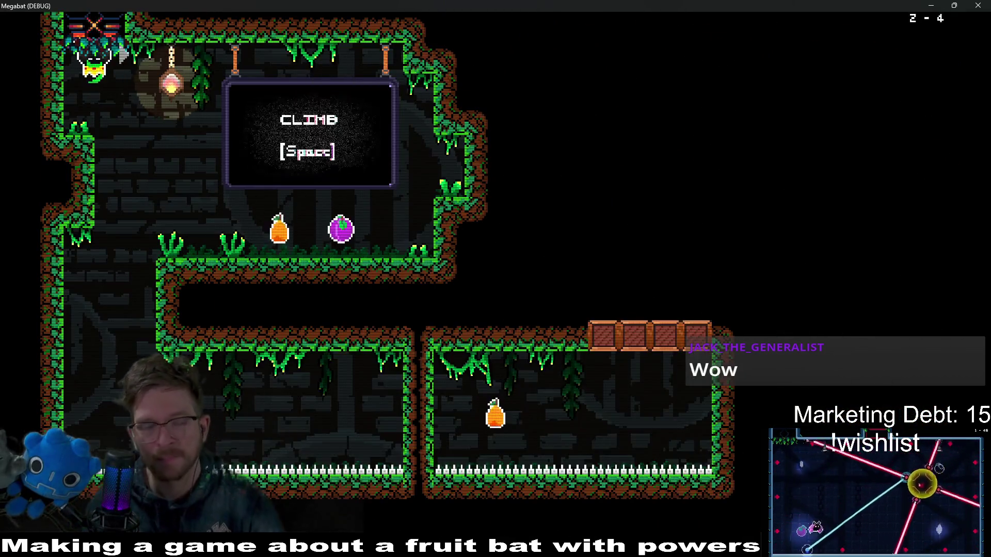
{"action": "key", "text": "Right"}
{"action": "key", "text": "Left"}
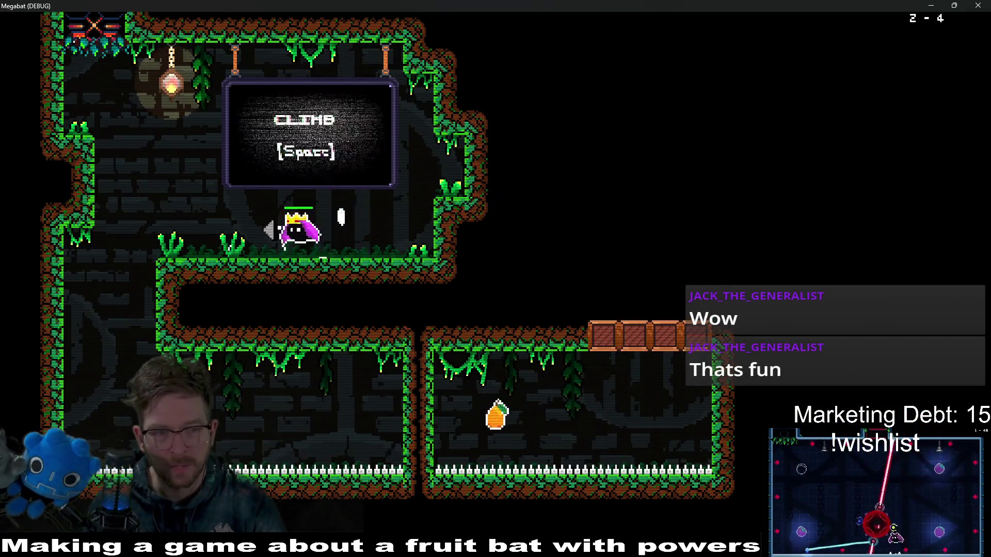
{"action": "key", "text": "Right"}
{"action": "key", "text": "Right"}
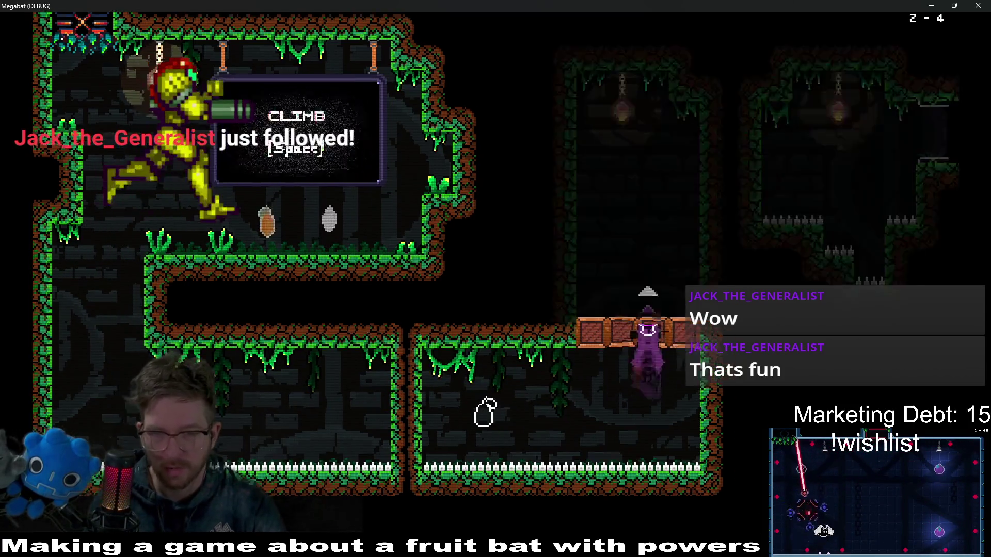
{"action": "key", "text": "Up"}
{"action": "key", "text": "Right"}
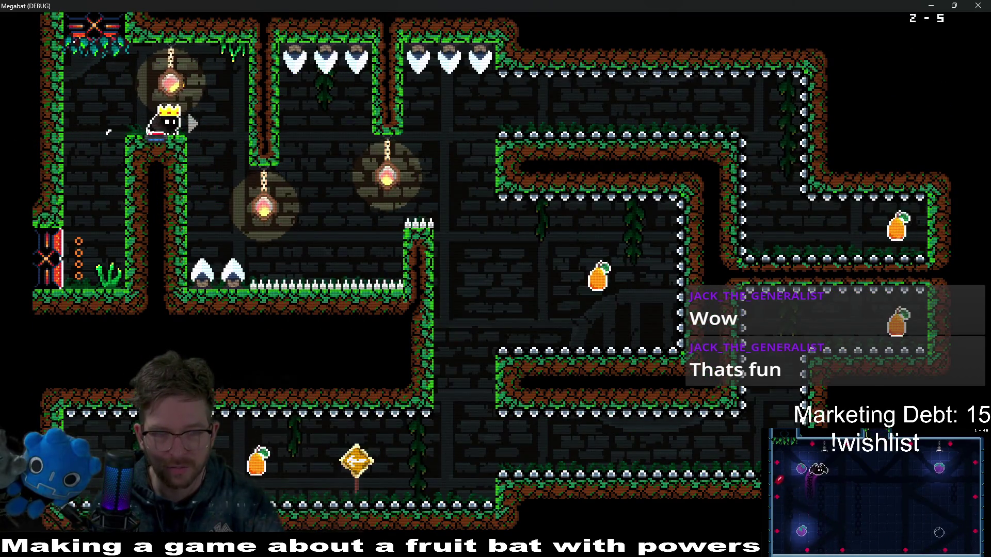
Grab the lower-right corridor fruit, head toward the left wall exit, and pause the game
{"action": "key", "text": "Right"}
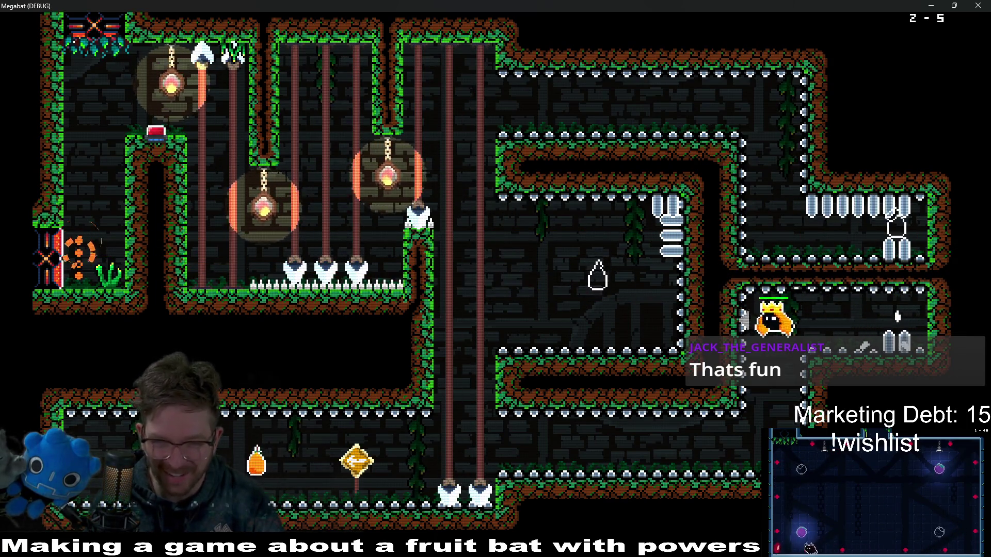
{"action": "key", "text": "Left"}
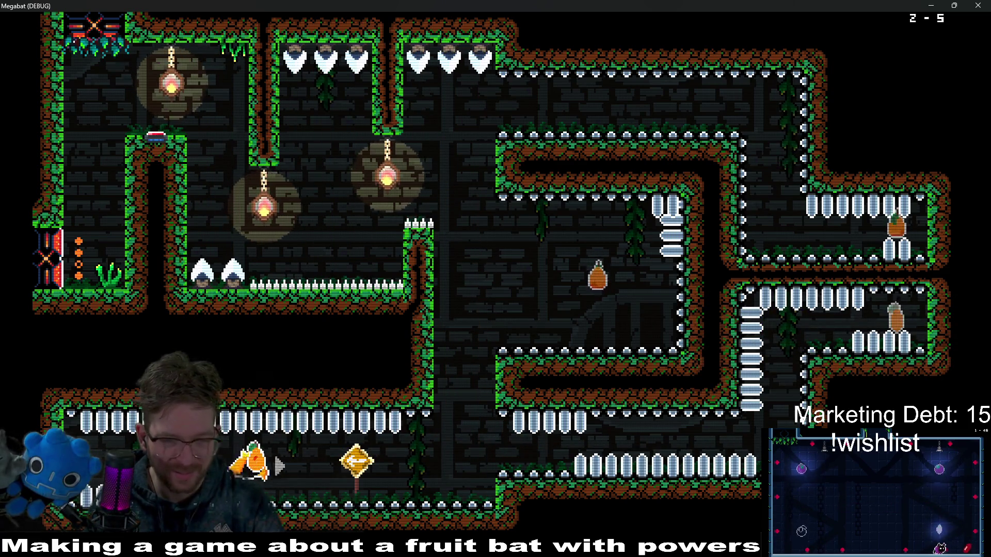
{"action": "key", "text": "Right"}
{"action": "key", "text": "Up"}
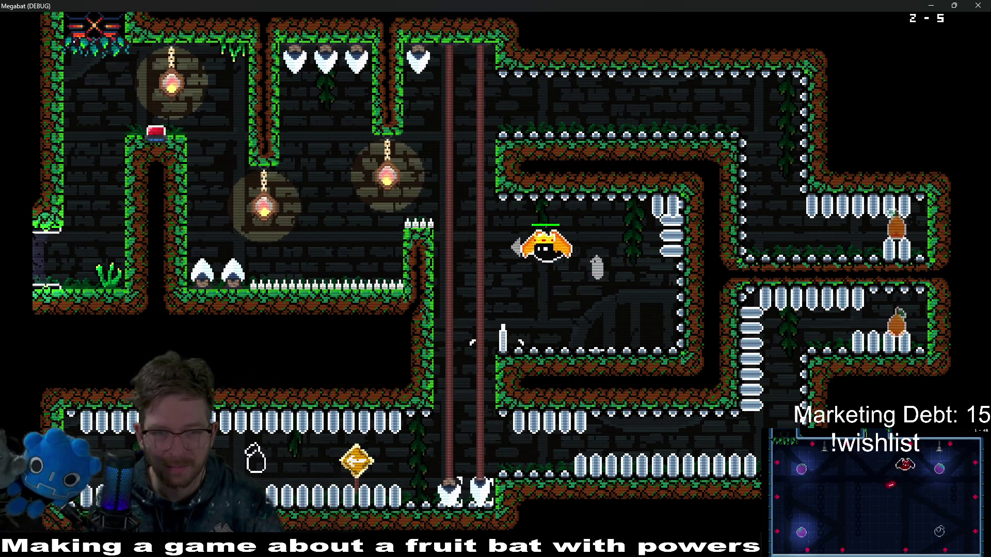
{"action": "key", "text": "Left"}
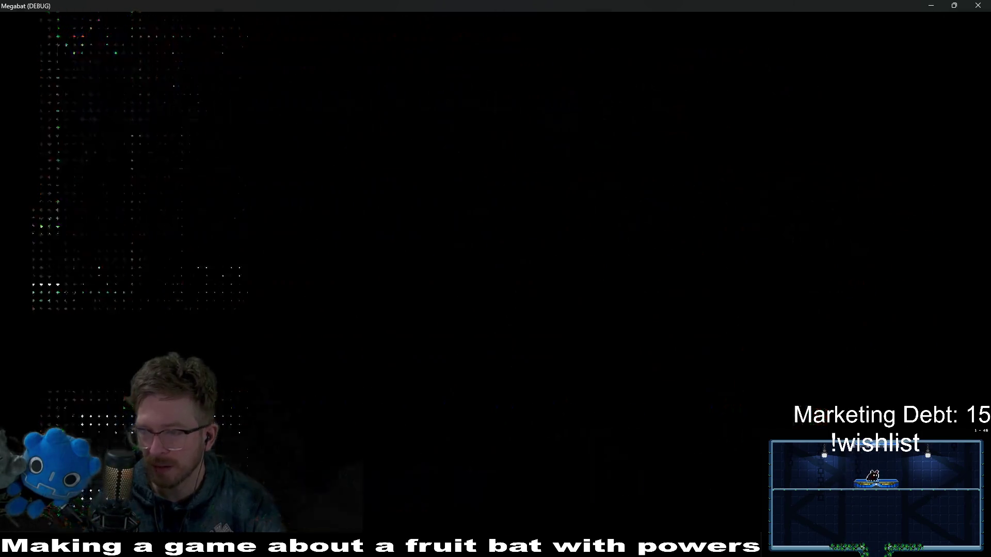
{"action": "key", "text": "Escape"}
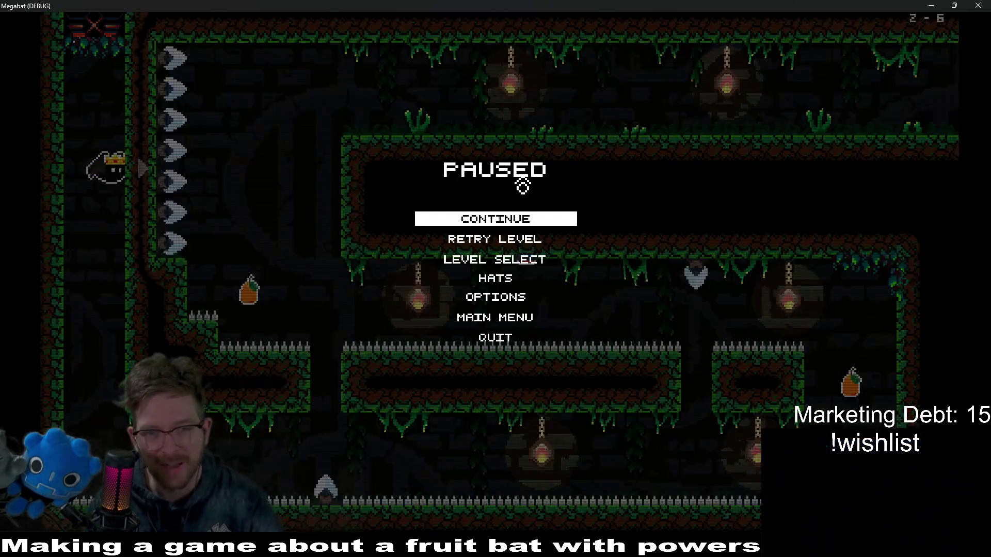
Equip the baseball cap from the pause menu's Hats and resume the level
{"action": "key", "text": "Down"}
{"action": "key", "text": "Down"}
{"action": "key", "text": "Down"}
{"action": "key", "text": "Return"}
{"action": "key", "text": "Right"}
{"action": "key", "text": "Right"}
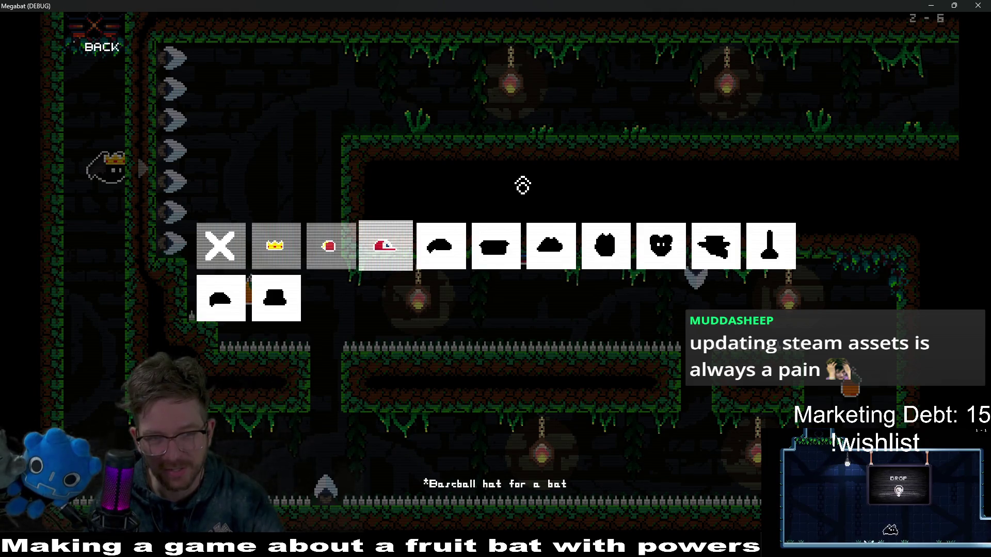
{"action": "key", "text": "Return"}
{"action": "key", "text": "Return"}
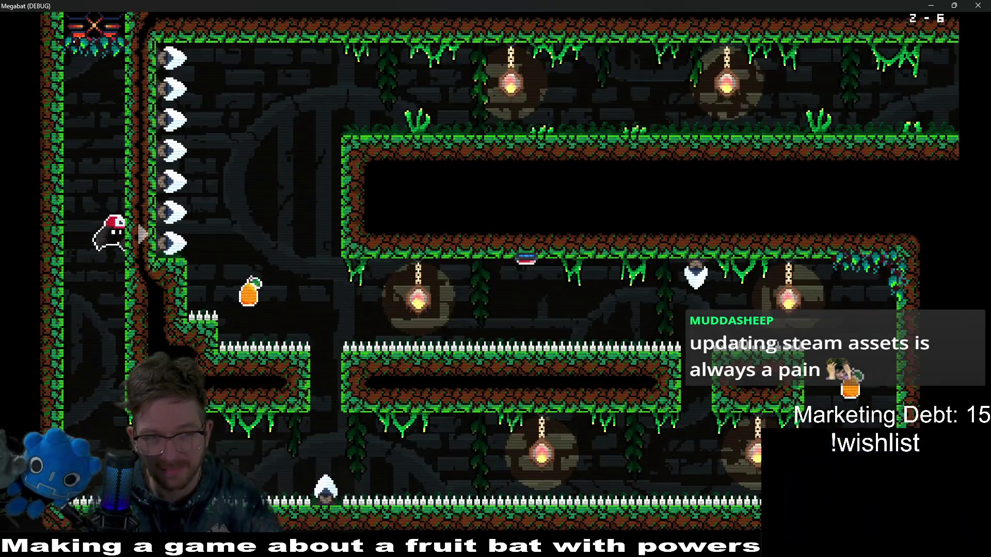
{"action": "key", "text": "Right"}
{"action": "key", "text": "Right"}
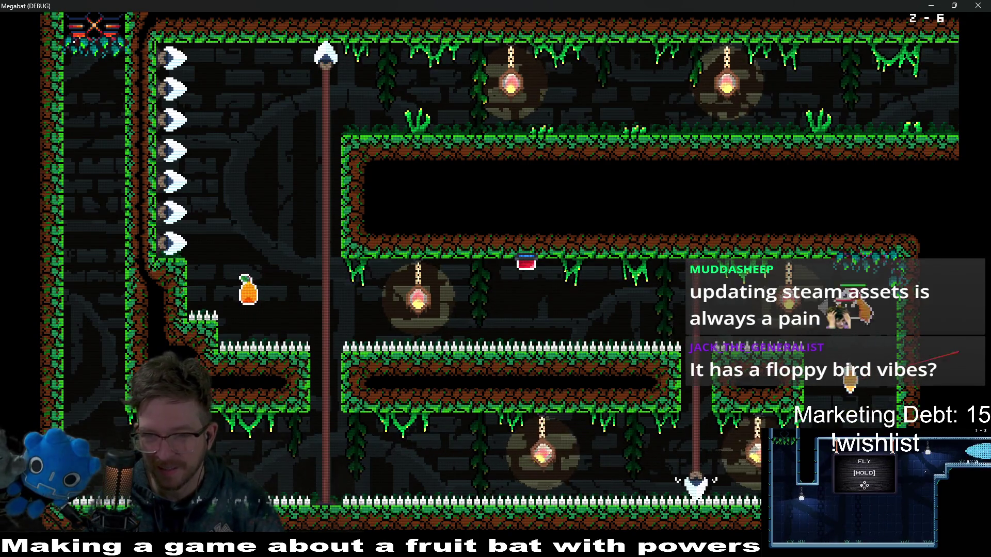
Fly up to the top corridor and past the checkpoint, raising its flag
{"action": "key", "text": "Left"}
{"action": "key", "text": "Left"}
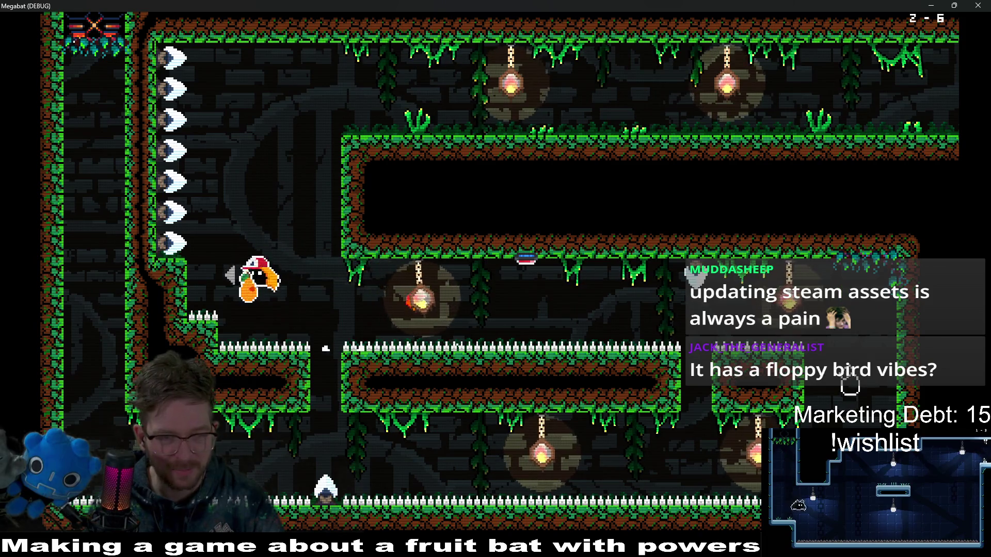
{"action": "key", "text": "Up"}
{"action": "key", "text": "Right"}
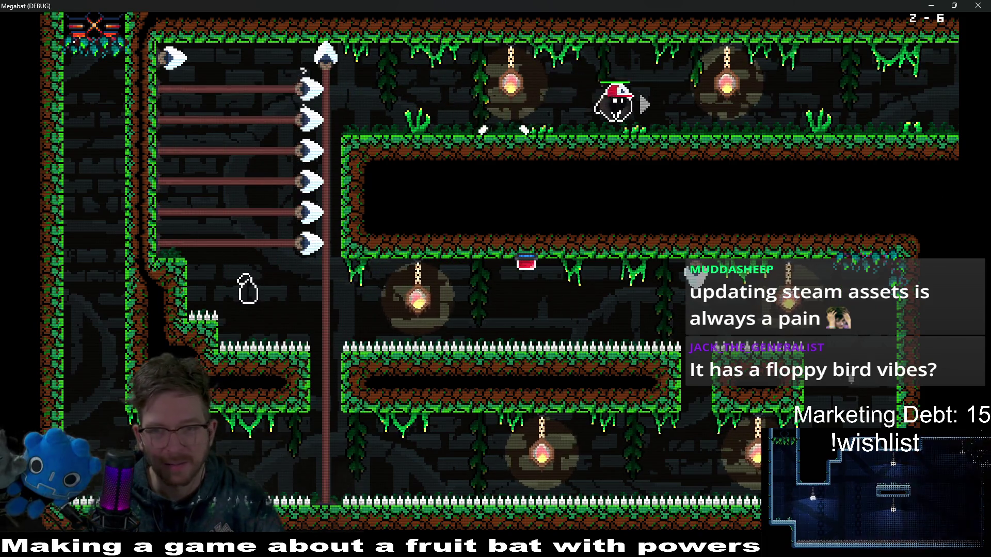
{"action": "key", "text": "Right"}
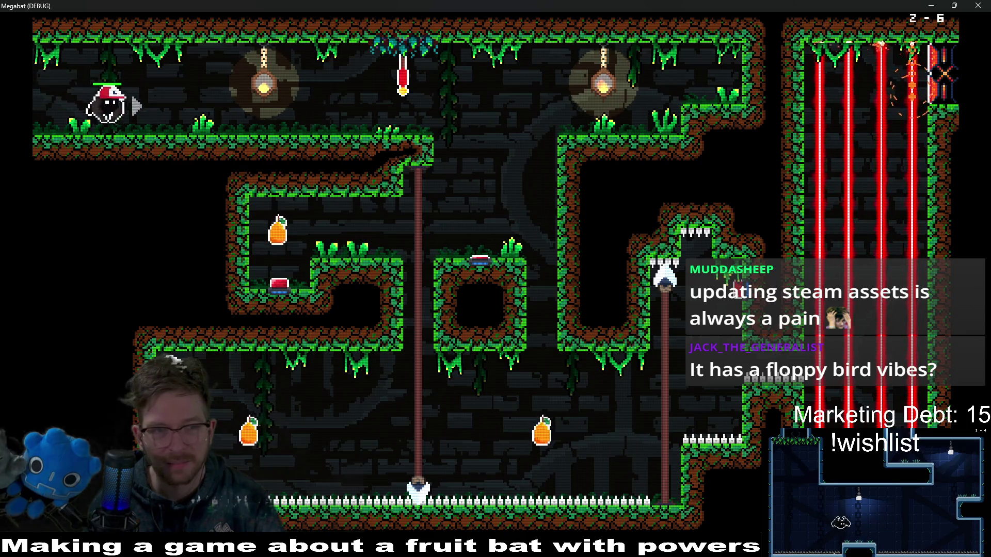
{"action": "key", "text": "Right"}
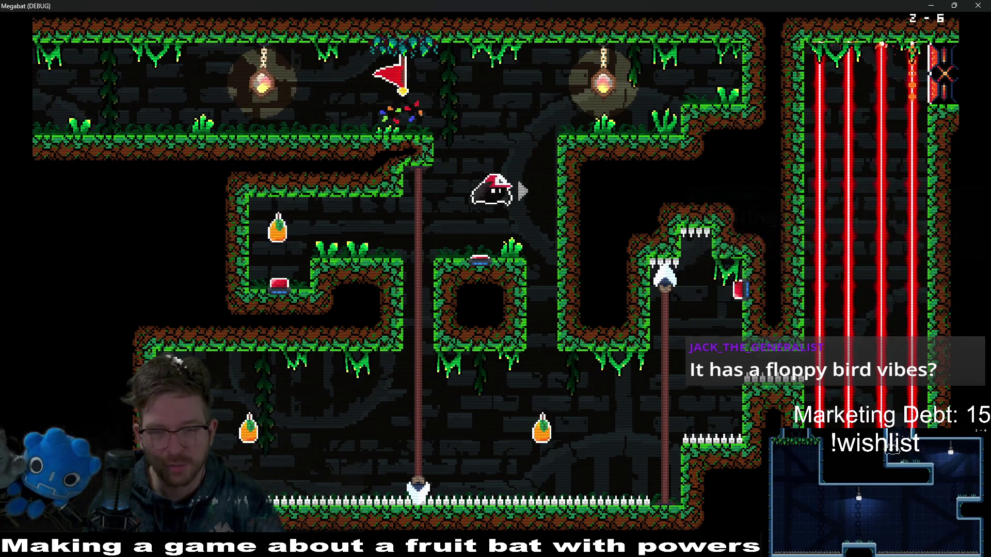
{"action": "key", "text": "Left"}
{"action": "key", "text": "Right"}
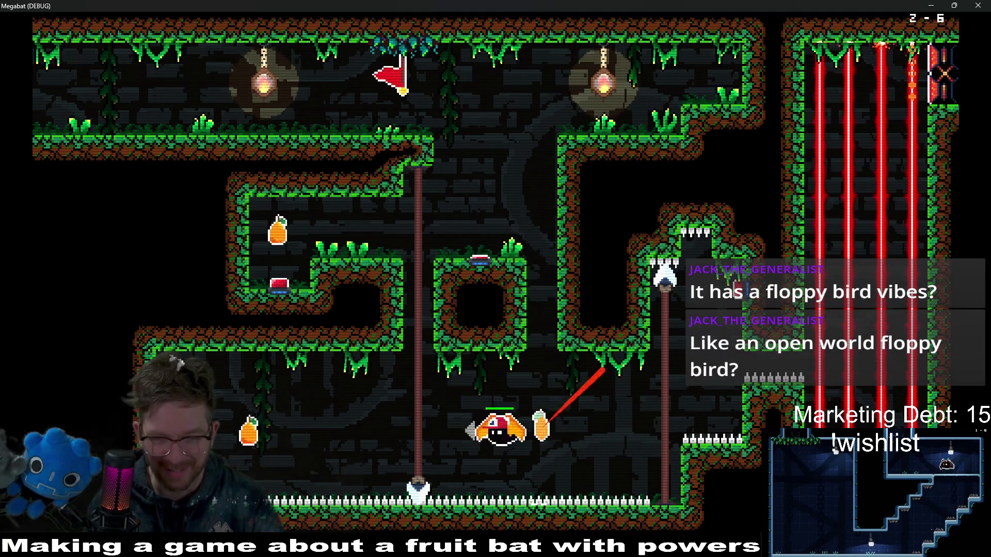
{"action": "key", "text": "Right"}
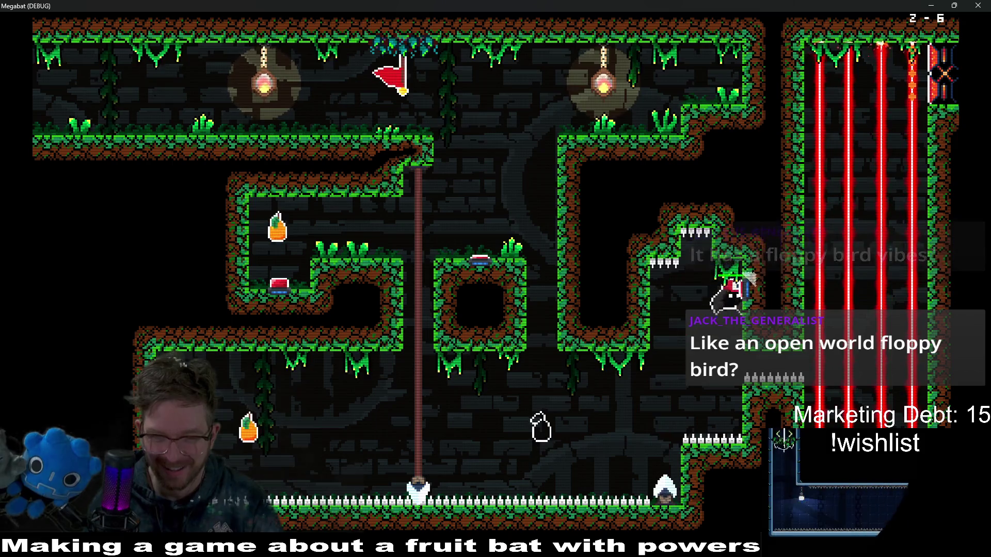
{"action": "key", "text": "Left"}
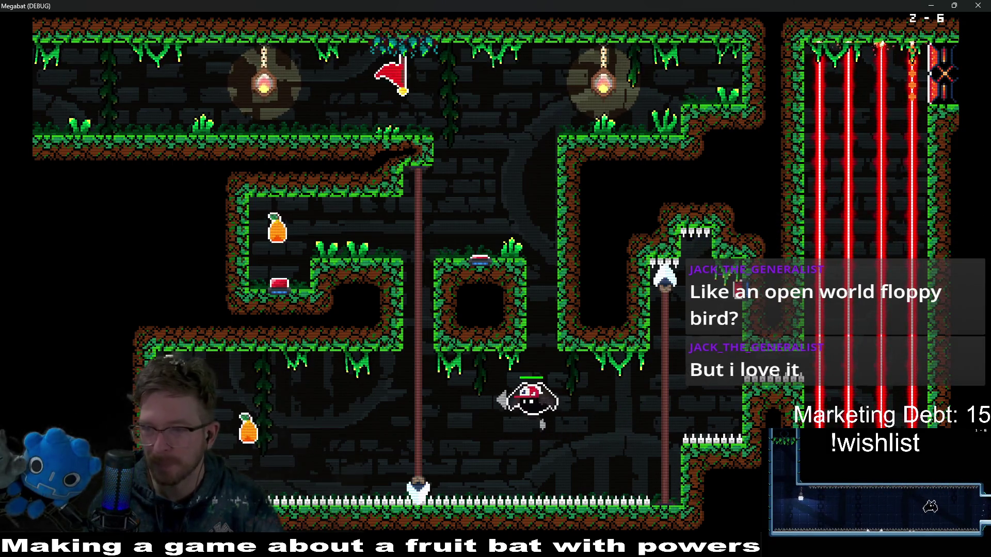
{"action": "key", "text": "Left"}
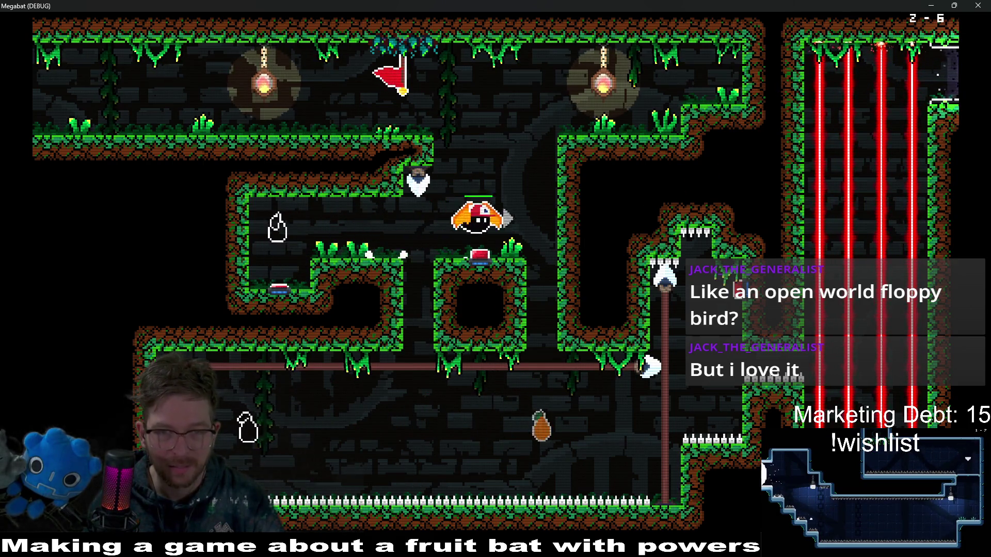
Reach the red button ledge to switch off the lasers, grab the pineapple, and exit top-right
{"action": "key", "text": "space"}
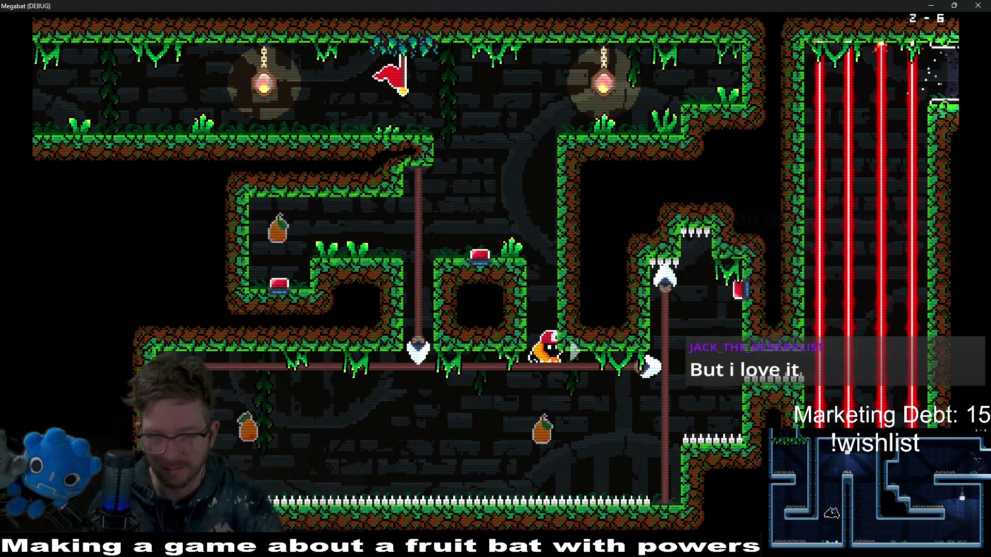
{"action": "key", "text": "space"}
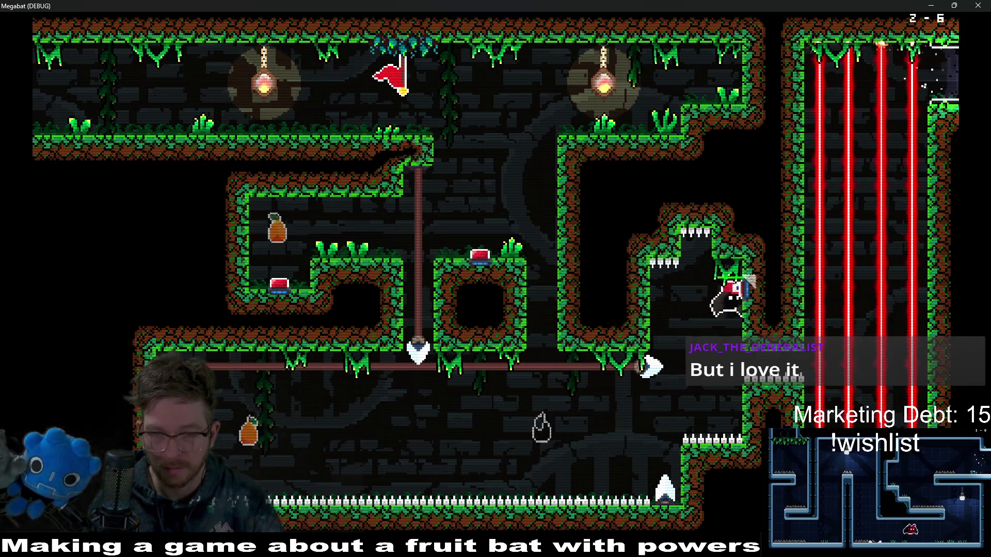
{"action": "key", "text": "Left"}
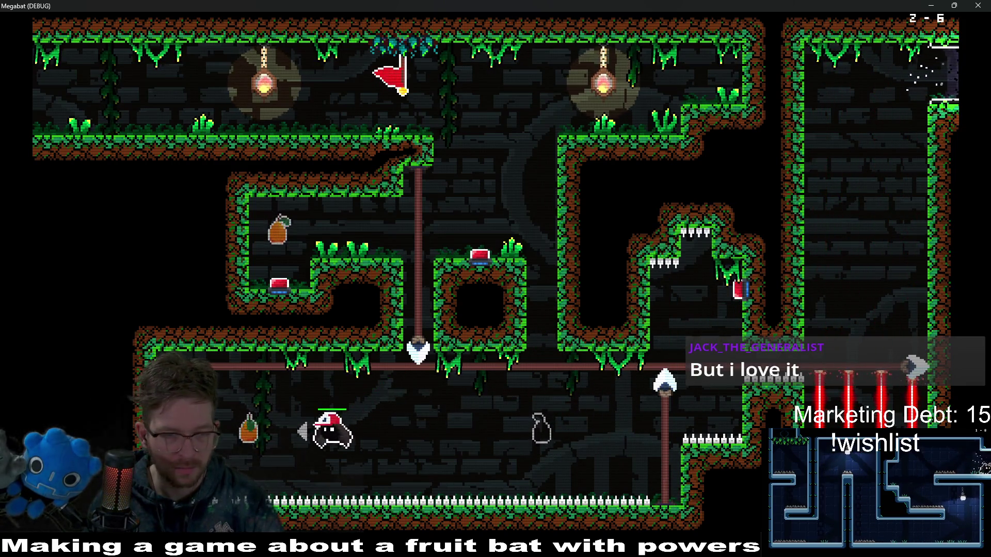
{"action": "key", "text": "Left"}
{"action": "key", "text": "space"}
{"action": "key", "text": "Right"}
{"action": "key", "text": "space"}
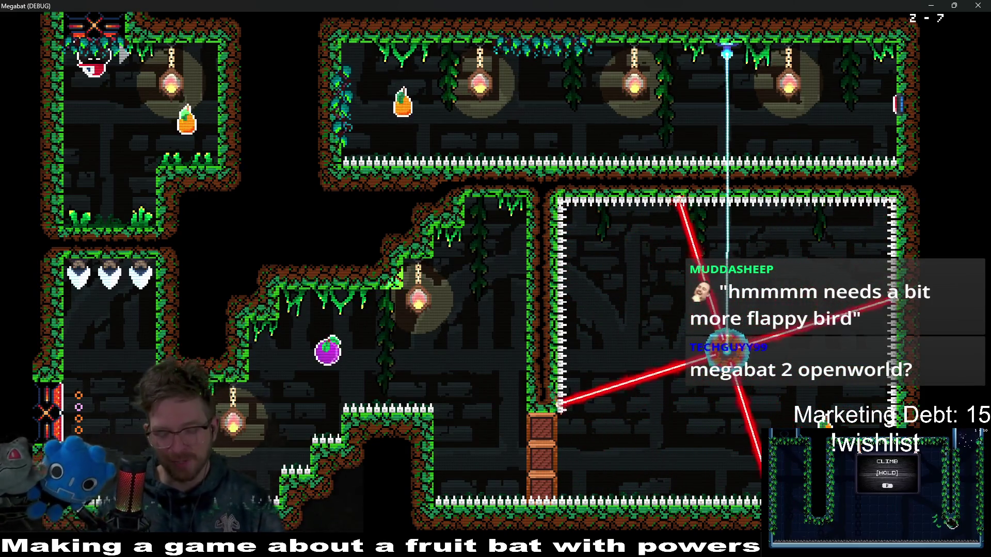
Collect the orange fruit and flap up past the upper-left ledge to grab the top-left fruit
{"action": "key", "text": "Right"}
{"action": "key", "text": "Left"}
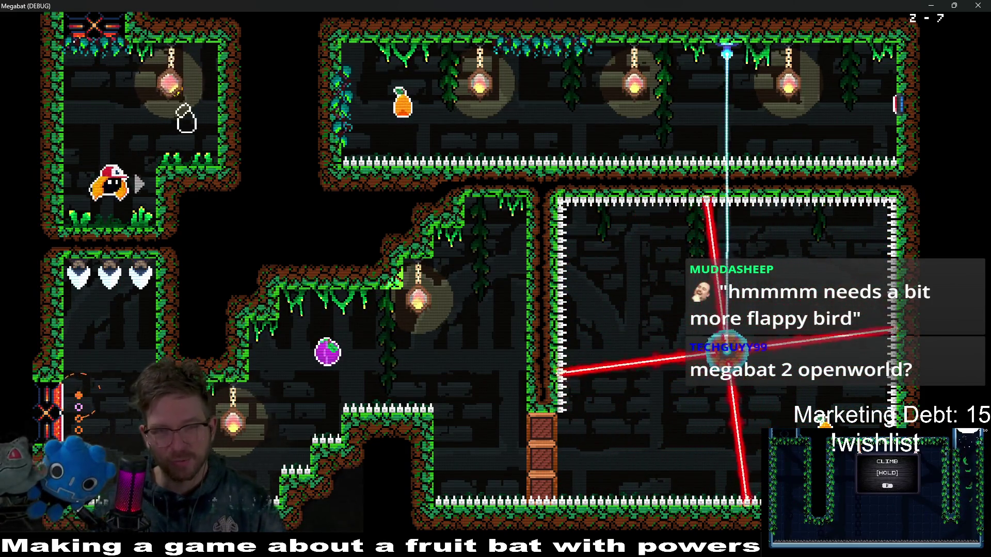
{"action": "key", "text": "Right"}
{"action": "key", "text": "space"}
{"action": "key", "text": "space"}
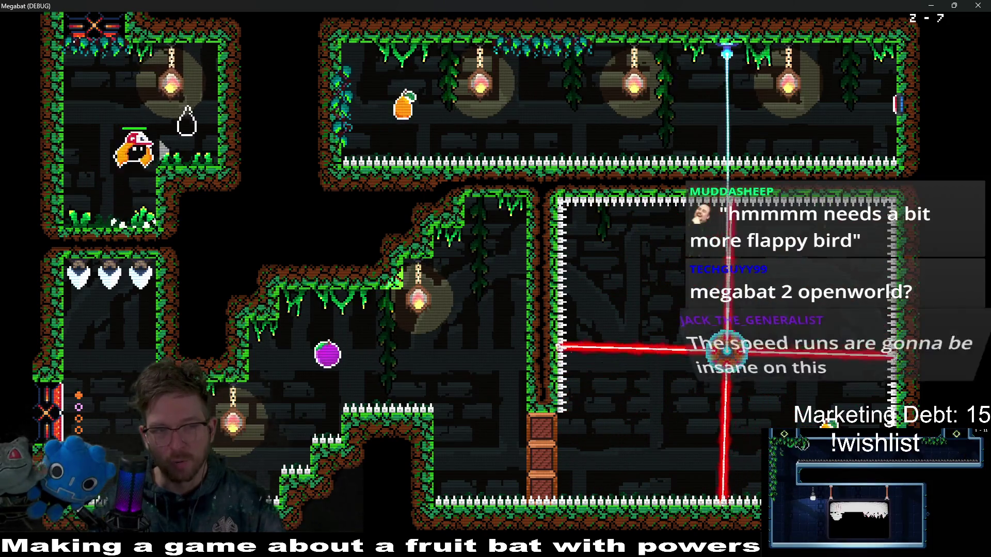
{"action": "key", "text": "space"}
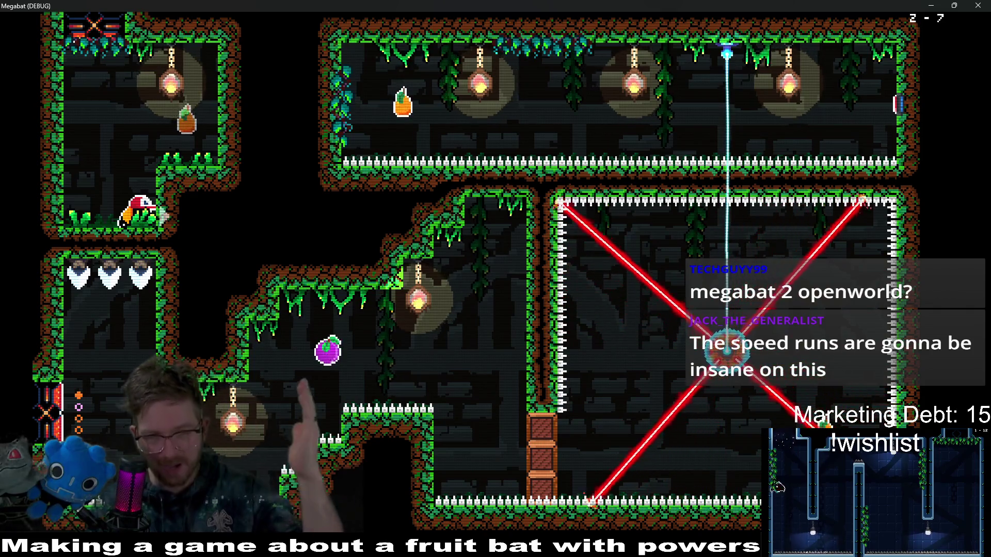
{"action": "key", "text": "space"}
{"action": "key", "text": "space"}
{"action": "key", "text": "Right"}
{"action": "key", "text": "Left"}
{"action": "key", "text": "space"}
Dive through the floor, eat the purple fruit, and break through the crate pillar into the laser room
{"action": "key", "text": "Down"}
{"action": "key", "text": "Right"}
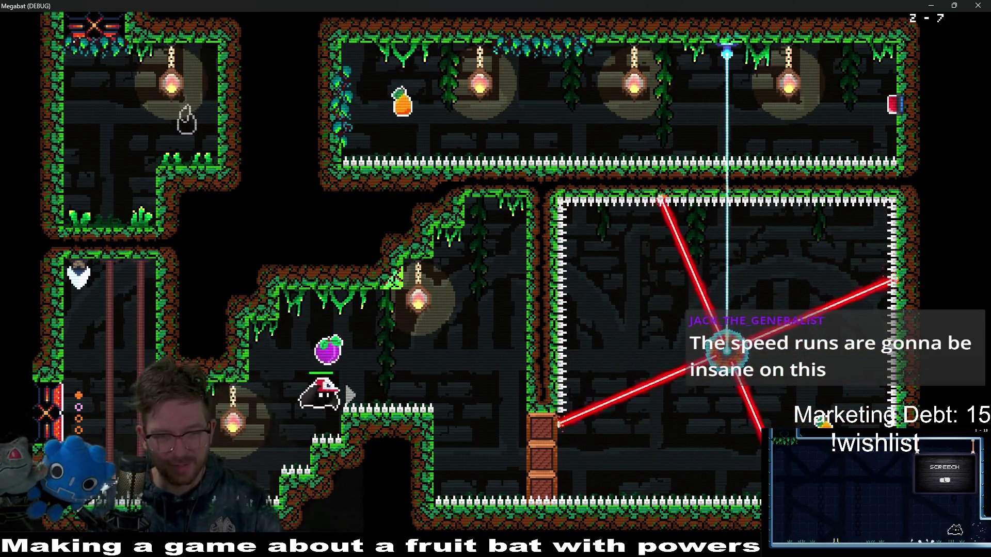
{"action": "key", "text": "Left"}
{"action": "key", "text": "Right"}
{"action": "key", "text": "Right"}
{"action": "key", "text": "Up"}
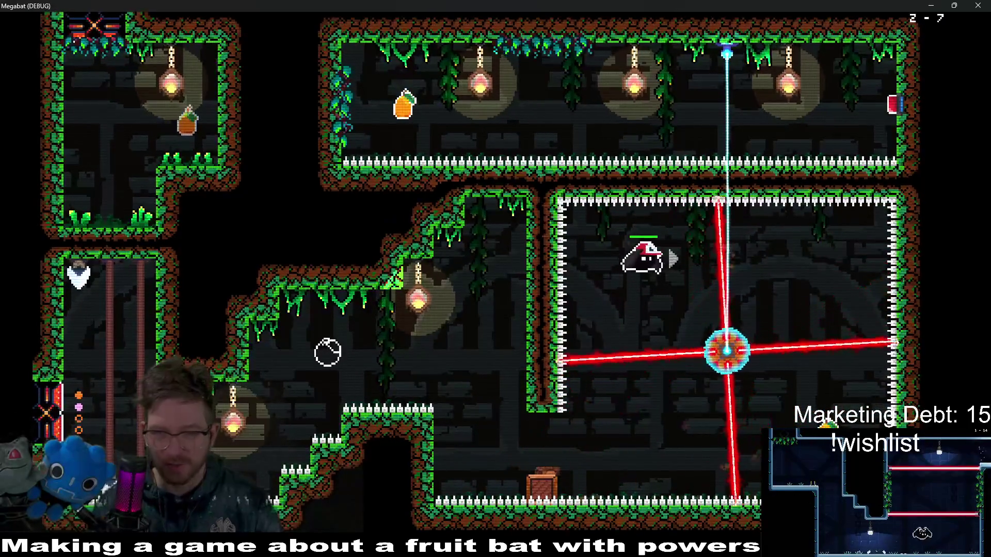
{"action": "key", "text": "Right"}
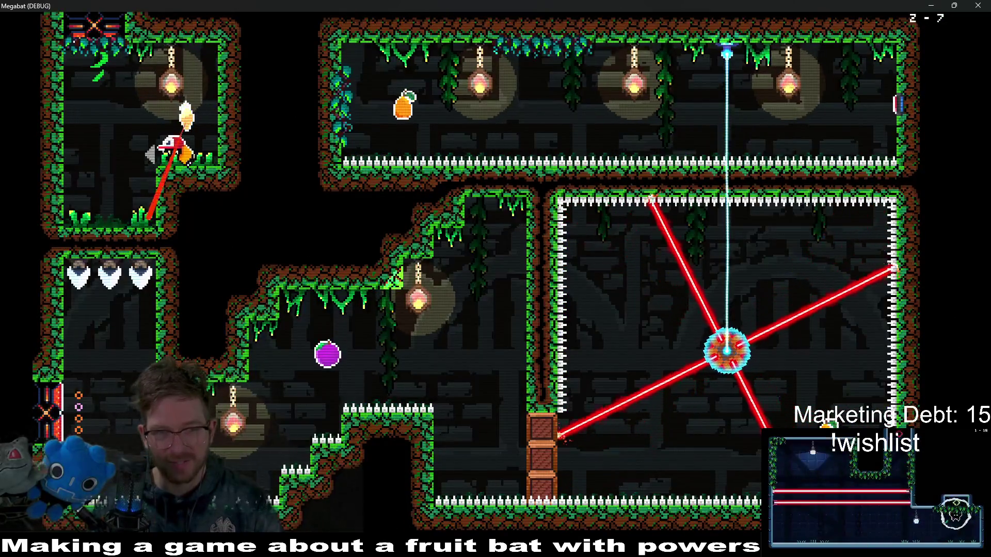
After dying to the lasers, redo the run down the left shaft into the laser room, then close the game
{"action": "key", "text": "Right"}
{"action": "key", "text": "Up"}
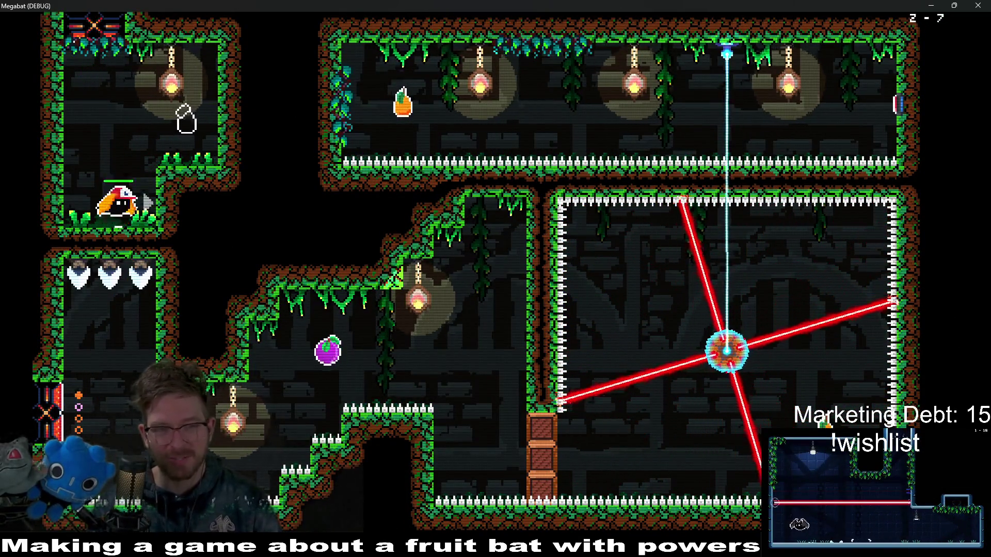
{"action": "key", "text": "Down"}
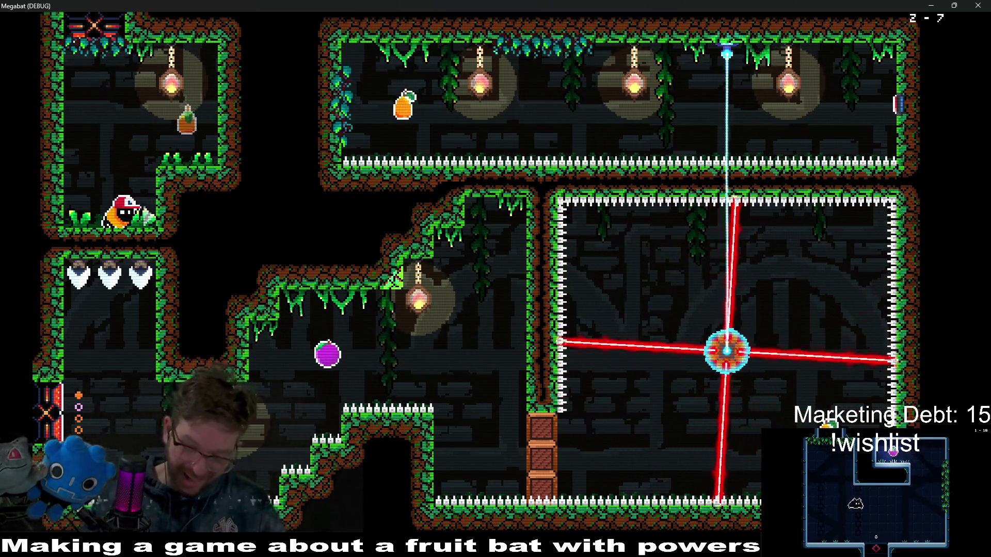
{"action": "key", "text": "Left"}
{"action": "key", "text": "Up"}
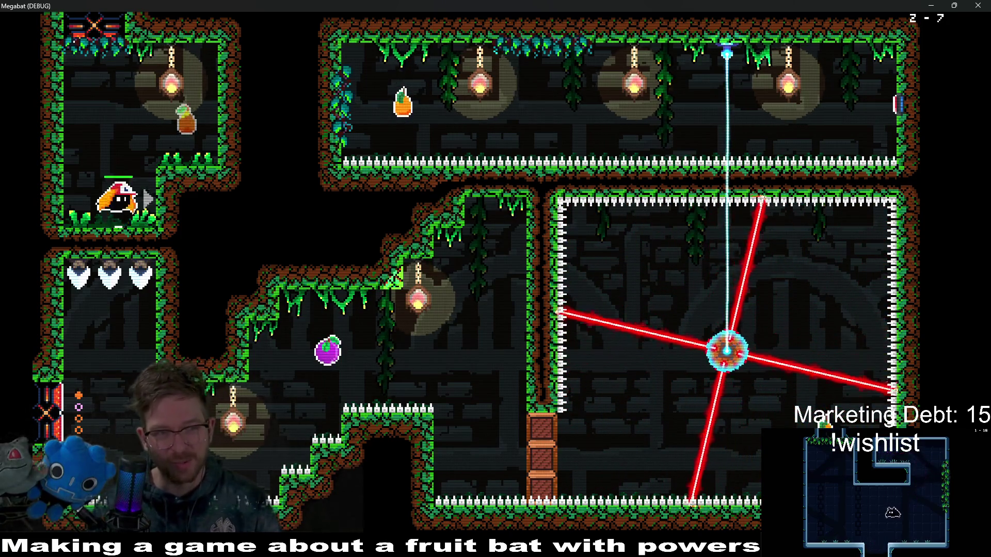
{"action": "key", "text": "Down"}
{"action": "key", "text": "Down"}
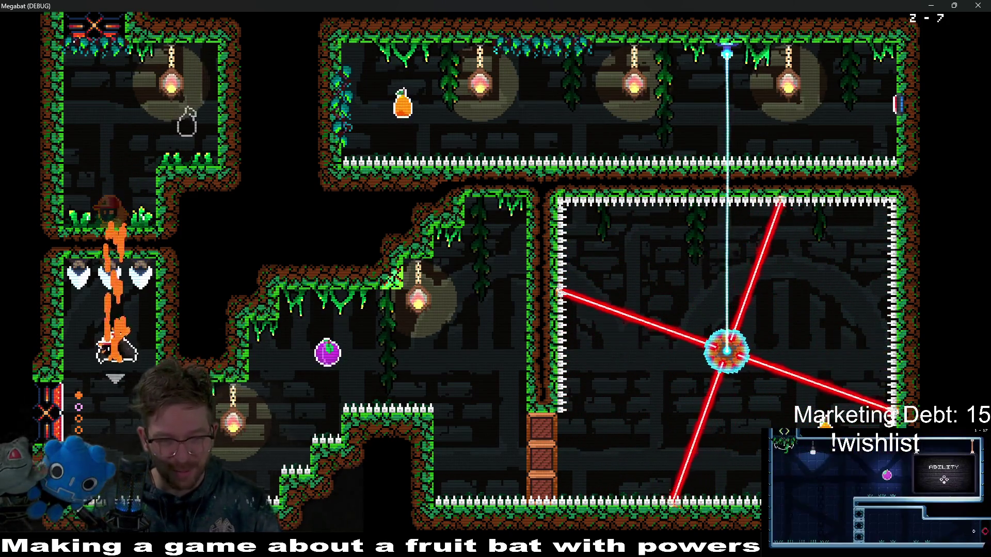
{"action": "key", "text": "Right"}
{"action": "key", "text": "Right"}
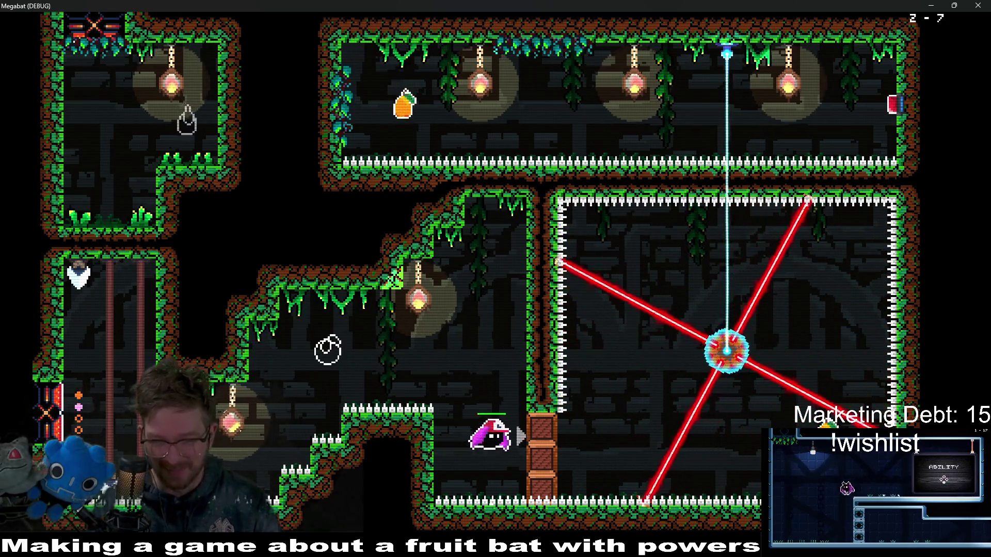
{"action": "key", "text": "Up"}
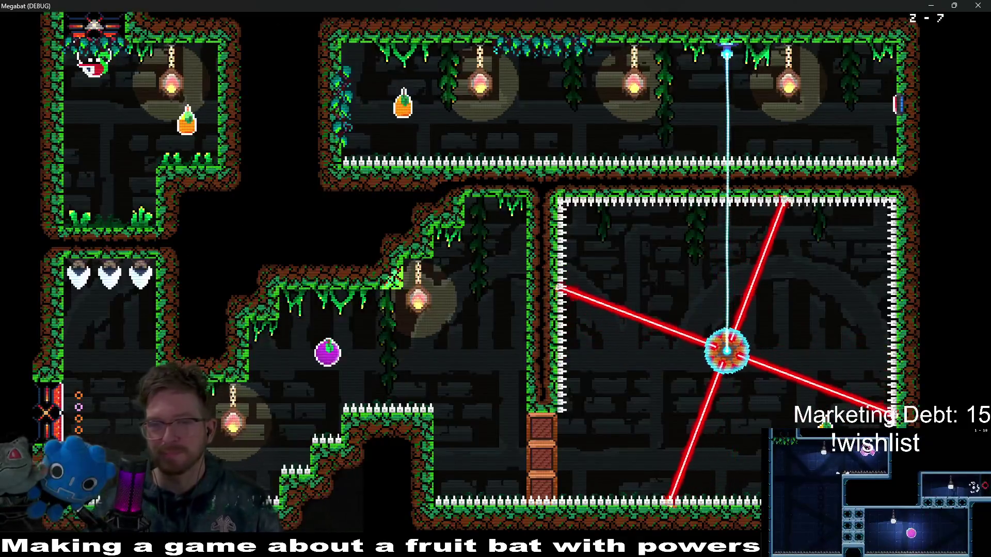
{"action": "left_click", "coordinate": [978, 5]}
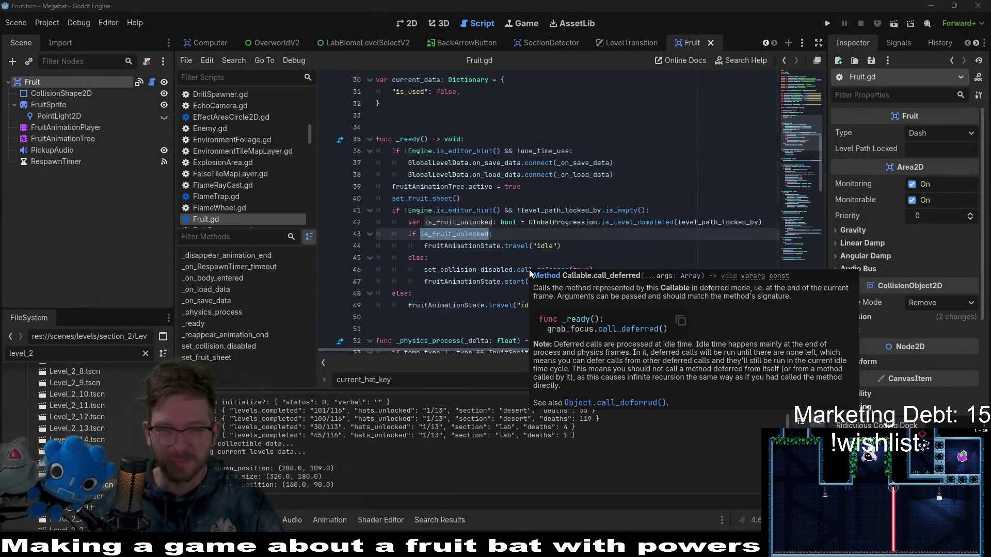
Step through the unlock branches on lines 38–48 of Fruit.gd's _ready function
{"action": "left_click", "coordinate": [585, 222]}
{"action": "left_click", "coordinate": [614, 262]}
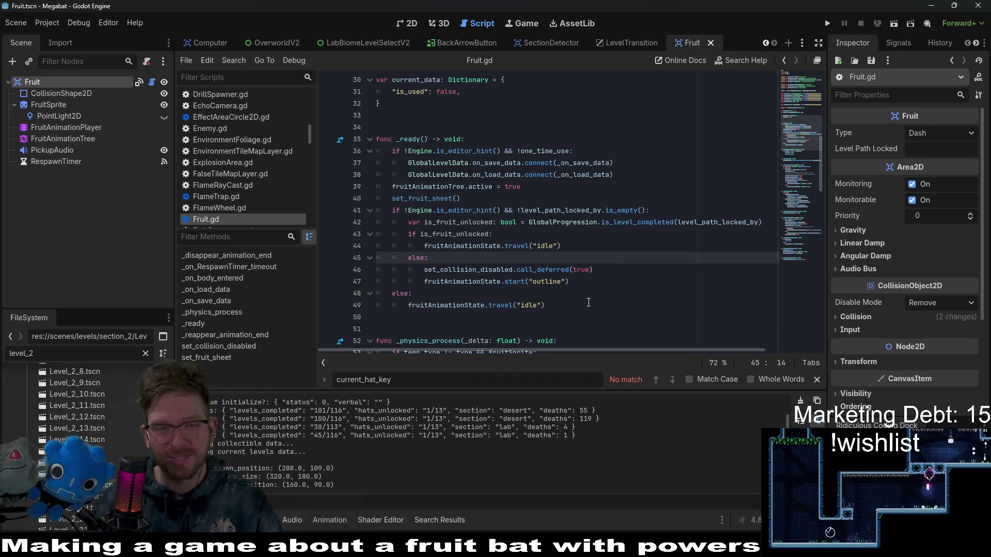
{"action": "left_click", "coordinate": [537, 294]}
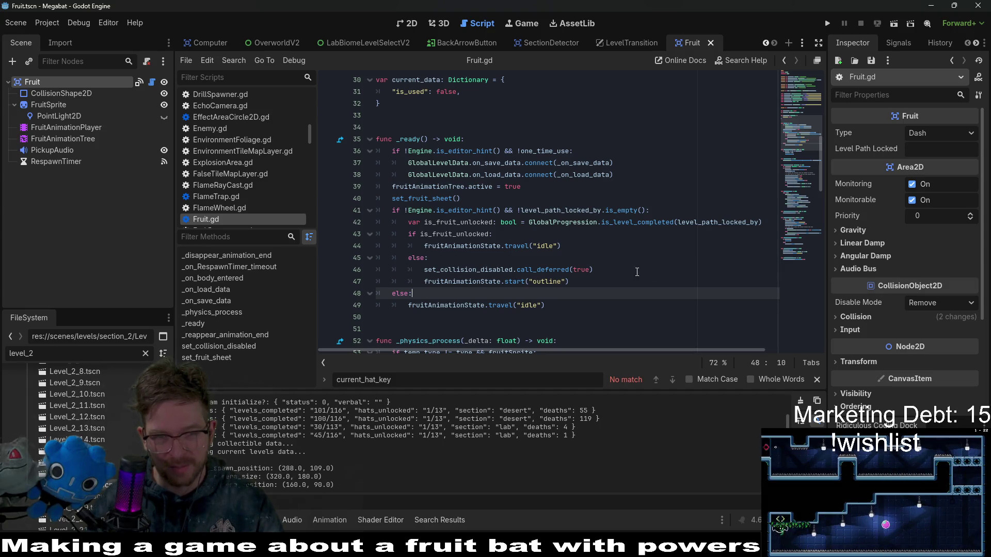
{"action": "left_click", "coordinate": [606, 270]}
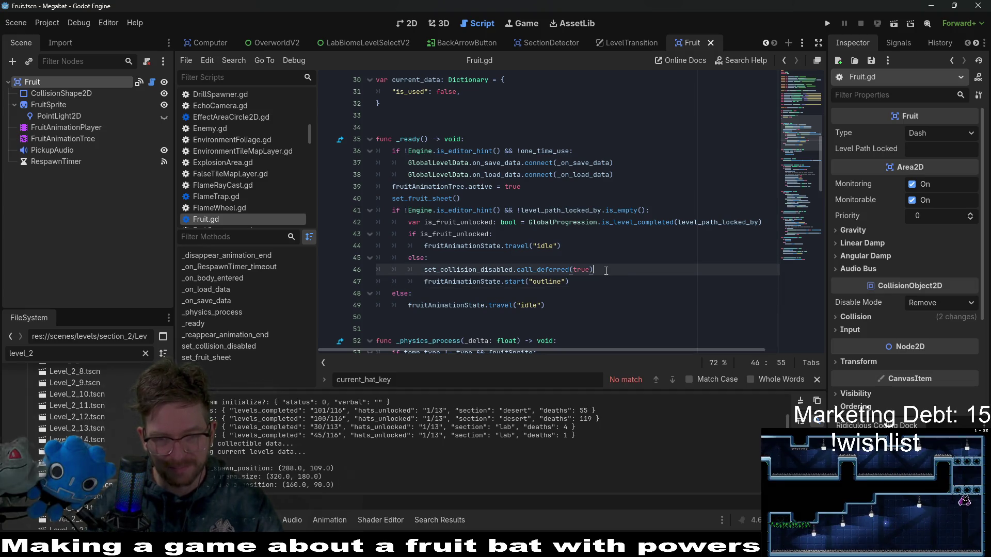
{"action": "left_click", "coordinate": [472, 210]}
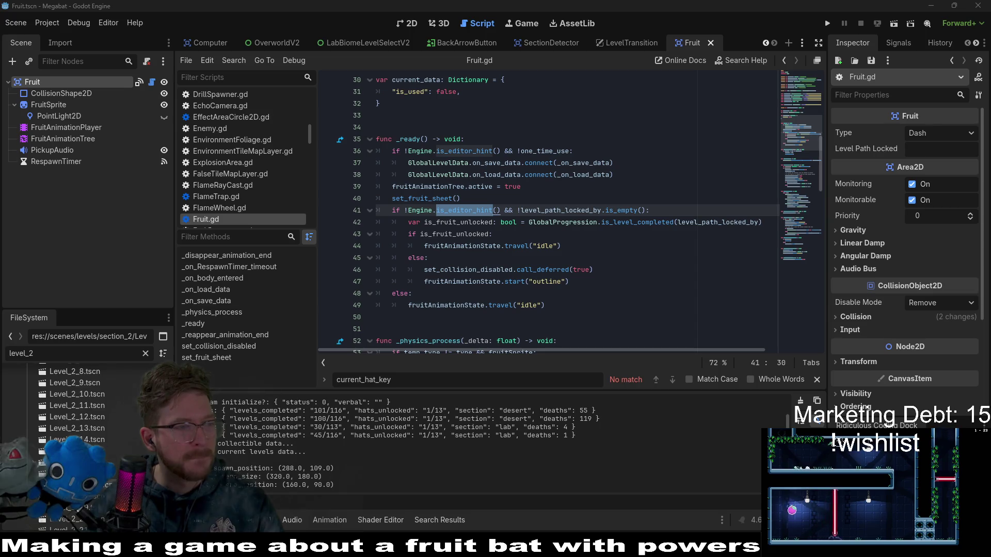
{"action": "left_click", "coordinate": [589, 222]}
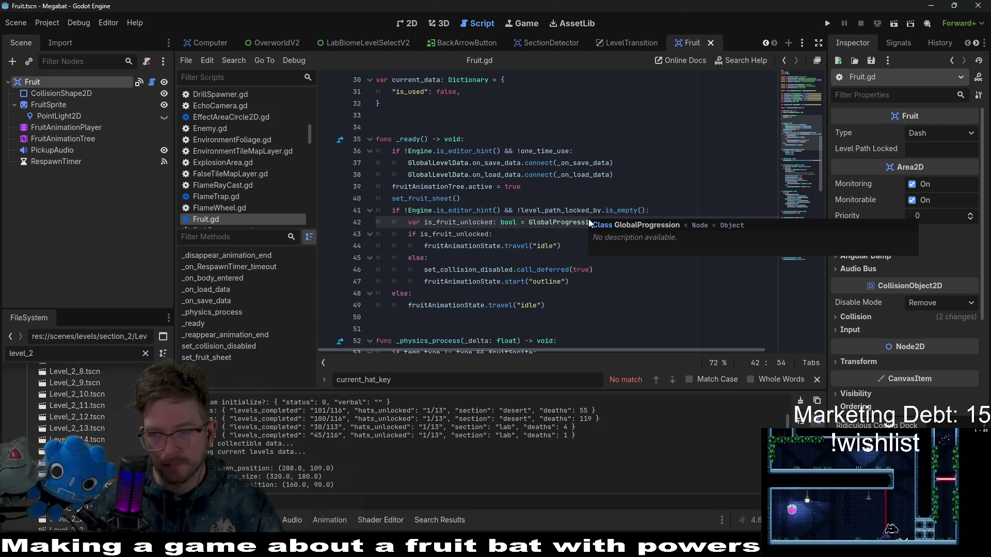
{"action": "left_click", "coordinate": [619, 172]}
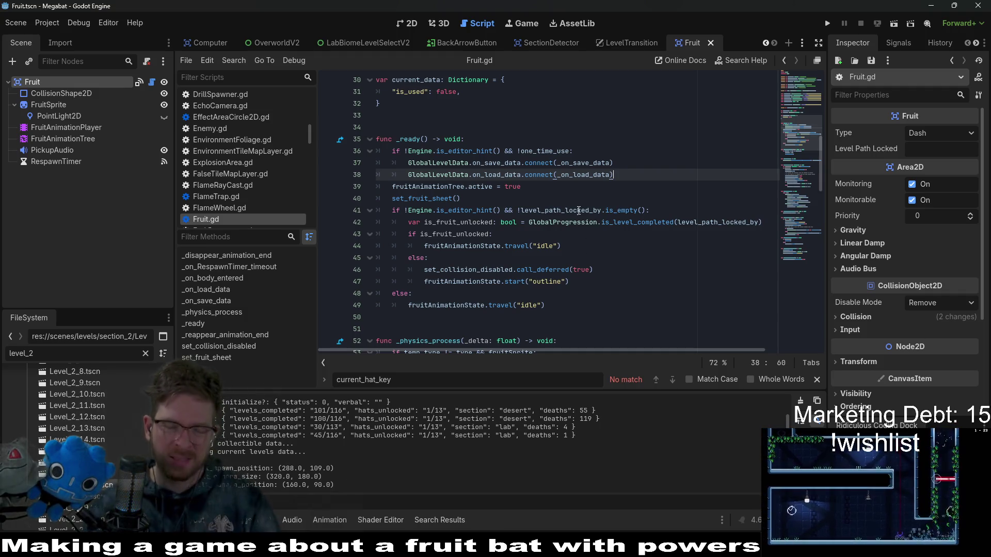
Select is_fruit_unlocked in Fruit.gd, then open the Quick Open file search
{"action": "double_click", "coordinate": [463, 222]}
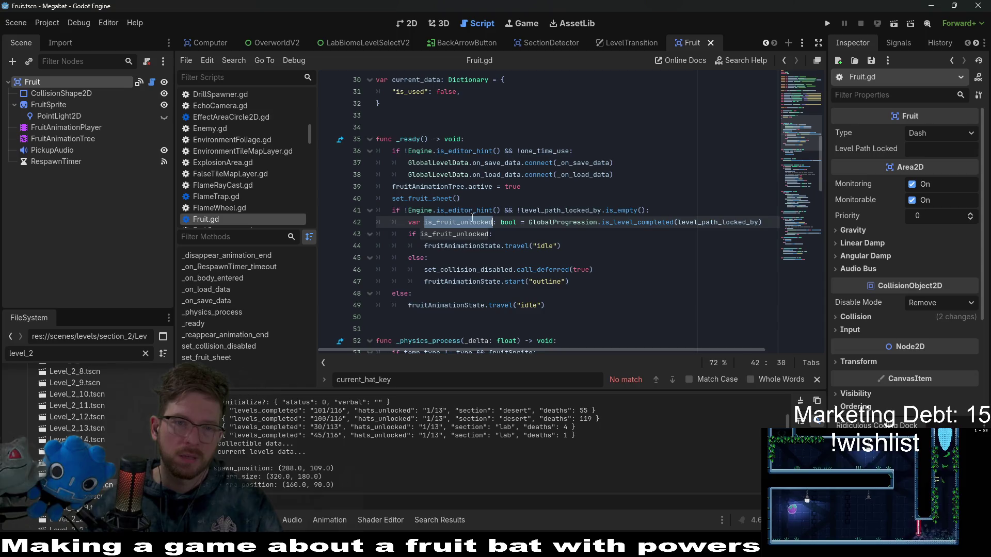
{"action": "scroll", "coordinate": [532, 227], "scroll_direction": "up", "scroll_amount": 2}
{"action": "scroll", "coordinate": [545, 235], "scroll_direction": "down", "scroll_amount": 2}
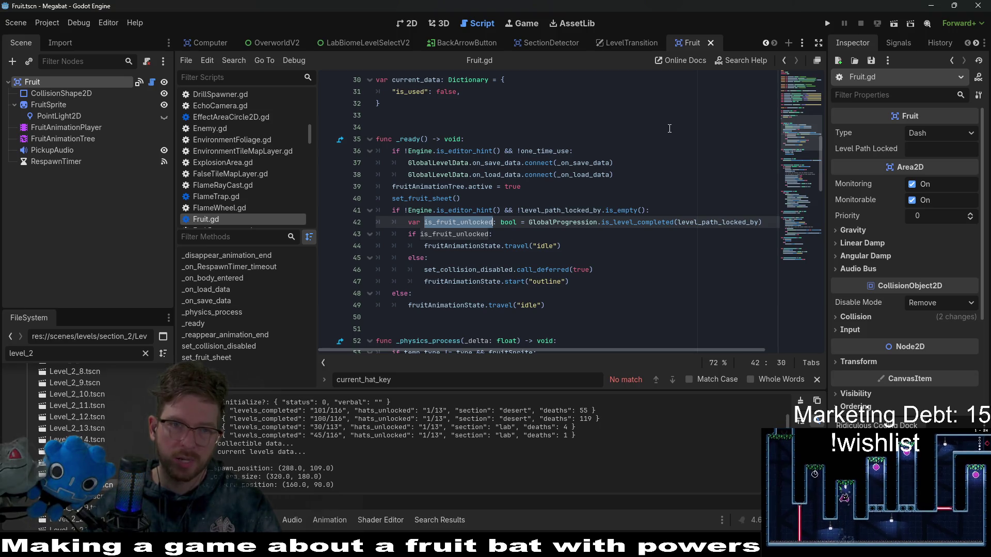
{"action": "left_click", "coordinate": [669, 129]}
{"action": "key", "text": "shift+alt+o"}
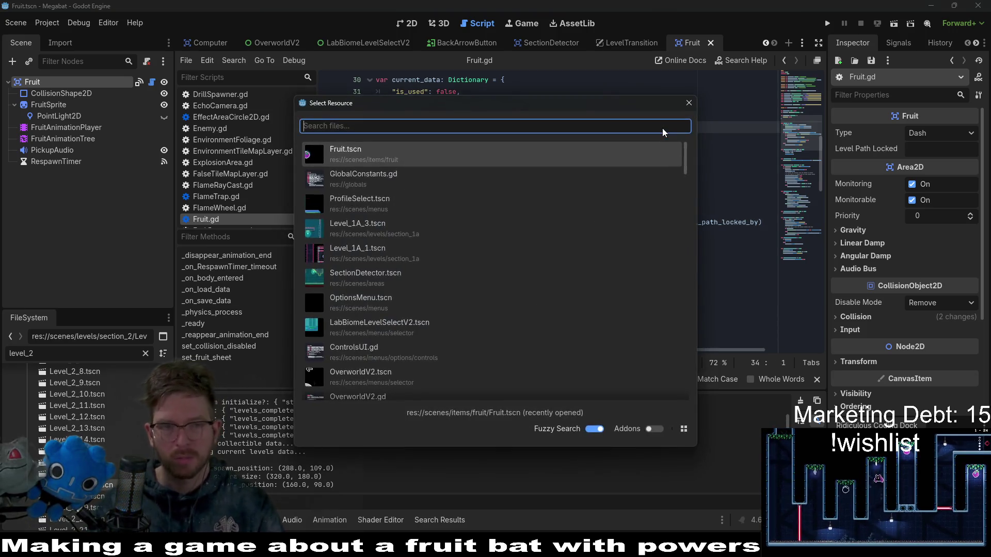
Search Quick Open for 'overworld', then 'baselevel', and open BaseLevel.tscn
{"action": "type", "text": "overworld"}
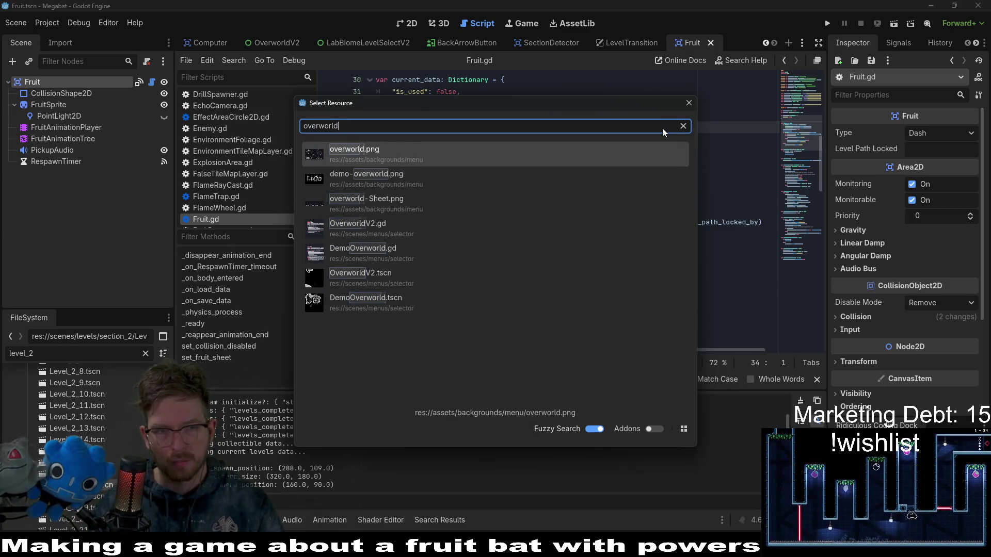
{"action": "key", "text": "Down"}
{"action": "key", "text": "Down"}
{"action": "key", "text": "Down"}
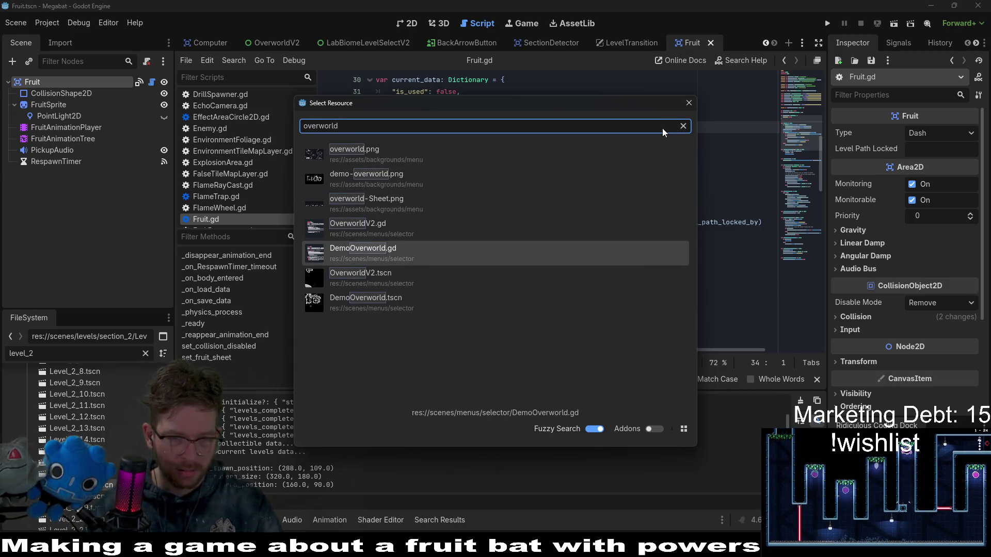
{"action": "key", "text": "BackSpace"}
{"action": "key", "text": "BackSpace"}
{"action": "key", "text": "BackSpace"}
{"action": "key", "text": "BackSpace"}
{"action": "key", "text": "BackSpace"}
{"action": "key", "text": "BackSpace"}
{"action": "type", "text": "baselevel"}
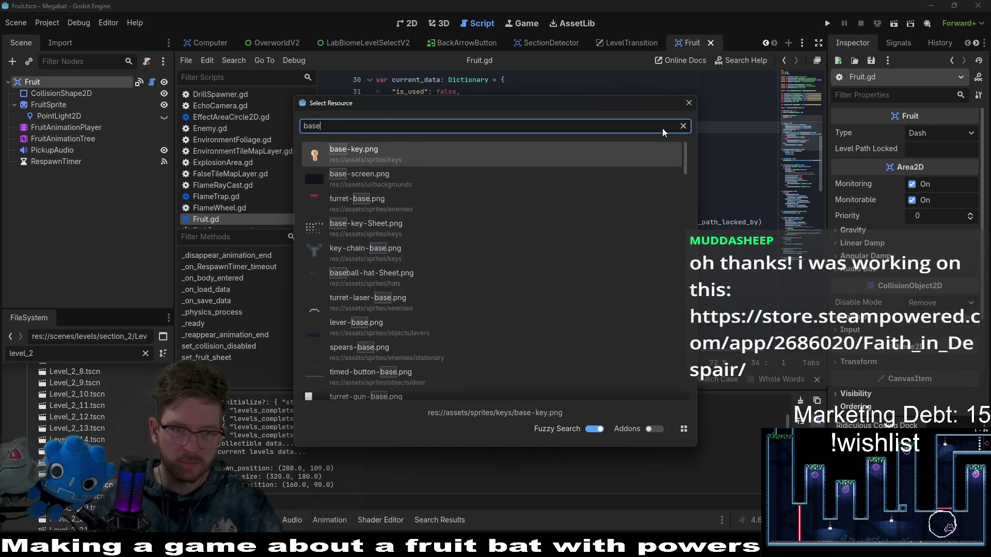
{"action": "key", "text": "Down"}
{"action": "key", "text": "Return"}
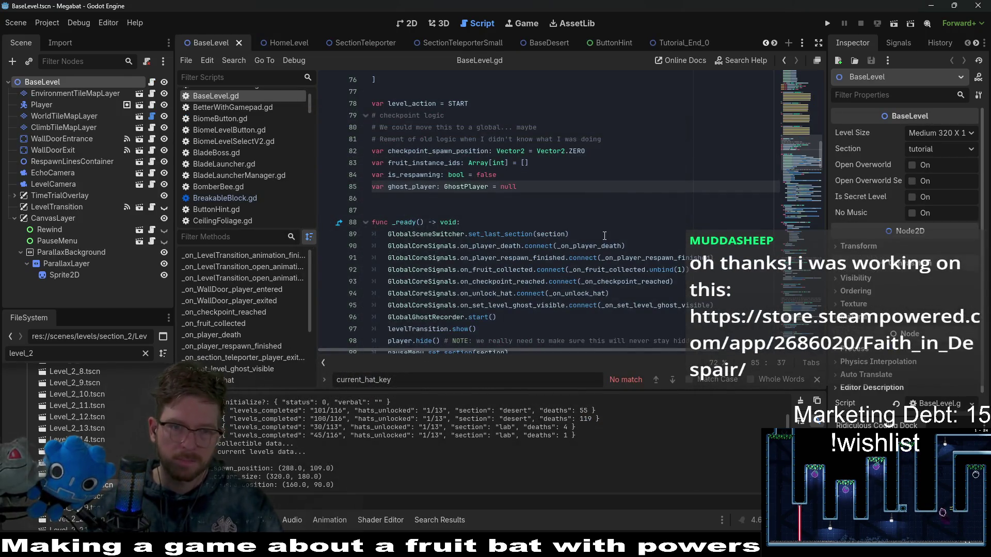
Review the _on_fruit_collected handler and on_fruit_collected signal in the BaseLevel script
{"action": "scroll", "coordinate": [604, 236], "scroll_direction": "down", "scroll_amount": 3}
{"action": "left_click", "coordinate": [605, 235]}
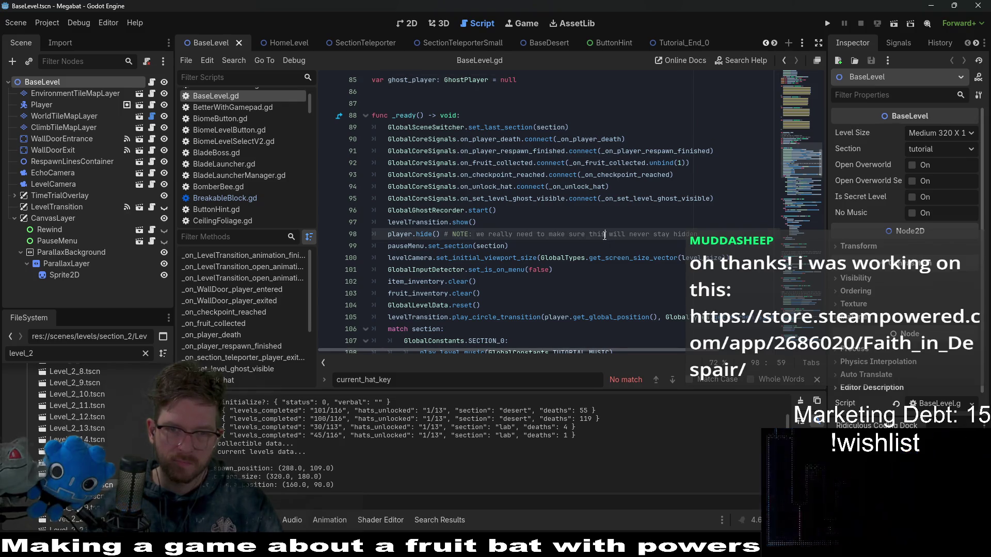
{"action": "double_click", "coordinate": [604, 163]}
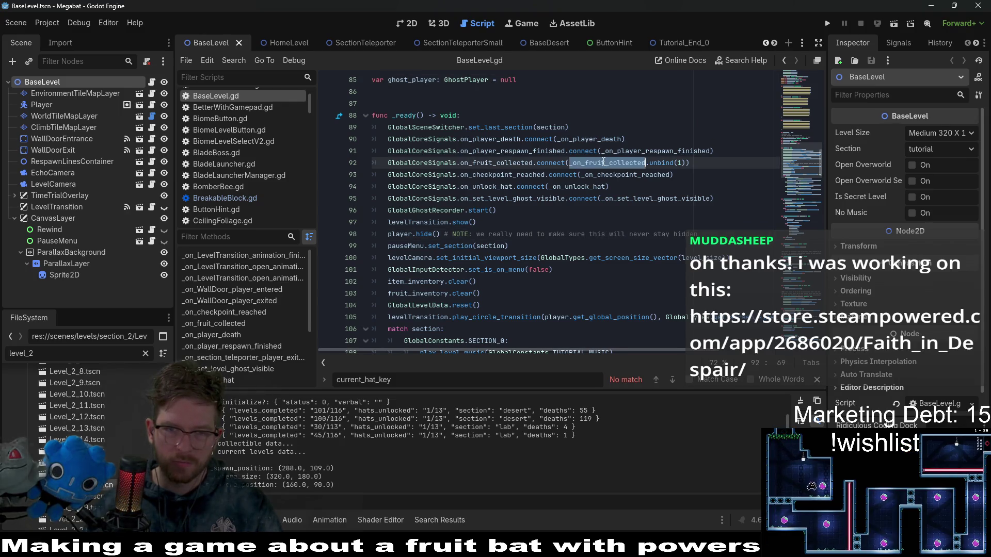
{"action": "double_click", "coordinate": [499, 162]}
{"action": "scroll", "coordinate": [499, 163], "scroll_direction": "down", "scroll_amount": 1}
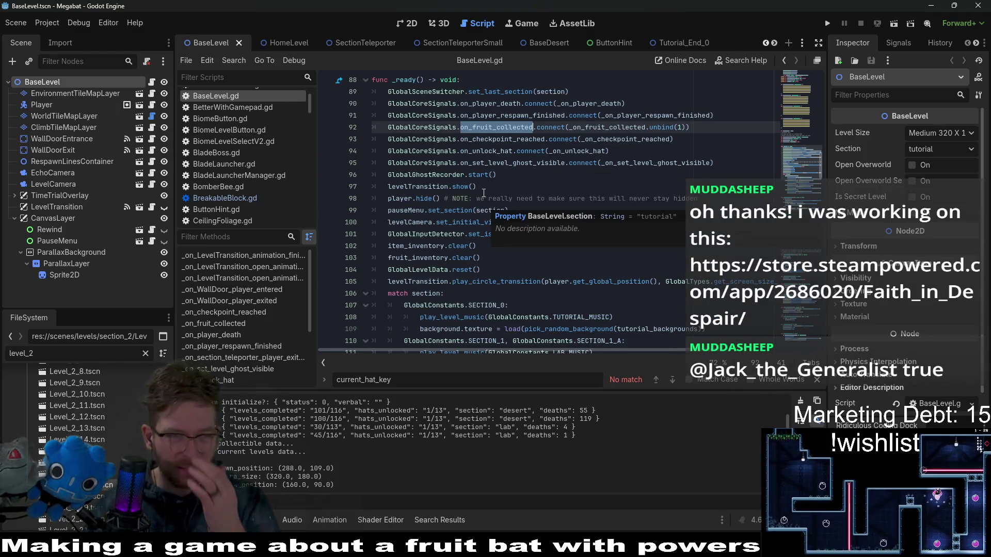
{"action": "scroll", "coordinate": [480, 191], "scroll_direction": "down", "scroll_amount": 3}
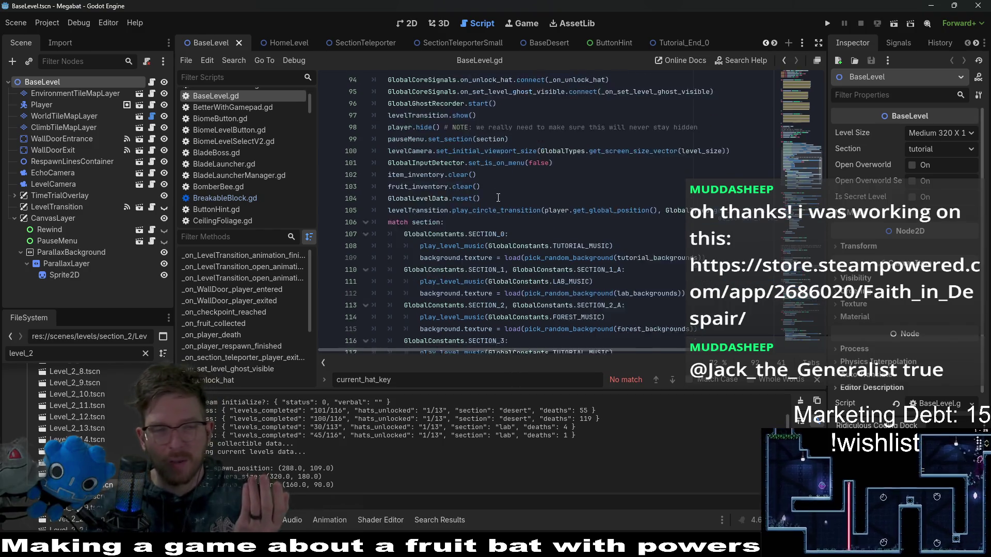
Open the WallDoorExit node's WallDoor.gd script to read its _ready door setup, then switch to Chrome
{"action": "left_click", "coordinate": [73, 150]}
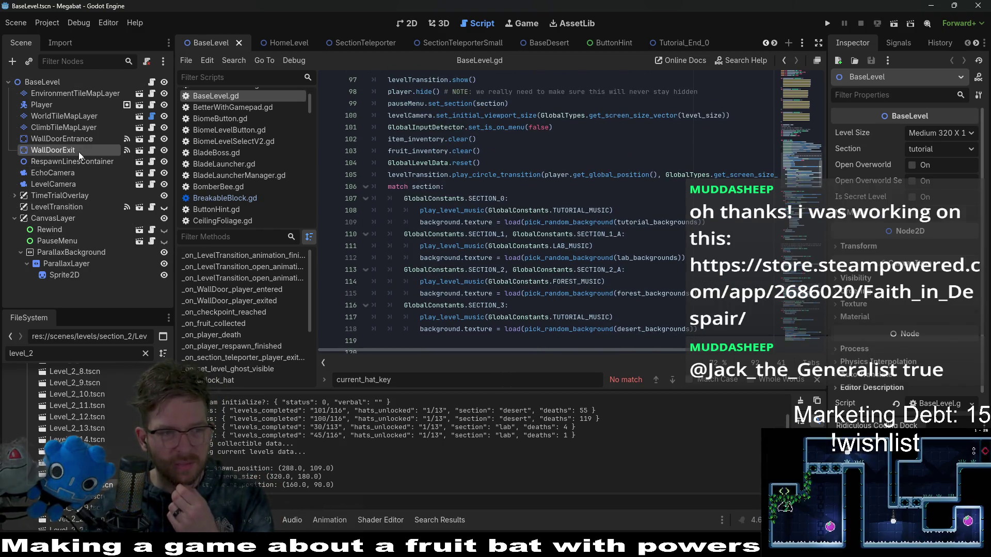
{"action": "left_click", "coordinate": [150, 151]}
{"action": "scroll", "coordinate": [557, 219], "scroll_direction": "up", "scroll_amount": 10}
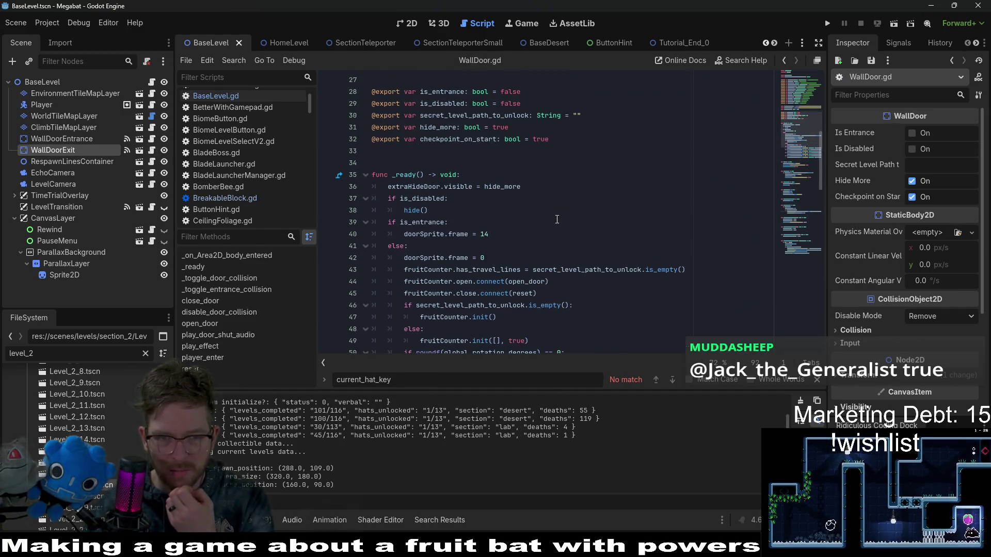
{"action": "scroll", "coordinate": [557, 219], "scroll_direction": "down", "scroll_amount": 2}
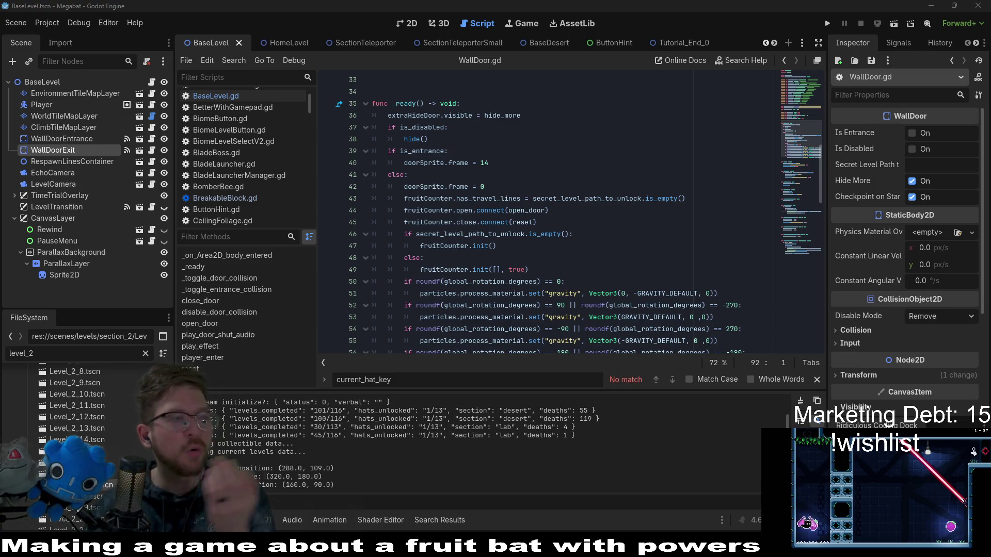
{"action": "key", "text": "alt+Tab"}
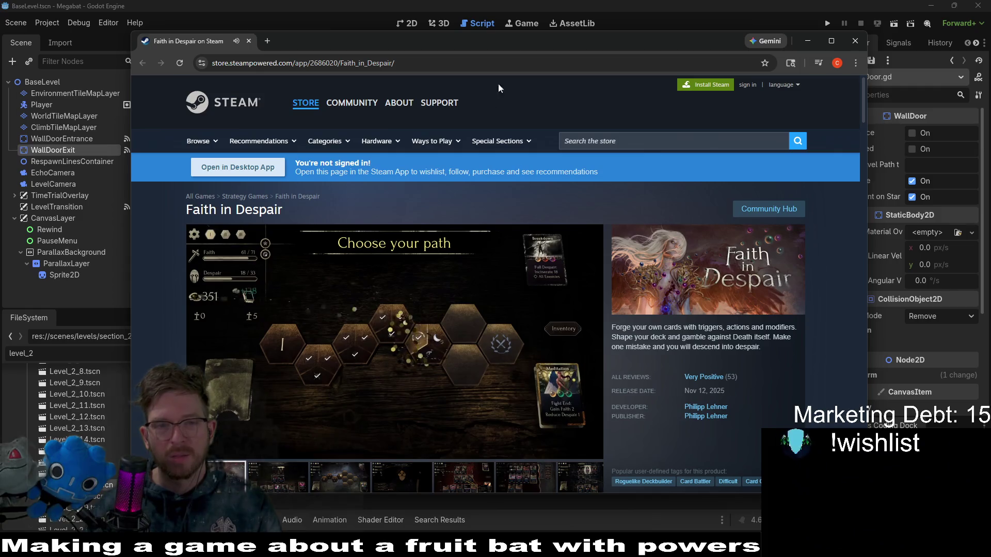
Close the Faith in Despair Steam store window and return to WallDoor.gd in Godot
{"action": "left_click_drag", "start_coordinate": [522, 47], "coordinate": [537, 18]}
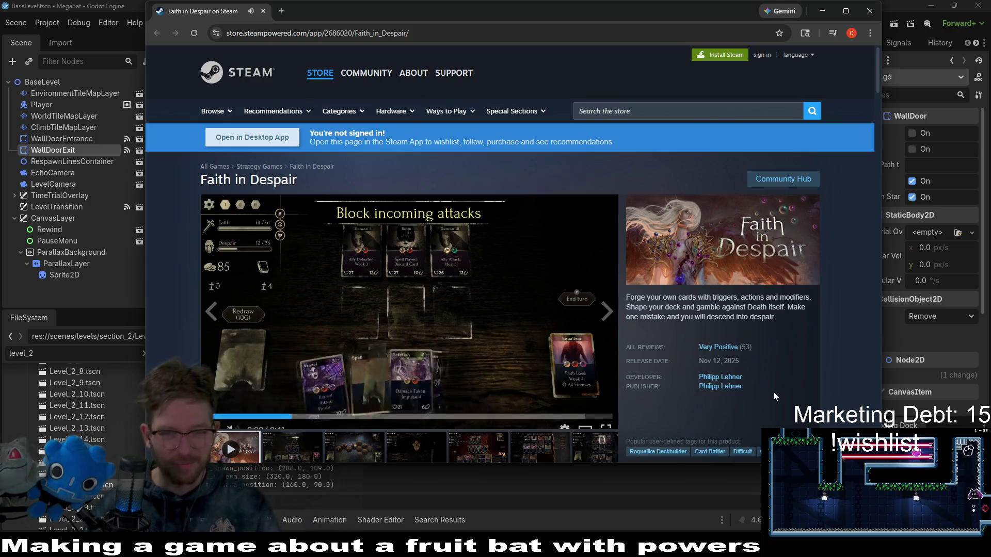
{"action": "scroll", "coordinate": [866, 273], "scroll_direction": "down", "scroll_amount": 1}
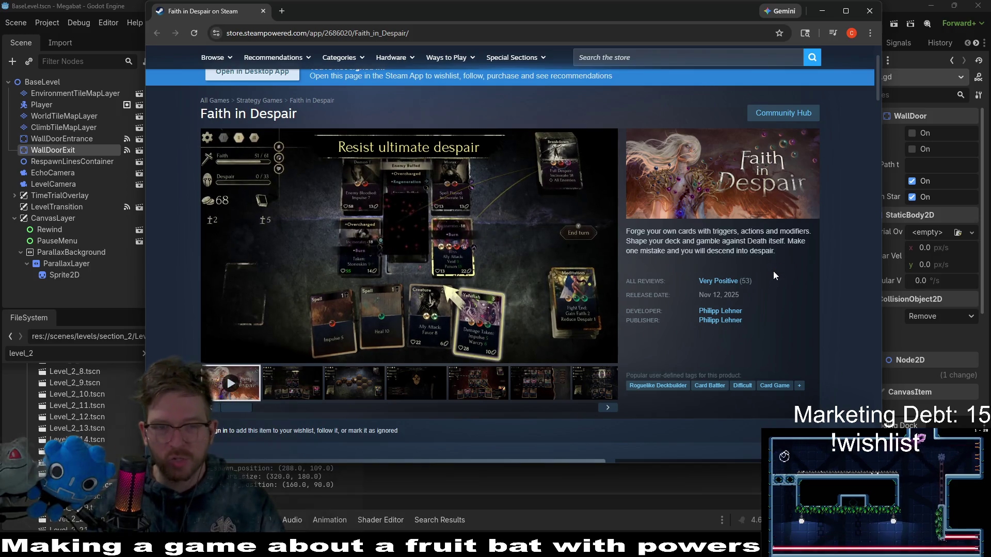
{"action": "mouse_move", "coordinate": [395, 258]}
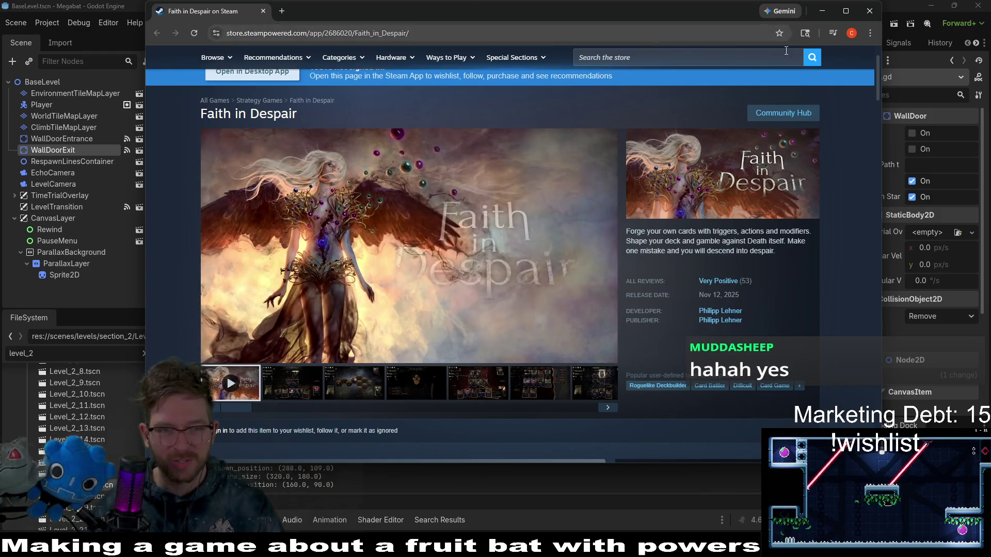
{"action": "left_click", "coordinate": [867, 11]}
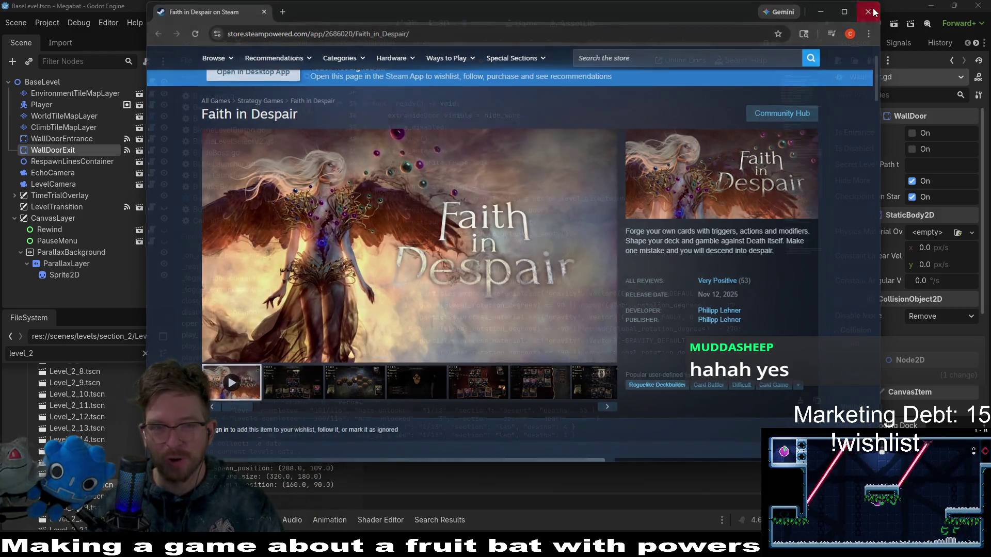
{"action": "left_click", "coordinate": [687, 262]}
{"action": "left_click", "coordinate": [592, 246]}
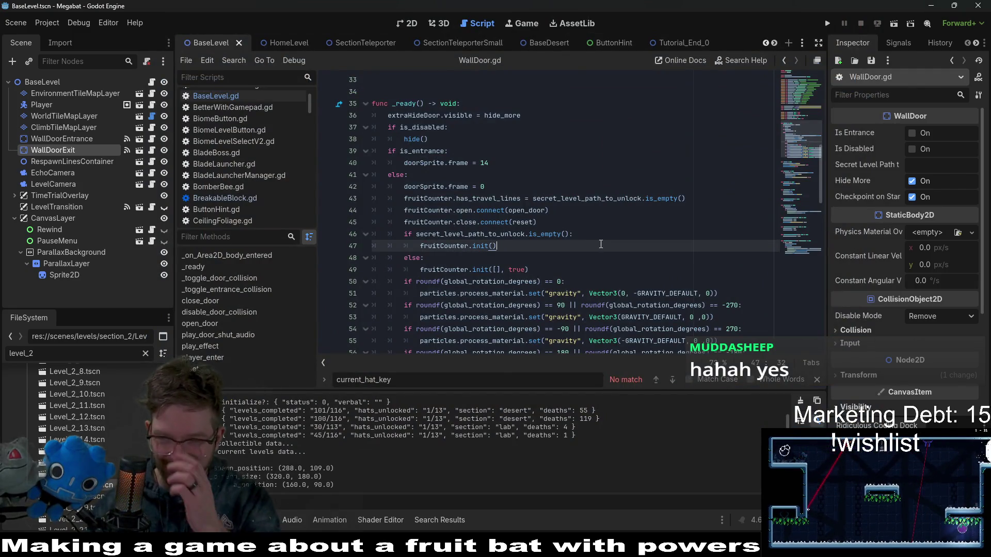
Read from WallDoor.gd's _ready else branch down through the reset and open_door functions
{"action": "left_click", "coordinate": [766, 174]}
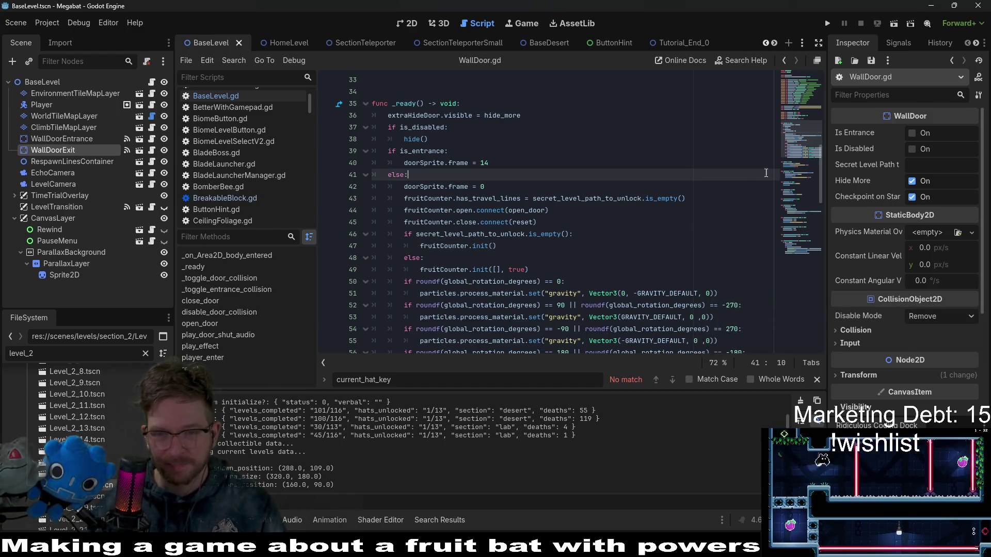
{"action": "scroll", "coordinate": [799, 169], "scroll_direction": "down", "scroll_amount": 5}
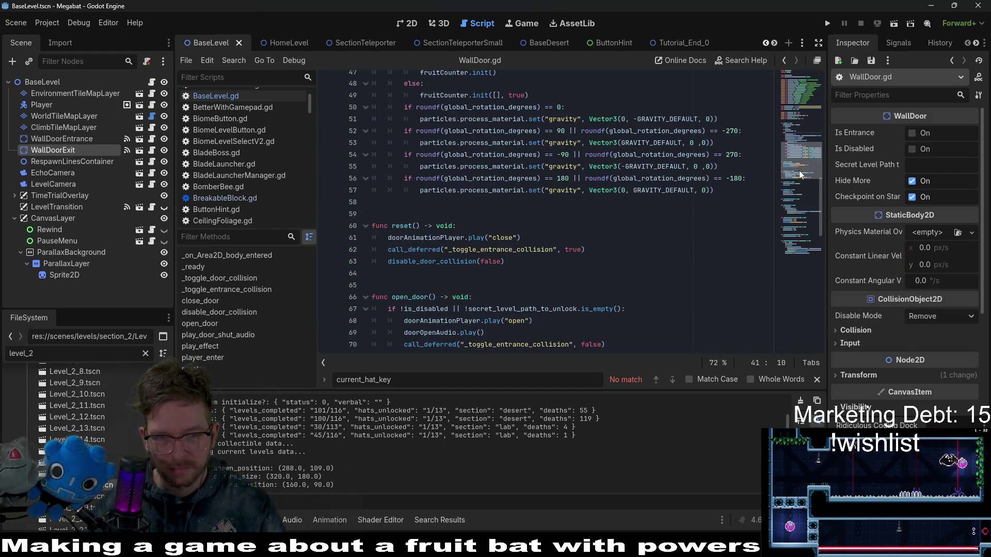
{"action": "scroll", "coordinate": [656, 216], "scroll_direction": "down", "scroll_amount": 2}
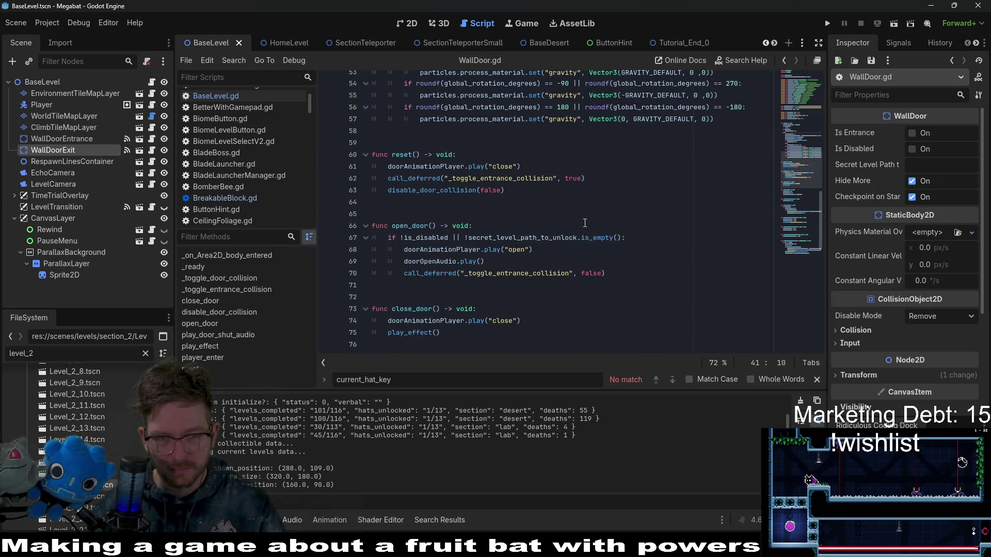
{"action": "scroll", "coordinate": [585, 223], "scroll_direction": "down", "scroll_amount": 2}
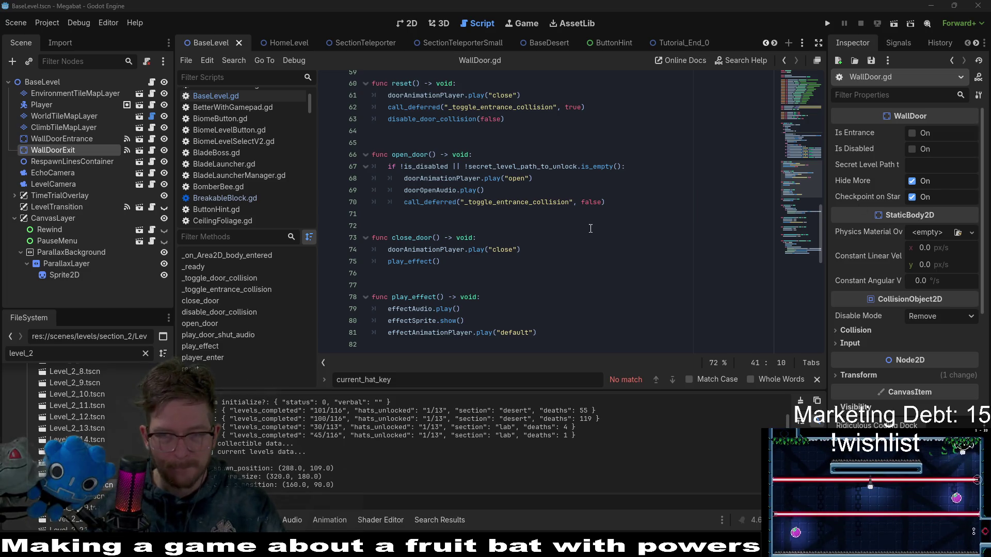
{"action": "left_click", "coordinate": [590, 229]}
Look over close_door, go back to line 47, and start a Find in Files search
{"action": "scroll", "coordinate": [593, 226], "scroll_direction": "down", "scroll_amount": 1}
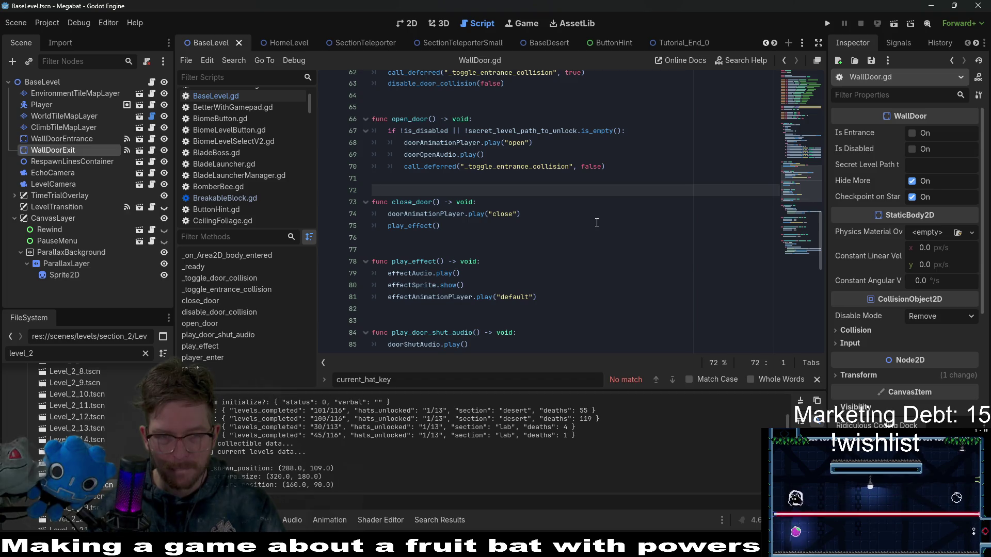
{"action": "scroll", "coordinate": [597, 222], "scroll_direction": "up", "scroll_amount": 6}
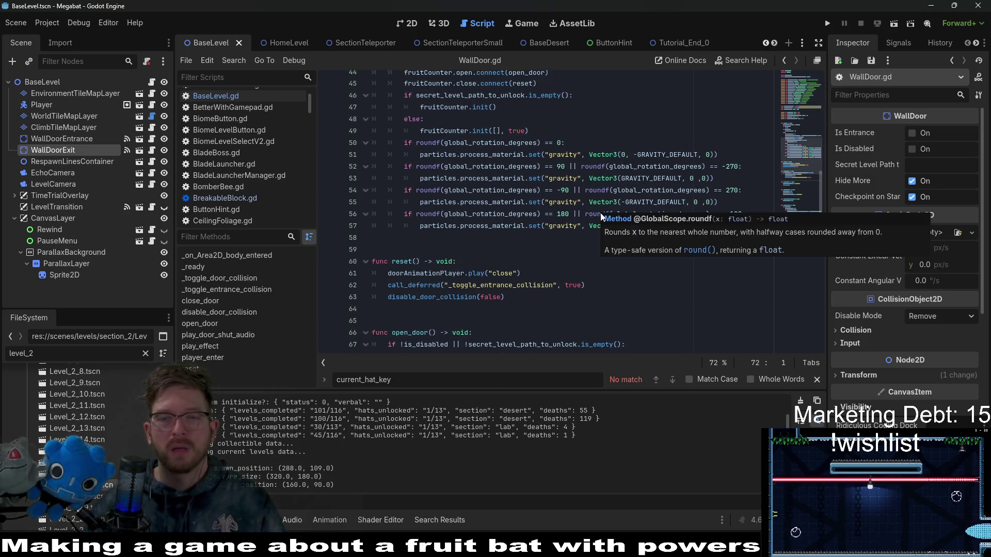
{"action": "scroll", "coordinate": [547, 217], "scroll_direction": "up", "scroll_amount": 5}
{"action": "scroll", "coordinate": [546, 217], "scroll_direction": "down", "scroll_amount": 3}
{"action": "left_click", "coordinate": [650, 178]}
{"action": "key", "text": "ctrl+shift+f"}
Search all project files for 'group' and open the FRUIT_GROUP definition in GlobalTypes.gd
{"action": "type", "text": "group"}
{"action": "key", "text": "Return"}
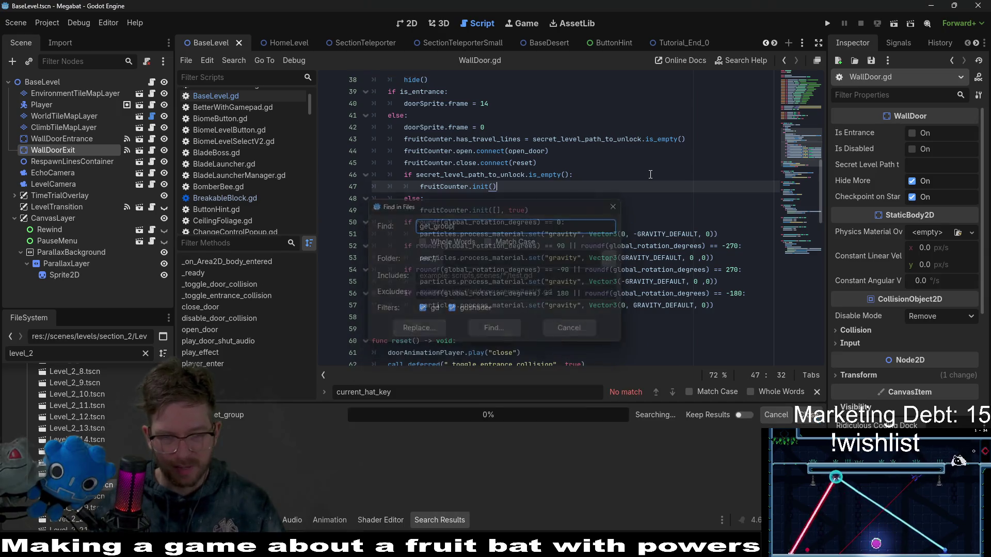
{"action": "key", "text": "ctrl+shift+f"}
{"action": "type", "text": "group"}
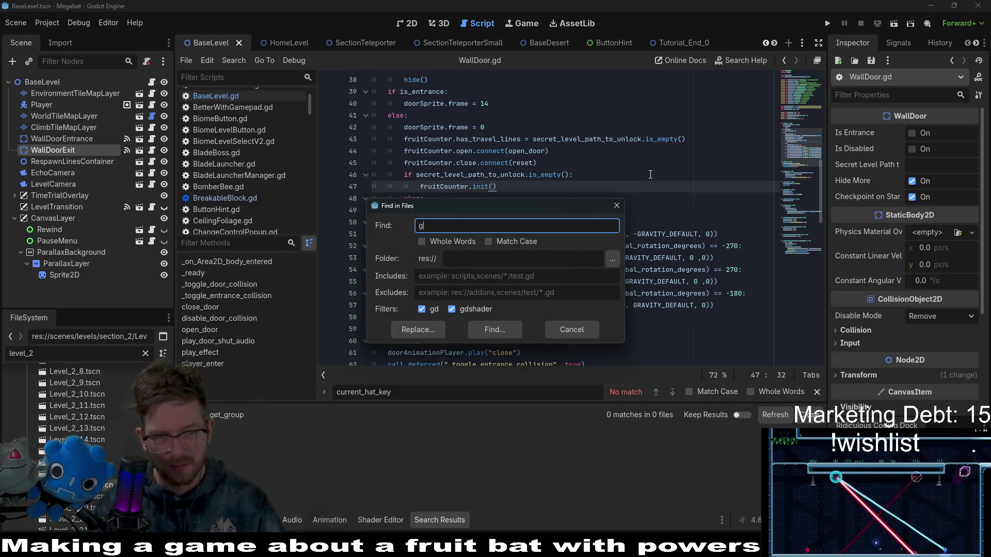
{"action": "key", "text": "Return"}
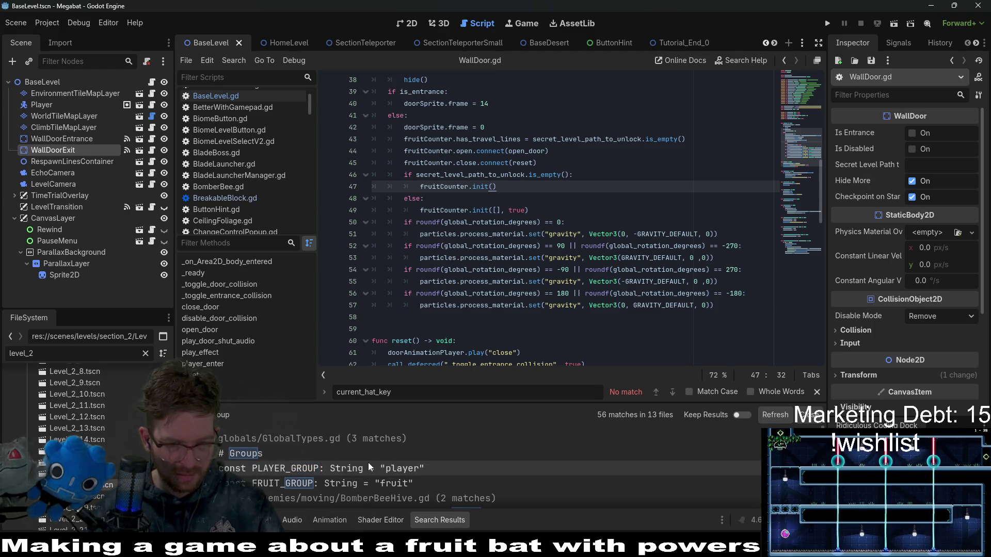
{"action": "scroll", "coordinate": [368, 463], "scroll_direction": "down", "scroll_amount": 1}
{"action": "left_click", "coordinate": [286, 475]}
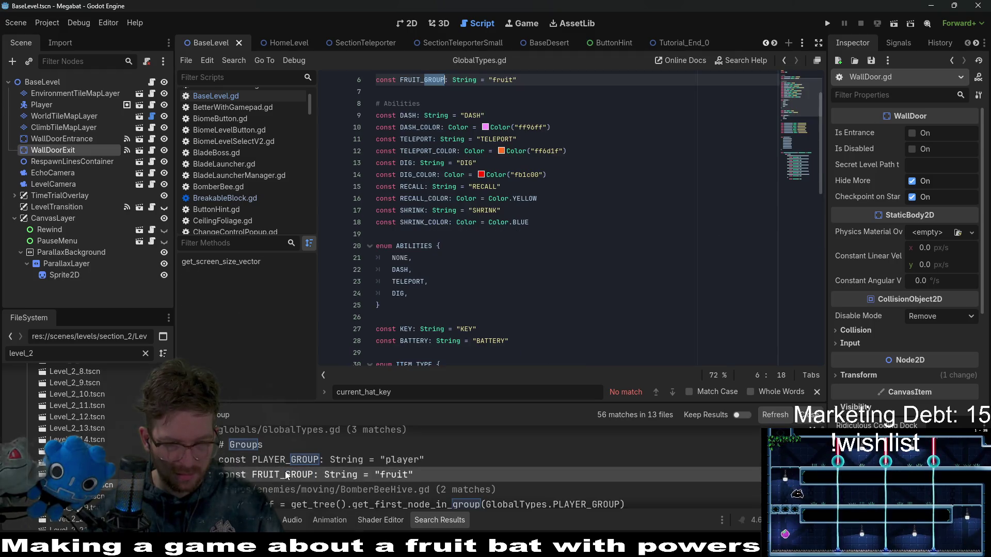
Search the project for FRUIT_GROUP (17 matches, 4 files) and open its use in GoalDisplay.gd
{"action": "double_click", "coordinate": [419, 81]}
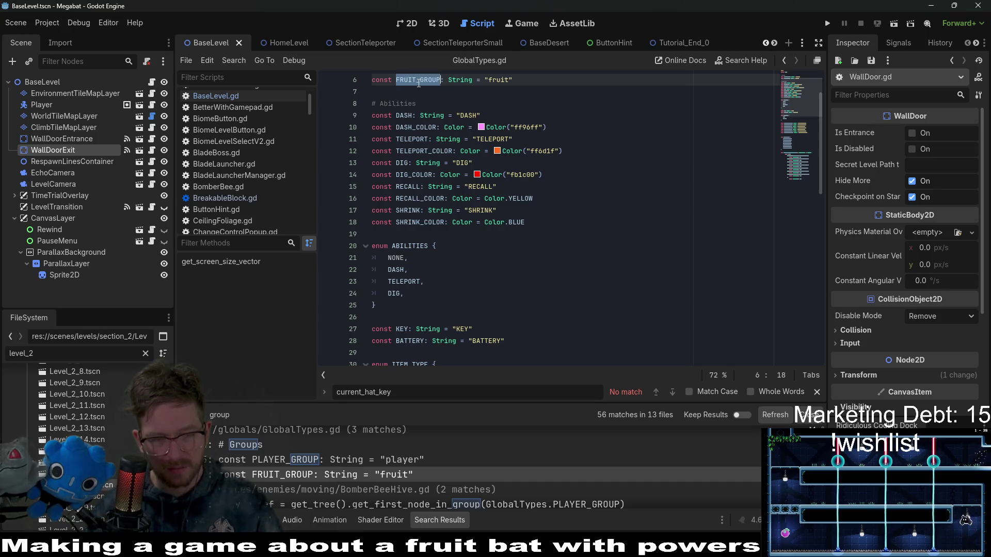
{"action": "key", "text": "ctrl+shift+f"}
{"action": "key", "text": "Return"}
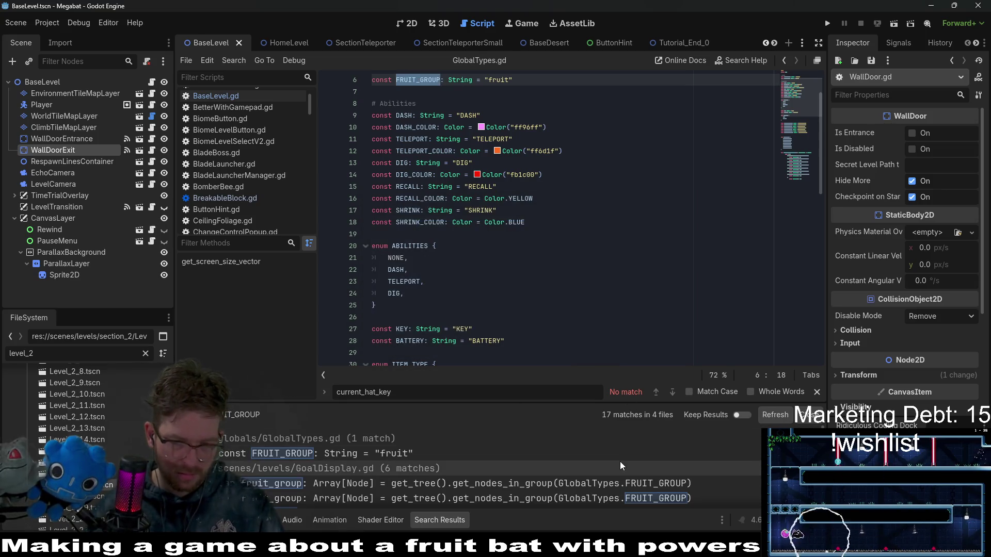
{"action": "scroll", "coordinate": [621, 461], "scroll_direction": "down", "scroll_amount": 1}
{"action": "left_click", "coordinate": [536, 488]}
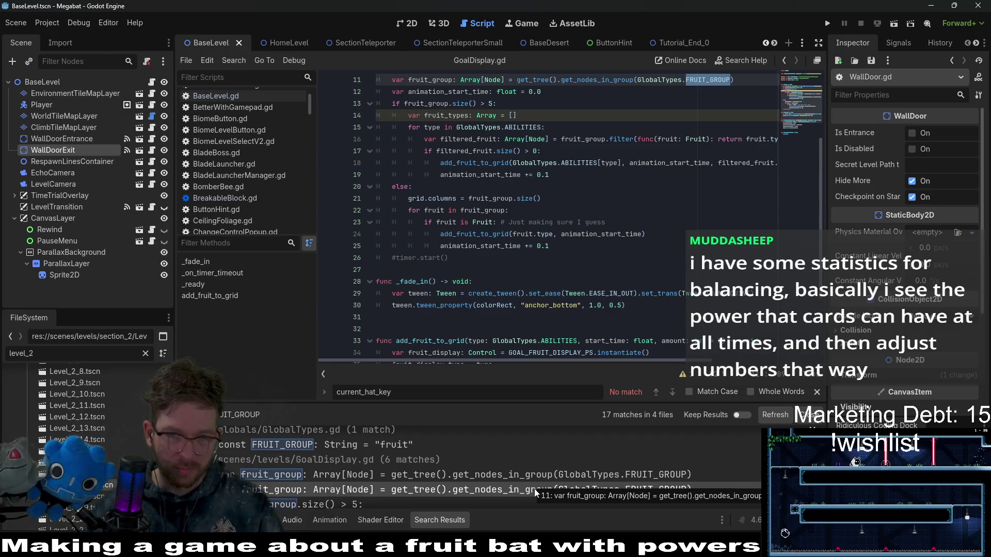
Open the SceneTree documentation for get_nodes_in_group from line 11 of GoalDisplay.gd
{"action": "scroll", "coordinate": [558, 246], "scroll_direction": "up", "scroll_amount": 2}
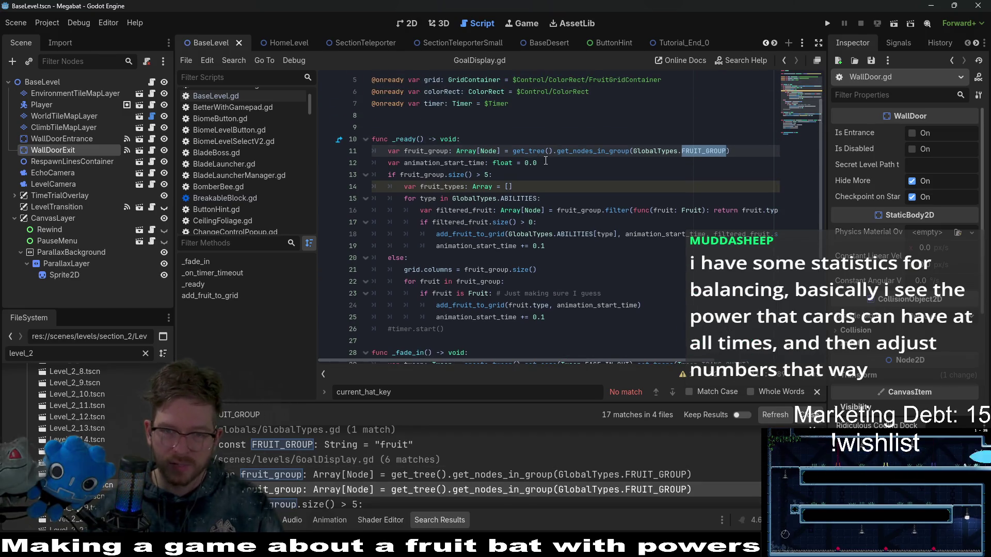
{"action": "double_click", "coordinate": [593, 151]}
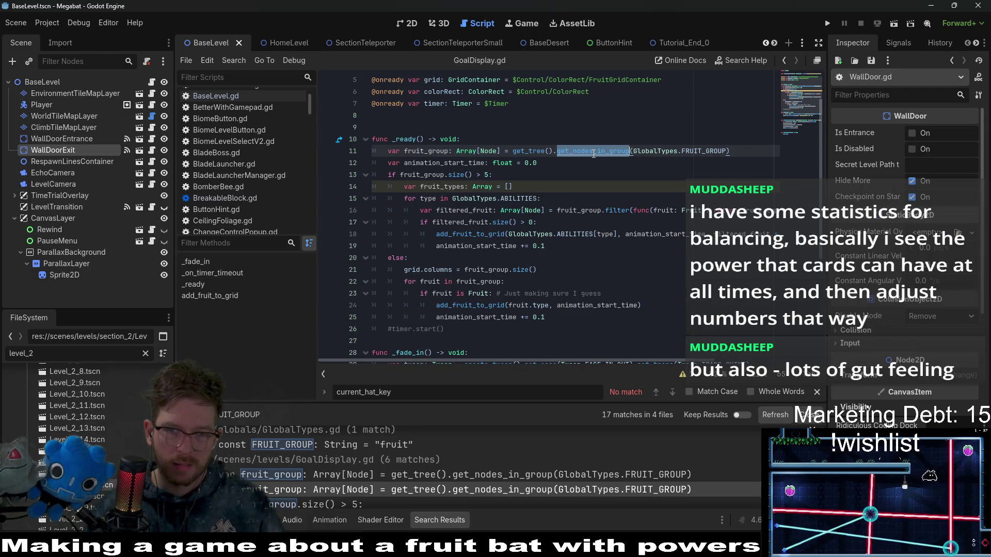
{"action": "left_click", "coordinate": [593, 153], "text": "ctrl"}
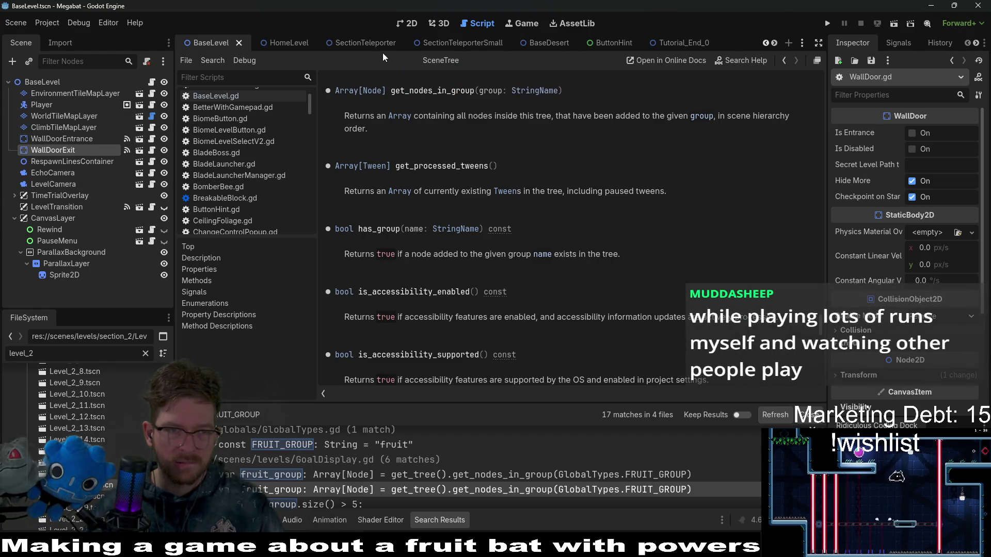
{"action": "scroll", "coordinate": [412, 42], "scroll_direction": "up", "scroll_amount": 1}
{"action": "scroll", "coordinate": [416, 42], "scroll_direction": "down", "scroll_amount": 5}
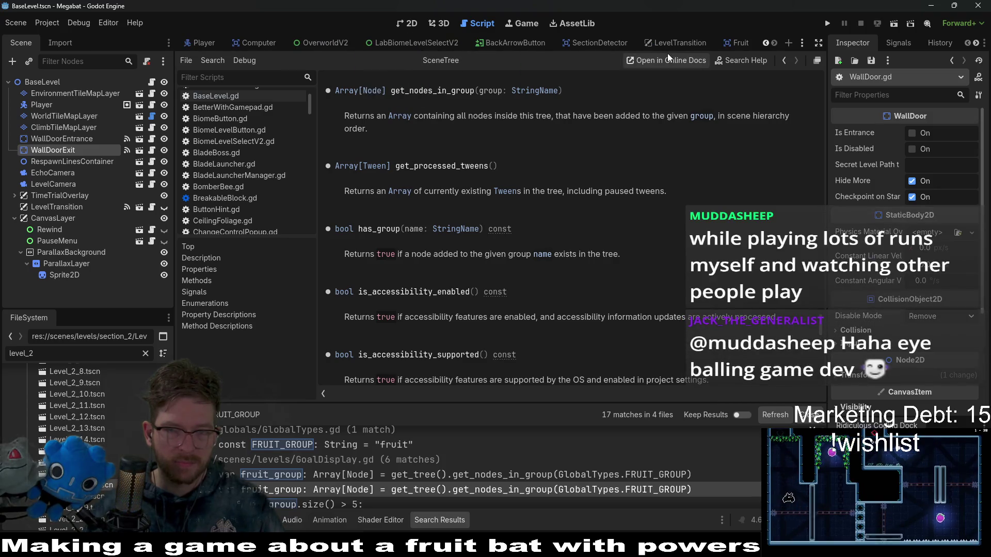
Switch to Fruit.gd and insert a new line after 'else:' on line 45 of _ready
{"action": "left_click", "coordinate": [736, 42]}
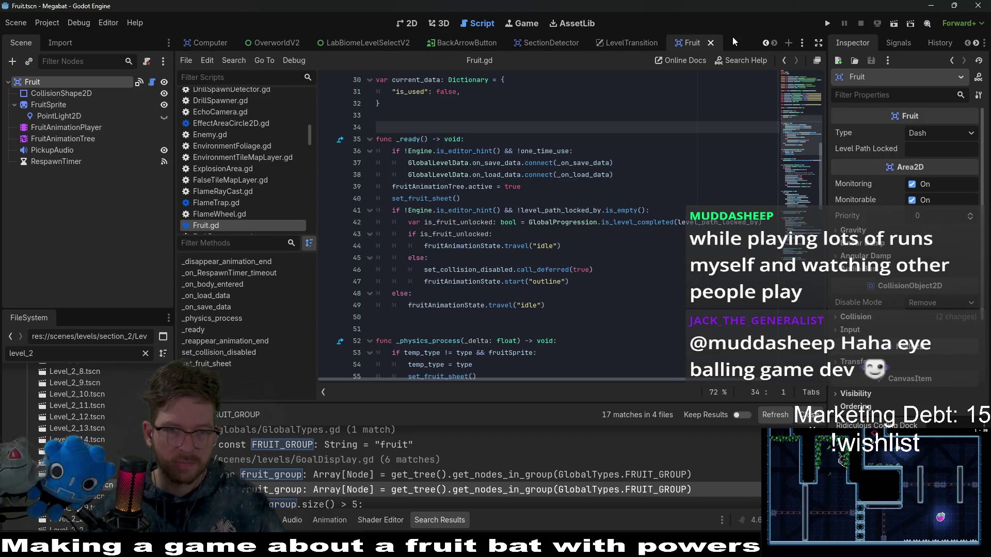
{"action": "left_click", "coordinate": [642, 179]}
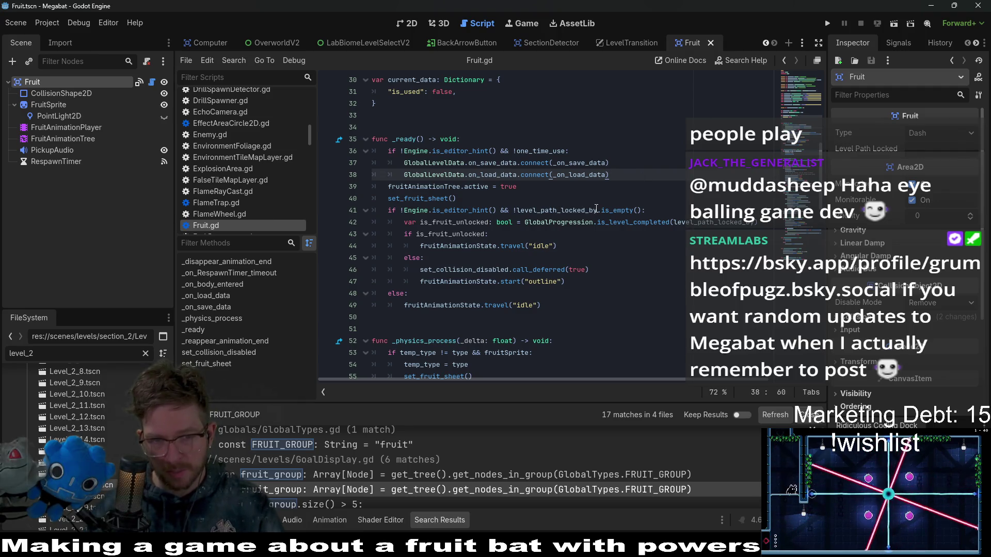
{"action": "left_click", "coordinate": [653, 158]}
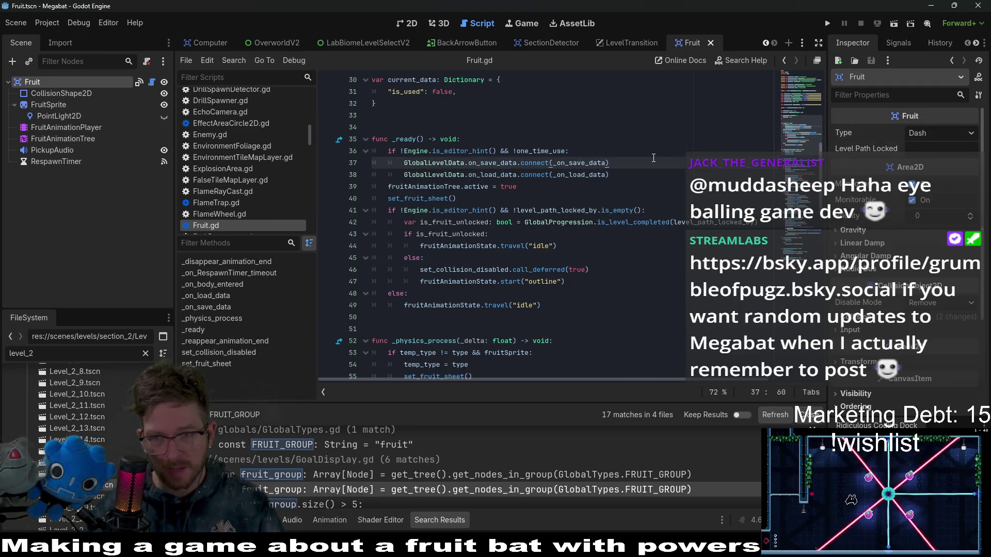
{"action": "left_click", "coordinate": [537, 236]}
{"action": "left_click", "coordinate": [576, 257]}
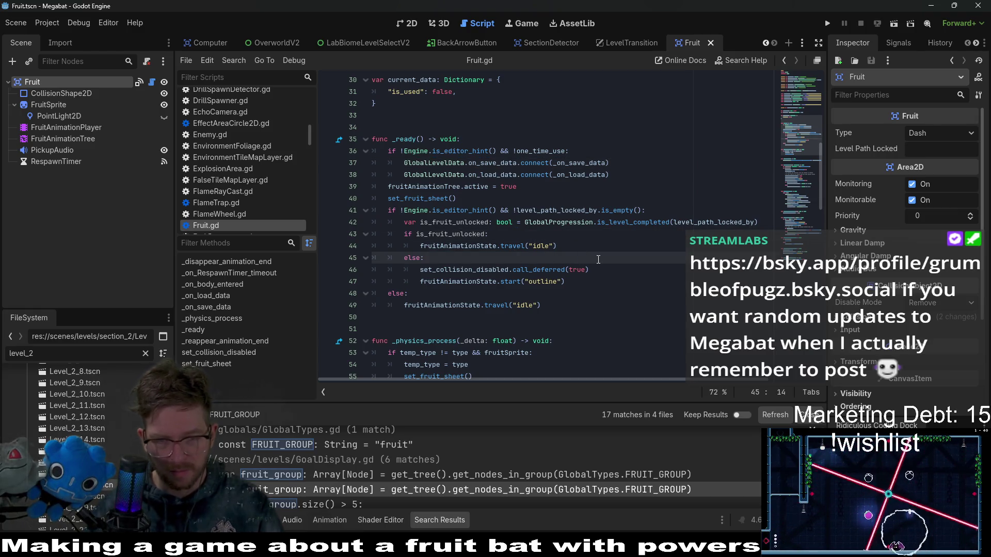
{"action": "key", "text": "Return"}
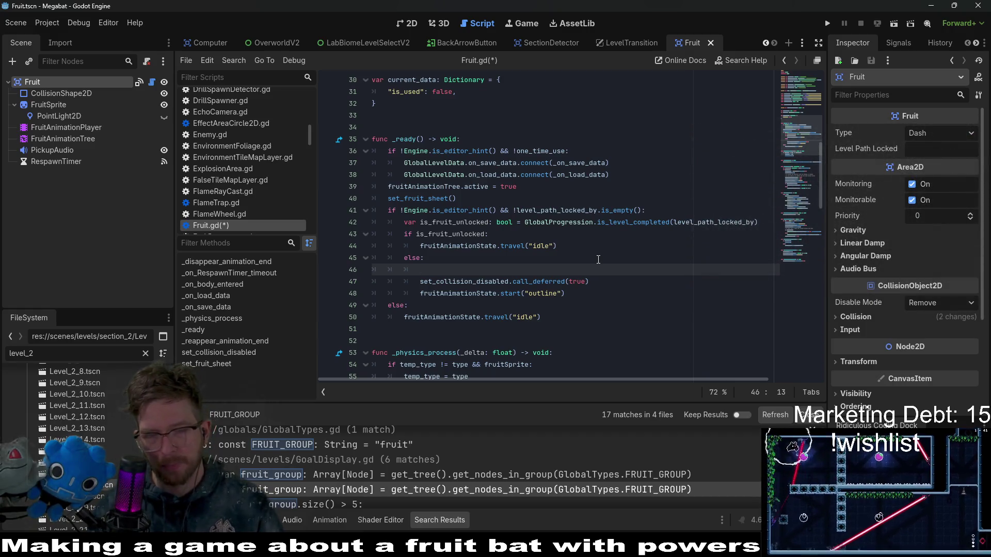
Write remove_from_group(GlobalTypes.FRUIT_GROUP) on line 46 using autocomplete suggestions
{"action": "type", "text": "gr"}
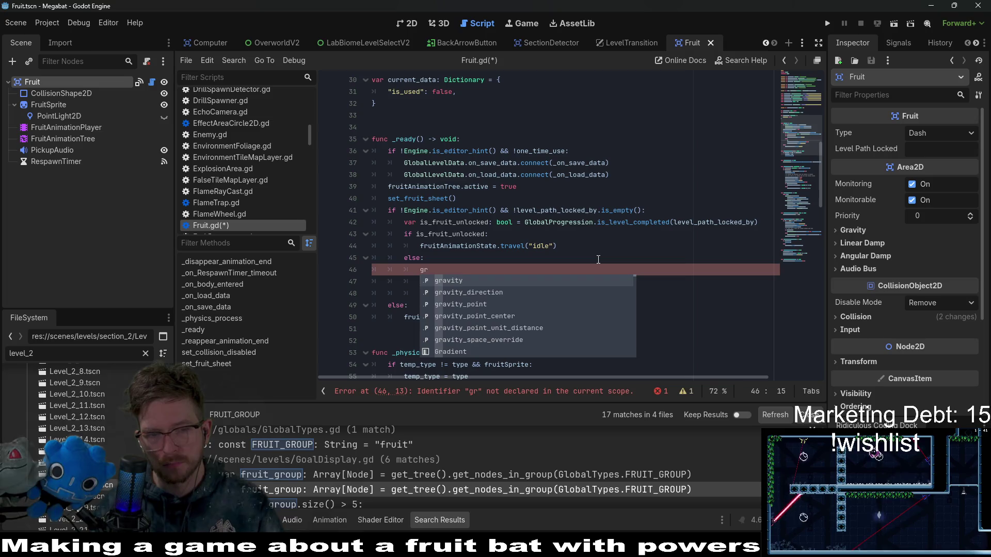
{"action": "key", "text": "BackSpace"}
{"action": "key", "text": "BackSpace"}
{"action": "type", "text": "group"}
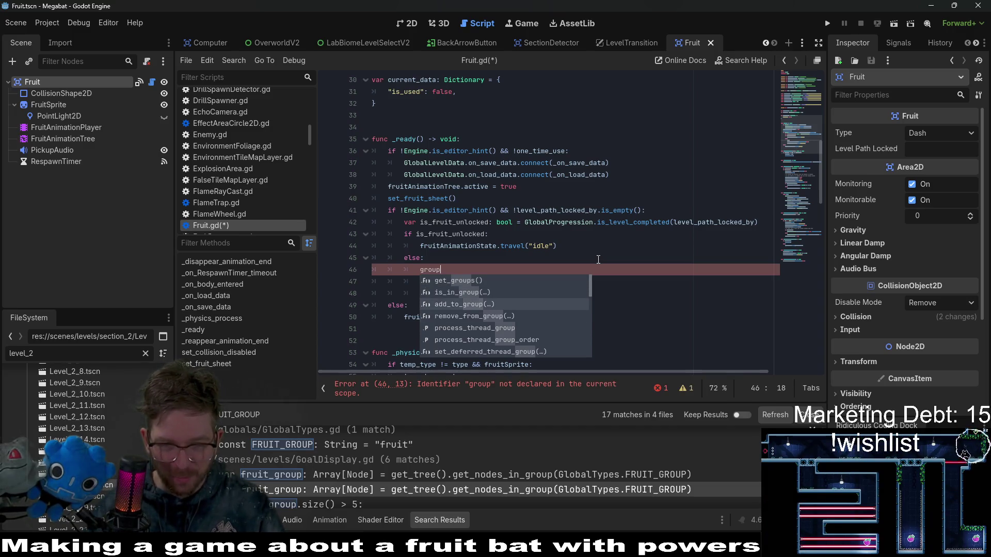
{"action": "key", "text": "Down"}
{"action": "key", "text": "Return"}
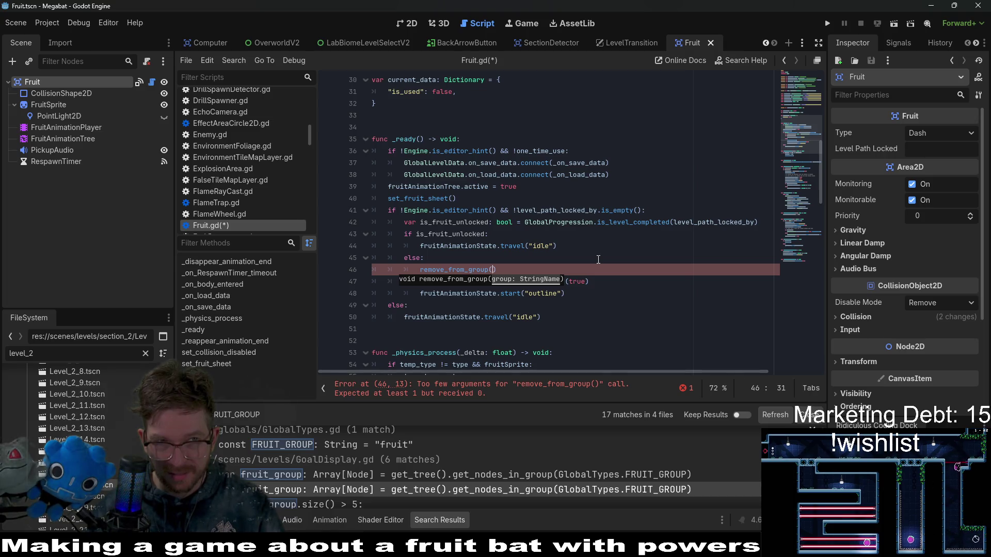
{"action": "type", "text": "GlobalTypes"}
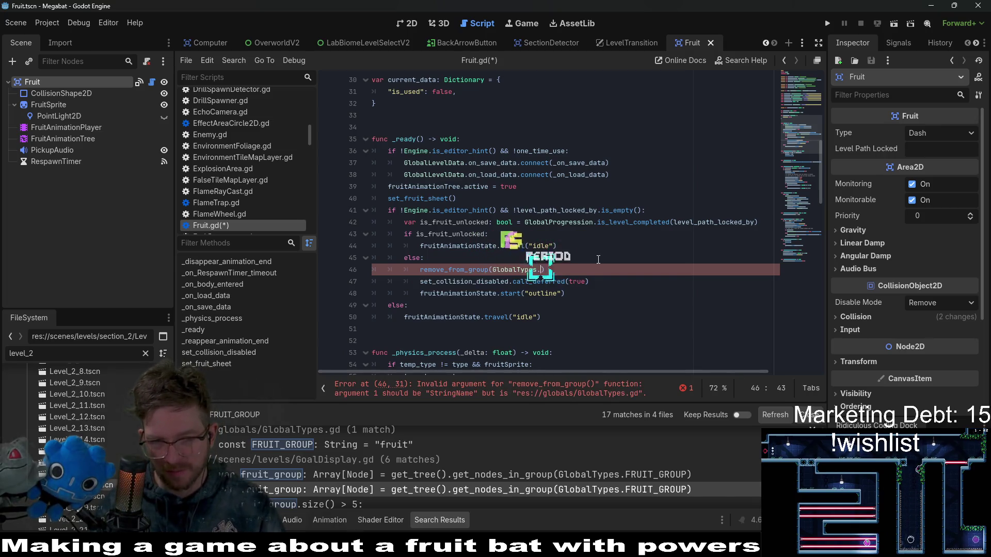
{"action": "type", "text": "."}
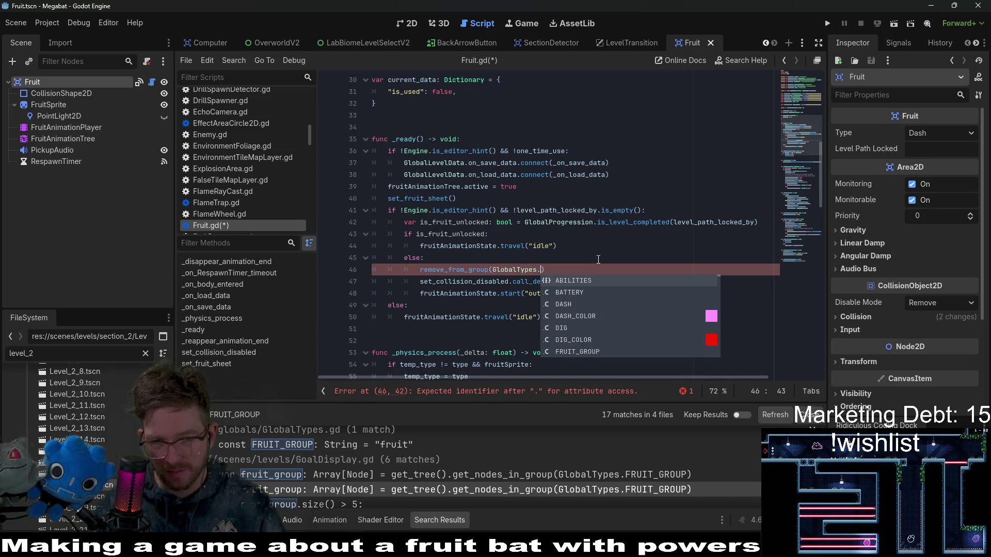
{"action": "type", "text": "FRU"}
{"action": "key", "text": "Return"}
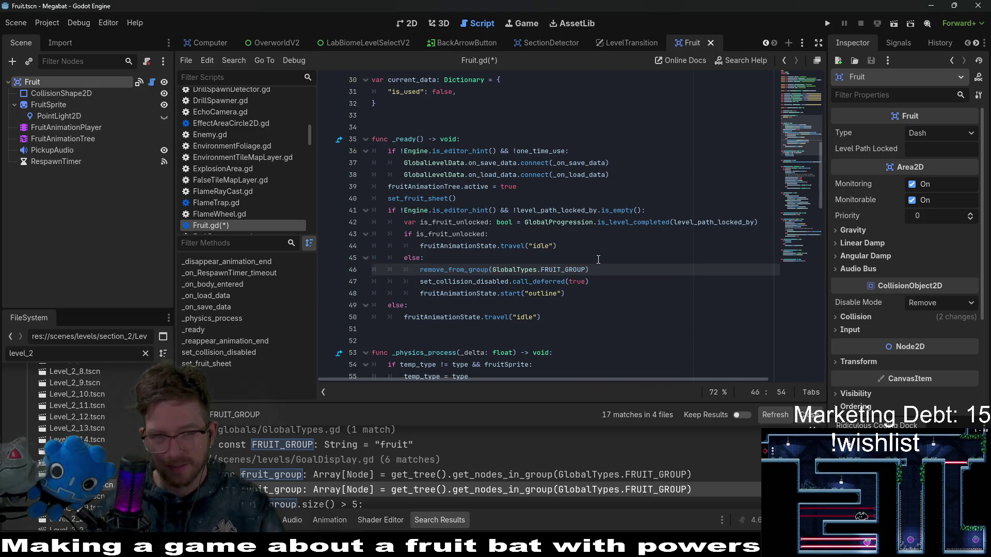
Check the new remove_from_group line 46 and save Fruit.gd with Ctrl+S
{"action": "left_click_drag", "start_coordinate": [605, 272], "coordinate": [607, 259]}
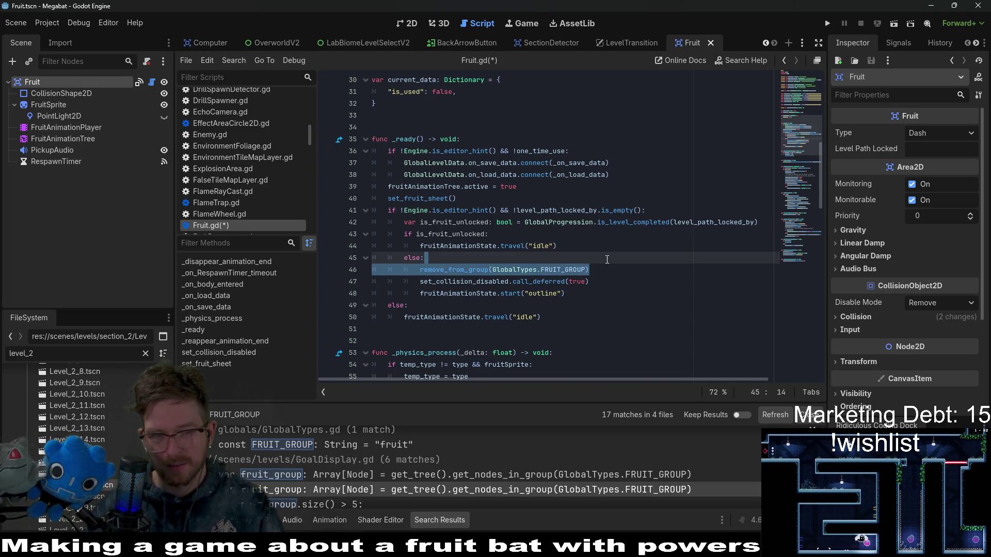
{"action": "left_click", "coordinate": [607, 259]}
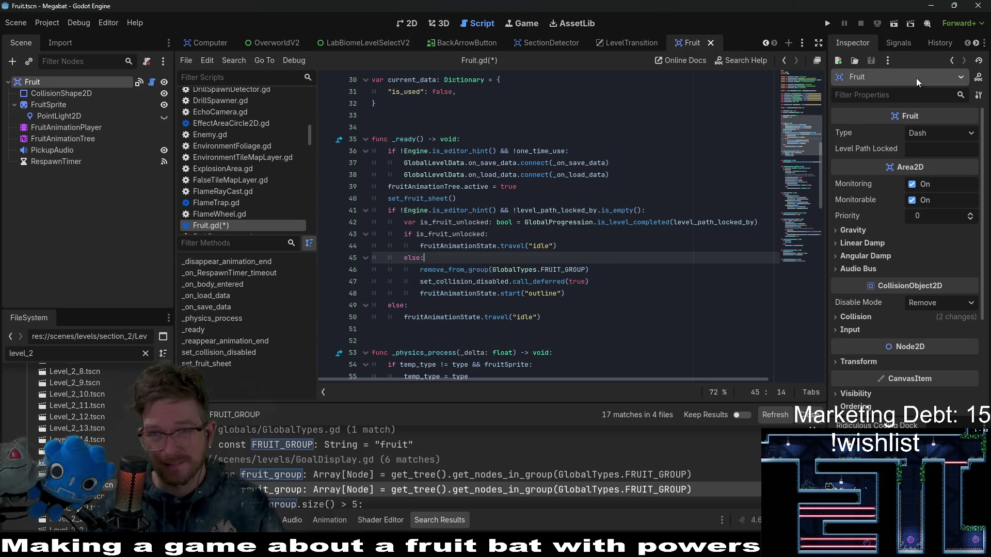
{"action": "key", "text": "ctrl+s"}
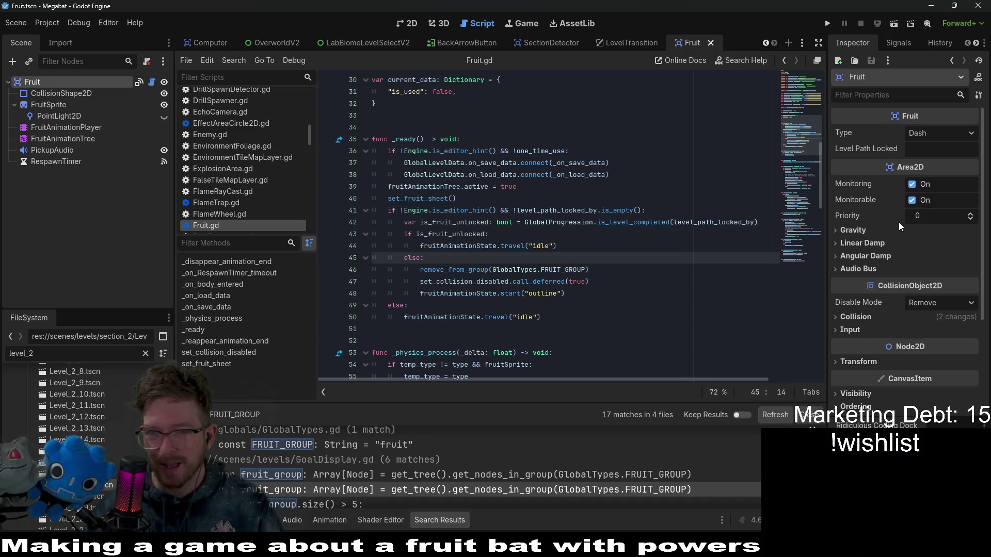
{"action": "scroll", "coordinate": [899, 222], "scroll_direction": "down", "scroll_amount": 3}
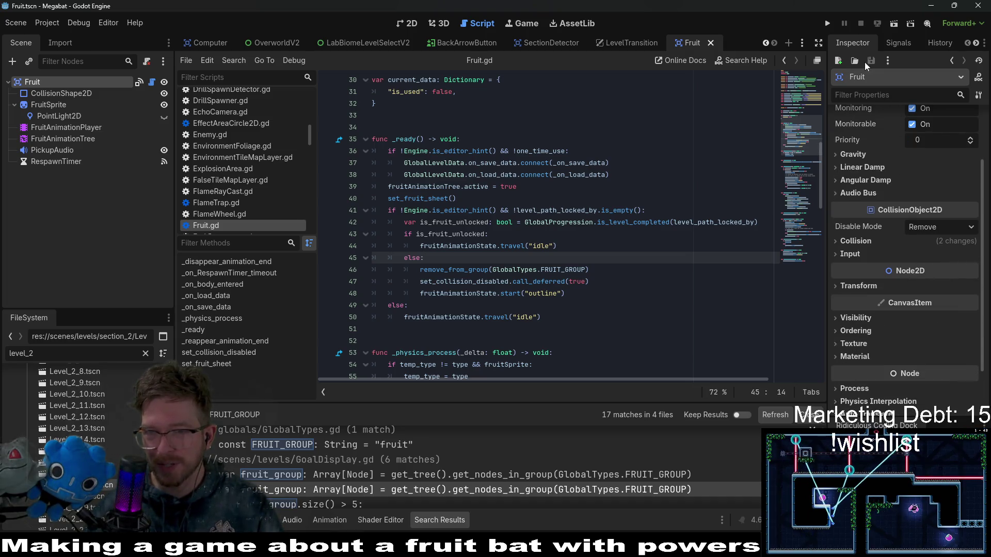
{"action": "scroll", "coordinate": [894, 259], "scroll_direction": "up", "scroll_amount": 3}
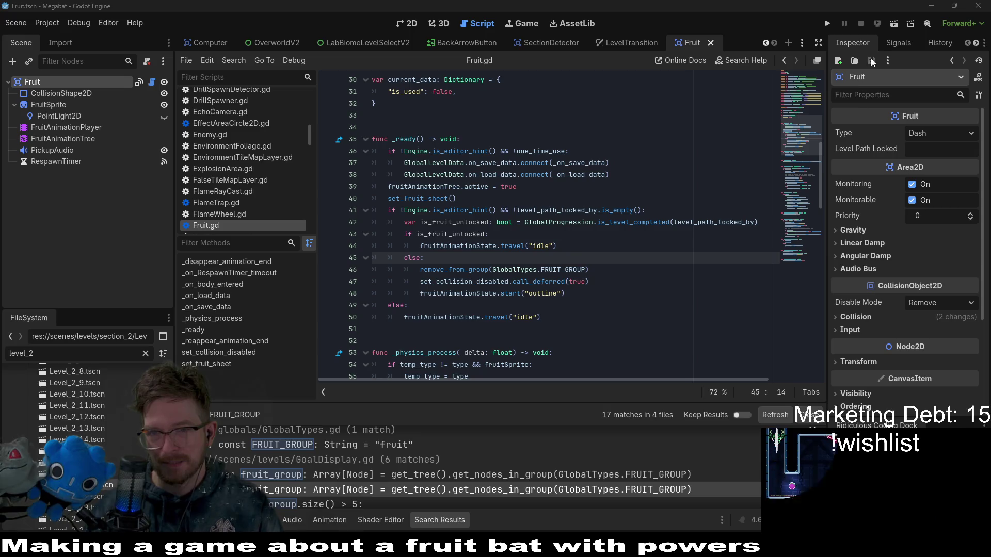
Look through the Fruit node's Signals, History and Inspector panels, then show Groups
{"action": "left_click", "coordinate": [901, 43]}
{"action": "left_click", "coordinate": [931, 46]}
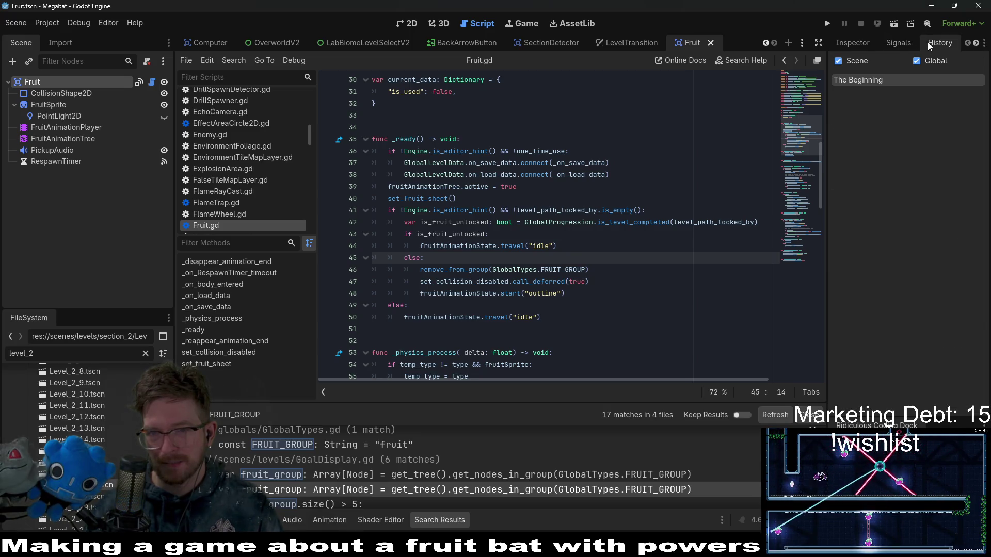
{"action": "left_click", "coordinate": [857, 44]}
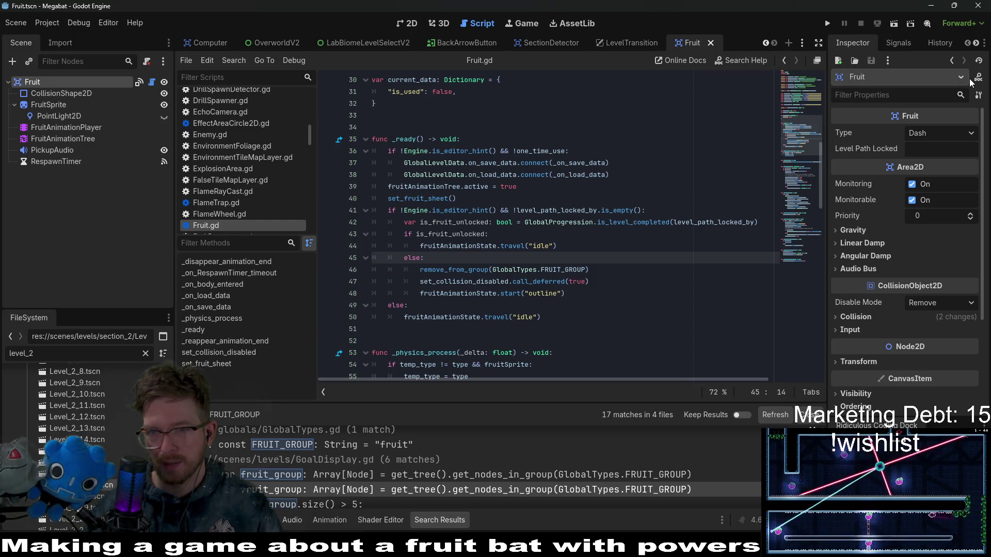
{"action": "left_click", "coordinate": [905, 48]}
{"action": "left_click", "coordinate": [975, 44]}
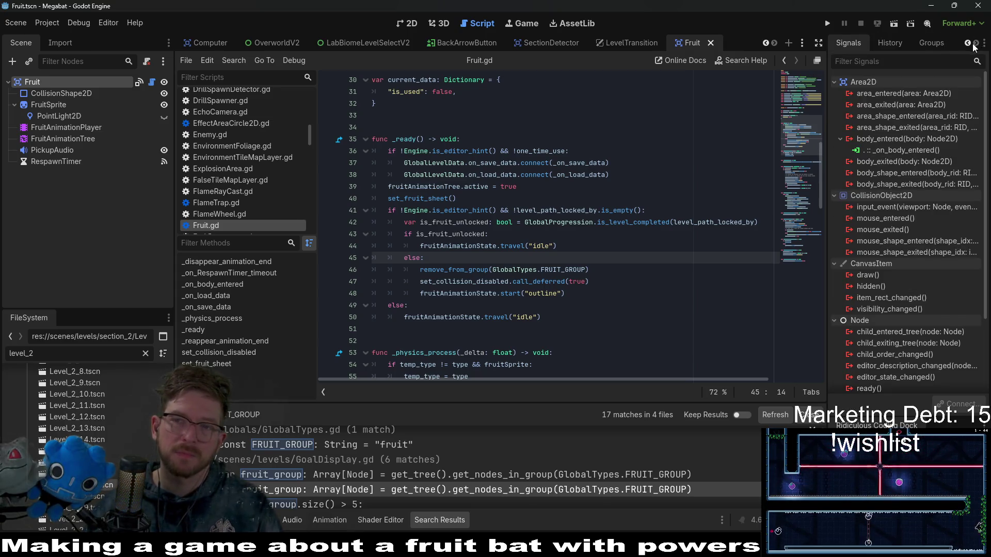
{"action": "left_click", "coordinate": [929, 44]}
Widen the dock, move History after Groups, and return to the Inspector and line 45
{"action": "mouse_move", "coordinate": [826, 122]}
{"action": "left_mouse_down"}
{"action": "mouse_move", "coordinate": [777, 122]}
{"action": "mouse_move", "coordinate": [794, 122]}
{"action": "left_mouse_up"}
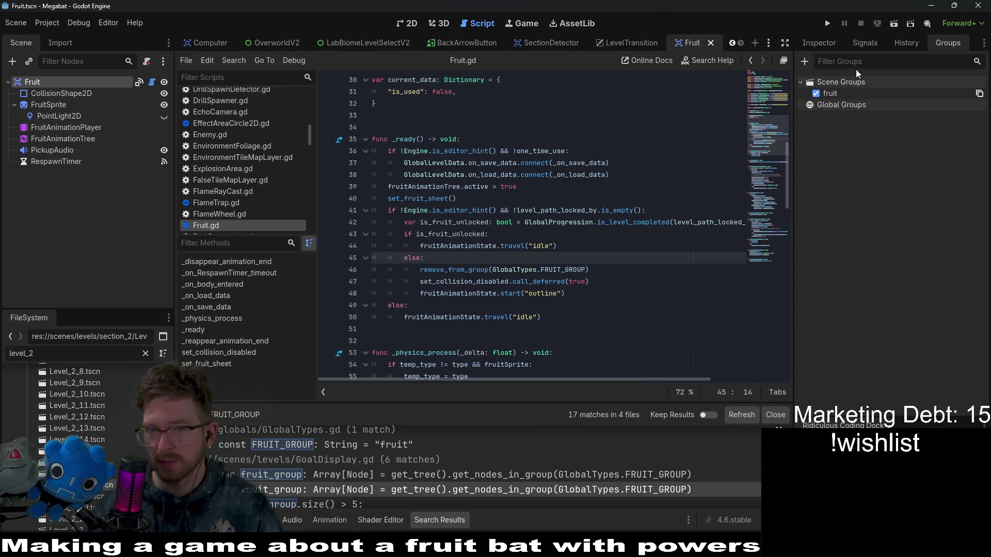
{"action": "mouse_move", "coordinate": [913, 44]}
{"action": "left_mouse_down"}
{"action": "mouse_move", "coordinate": [927, 43]}
{"action": "mouse_move", "coordinate": [896, 44]}
{"action": "mouse_move", "coordinate": [953, 42]}
{"action": "left_mouse_up"}
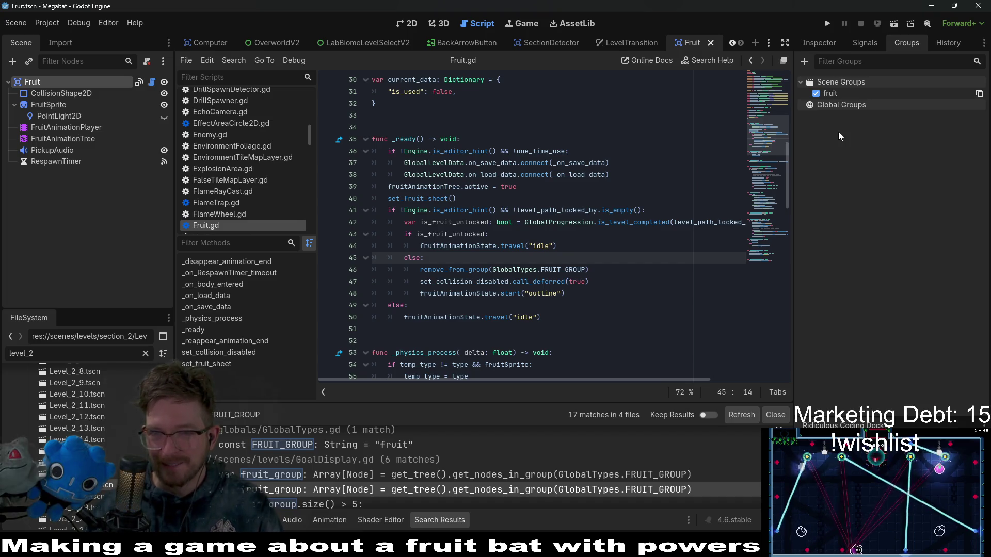
{"action": "left_click", "coordinate": [869, 45]}
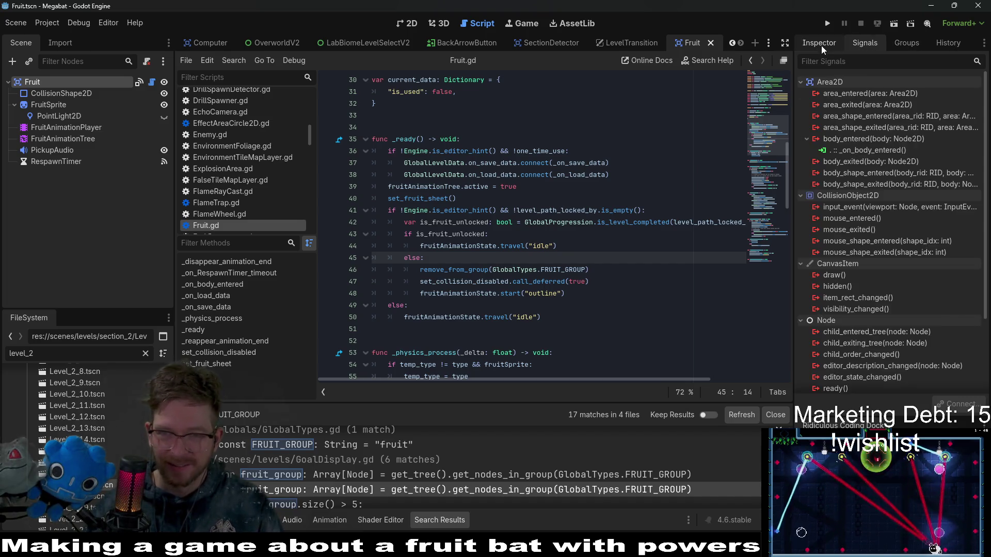
{"action": "left_click", "coordinate": [820, 44]}
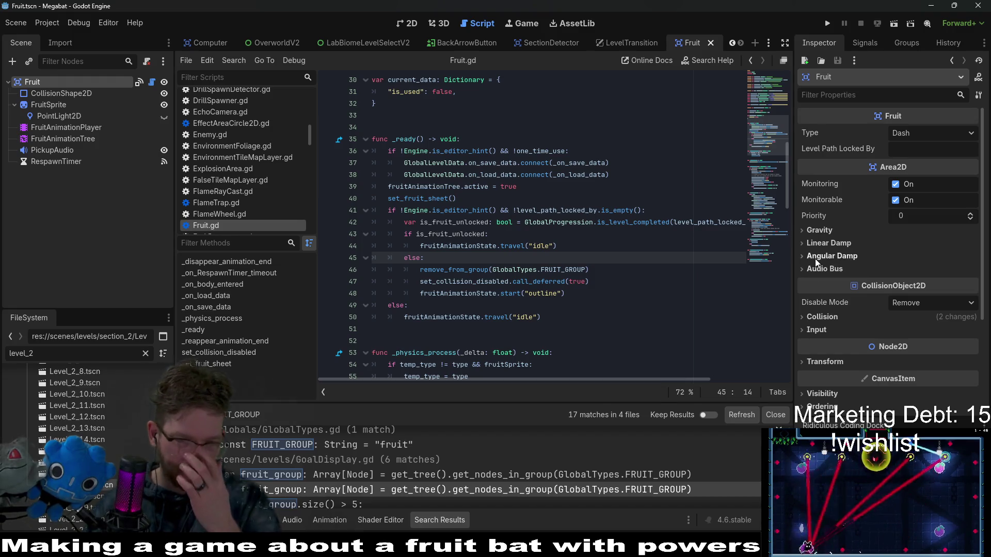
{"action": "left_click", "coordinate": [497, 246]}
{"action": "left_click", "coordinate": [580, 253]}
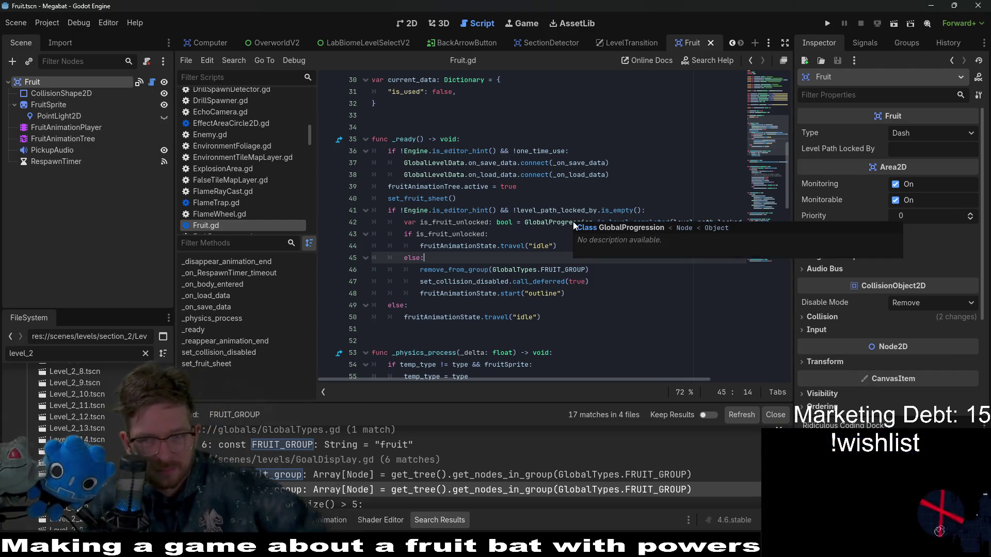
Inspect lines 41–47 of Fruit.gd, including the remove_from_group call on line 46
{"action": "mouse_move", "coordinate": [573, 223]}
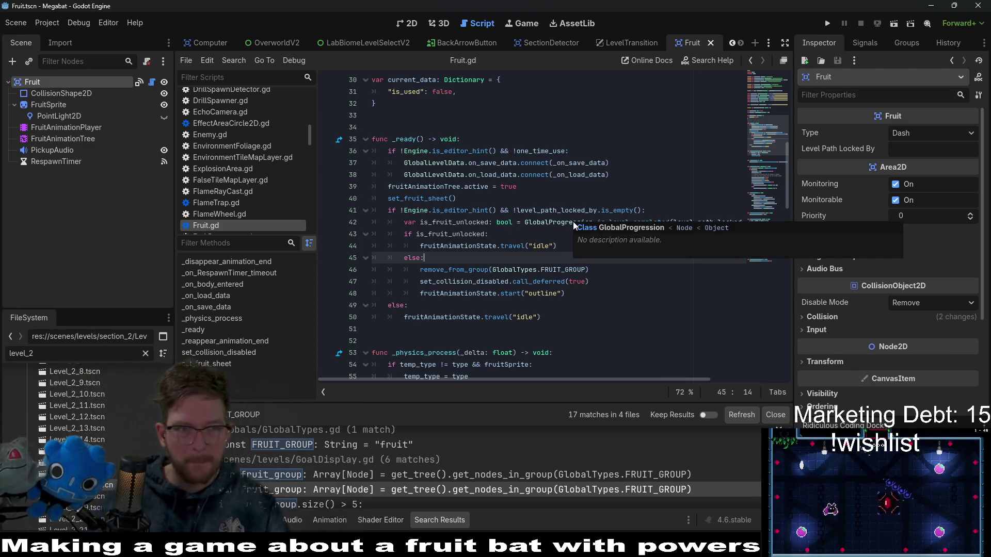
{"action": "left_click", "coordinate": [541, 210]}
{"action": "mouse_move", "coordinate": [553, 214]}
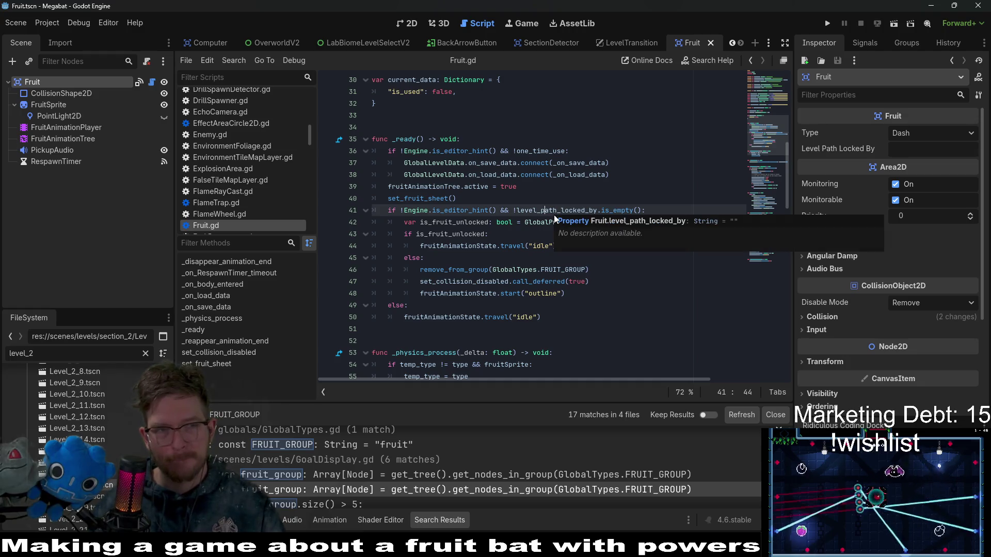
{"action": "left_click", "coordinate": [593, 281]}
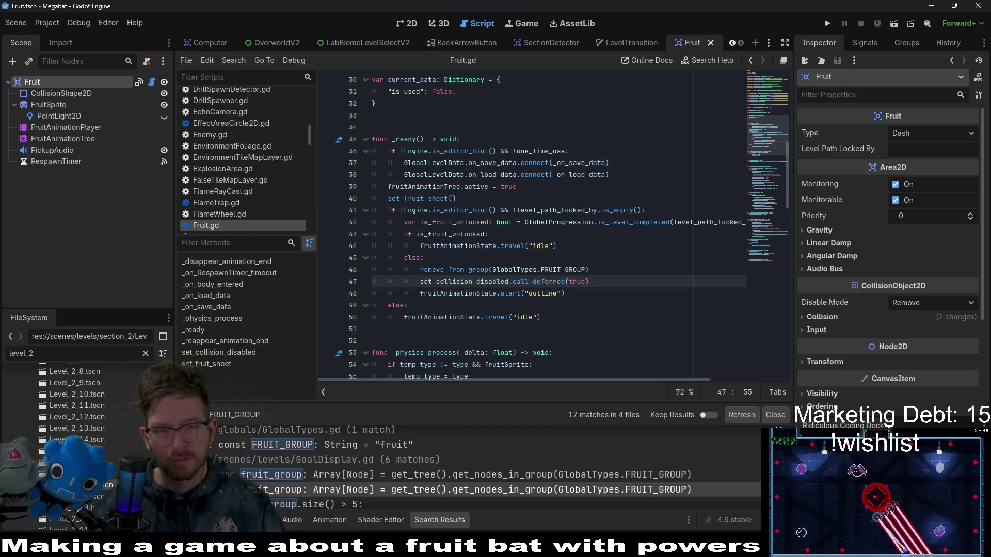
{"action": "left_click", "coordinate": [601, 271]}
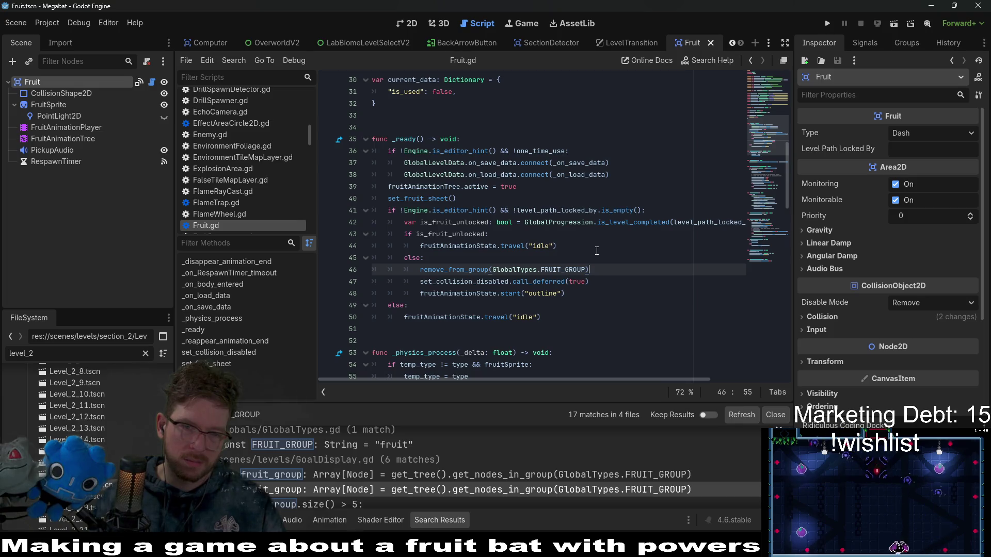
{"action": "left_click", "coordinate": [421, 270], "text": "shift"}
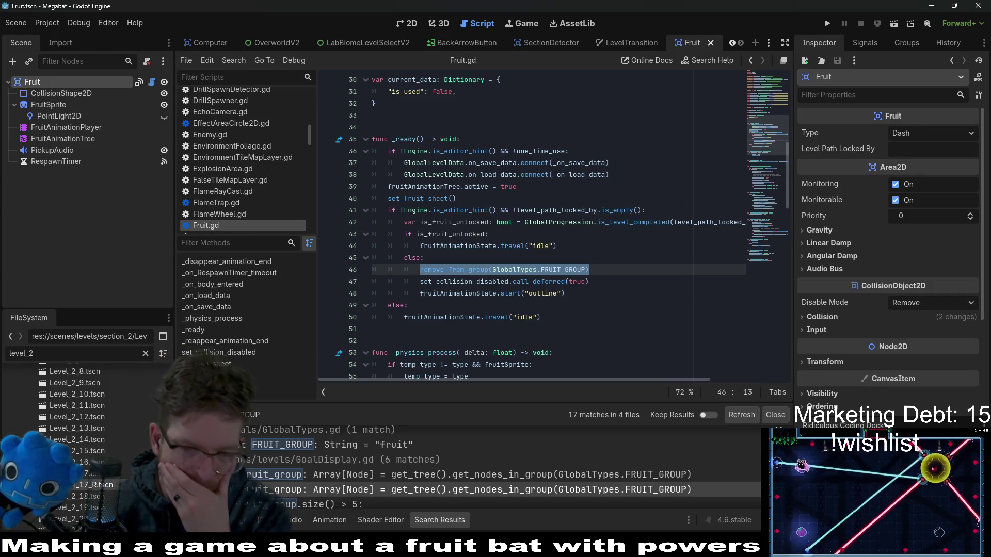
{"action": "mouse_move", "coordinate": [650, 226]}
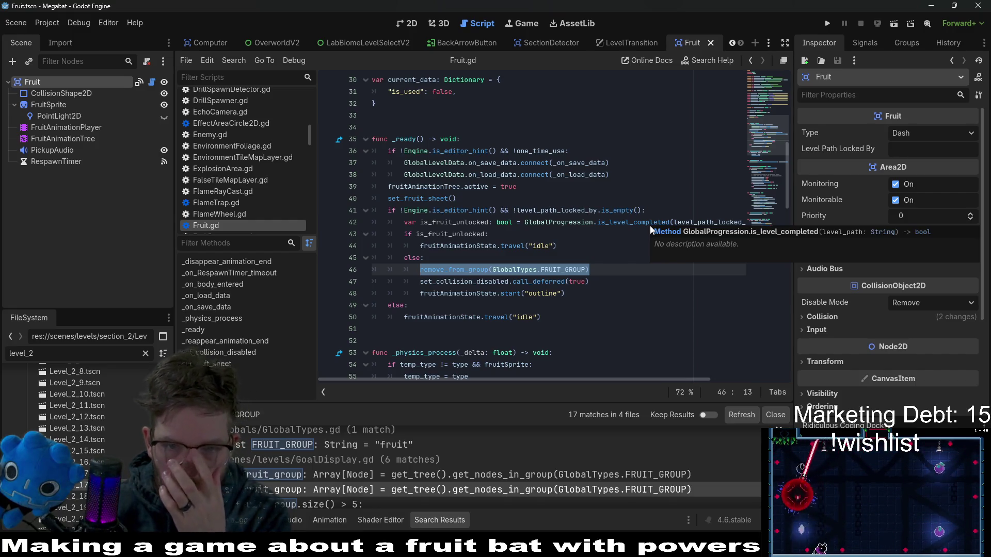
{"action": "left_click", "coordinate": [601, 257]}
Delete the remove_from_group line, save Fruit.gd, and switch to Obsidian
{"action": "left_click_drag", "start_coordinate": [598, 272], "coordinate": [605, 261]}
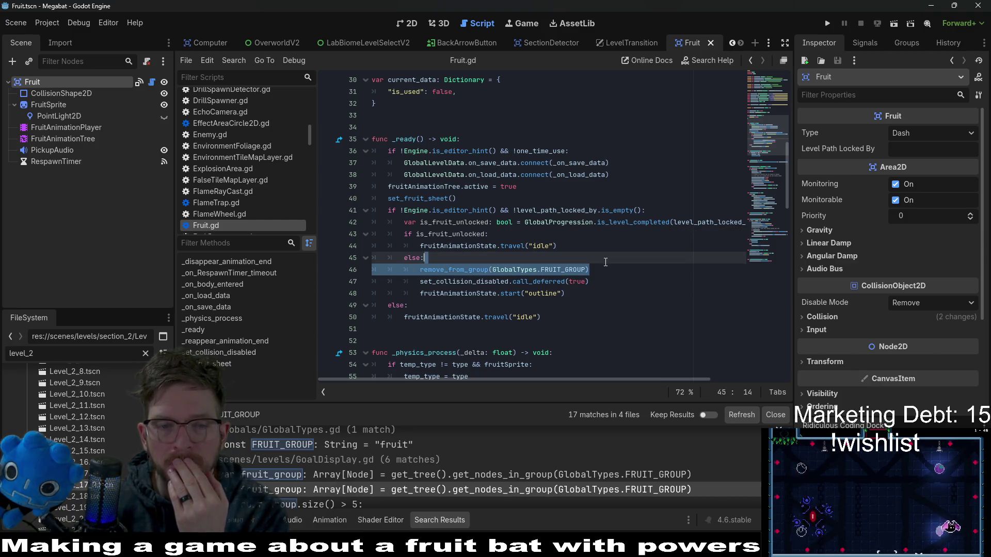
{"action": "key", "text": "BackSpace"}
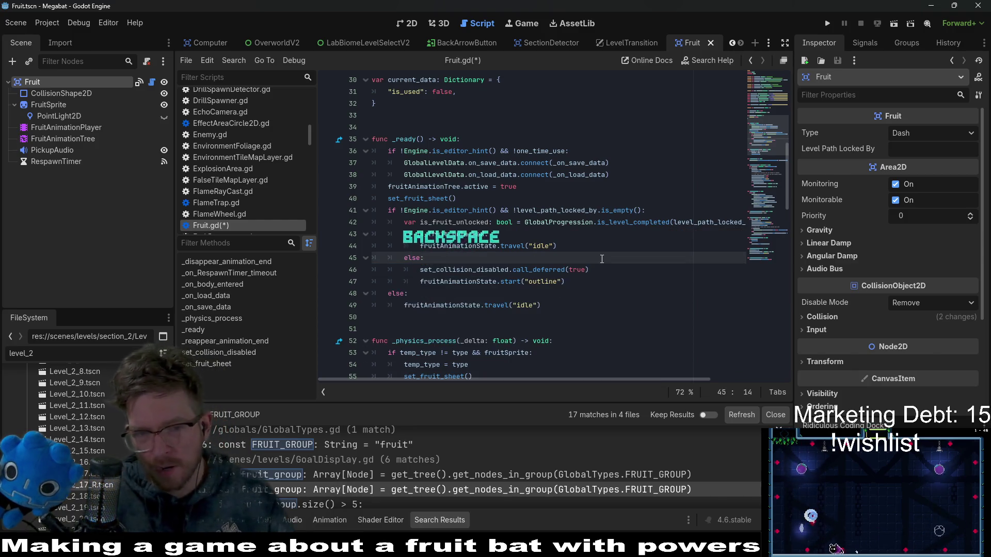
{"action": "key", "text": "ctrl+s"}
{"action": "key", "text": "alt+Tab"}
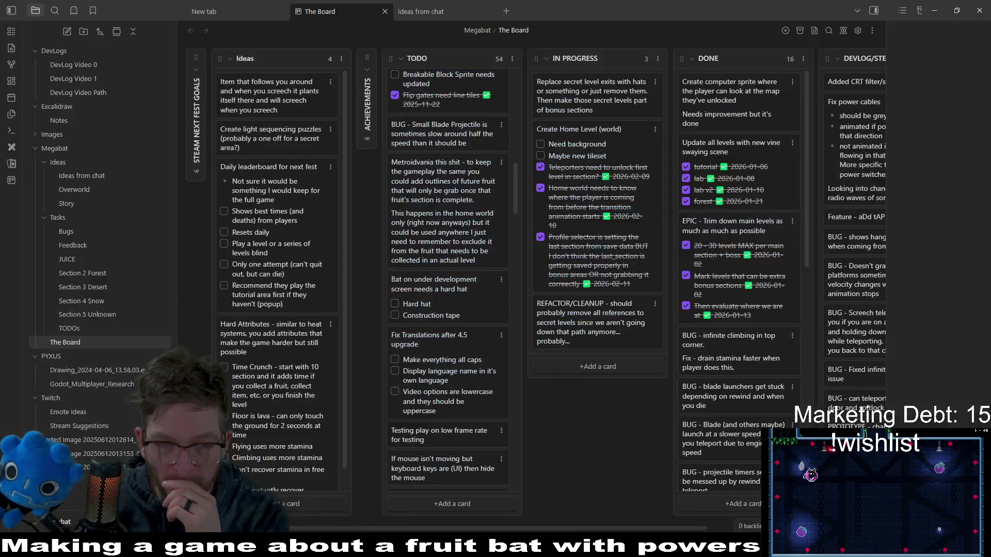
Search The Board's cards for 'fruit', clear that filter, and open the board search again
{"action": "scroll", "coordinate": [475, 163], "scroll_direction": "up", "scroll_amount": 10}
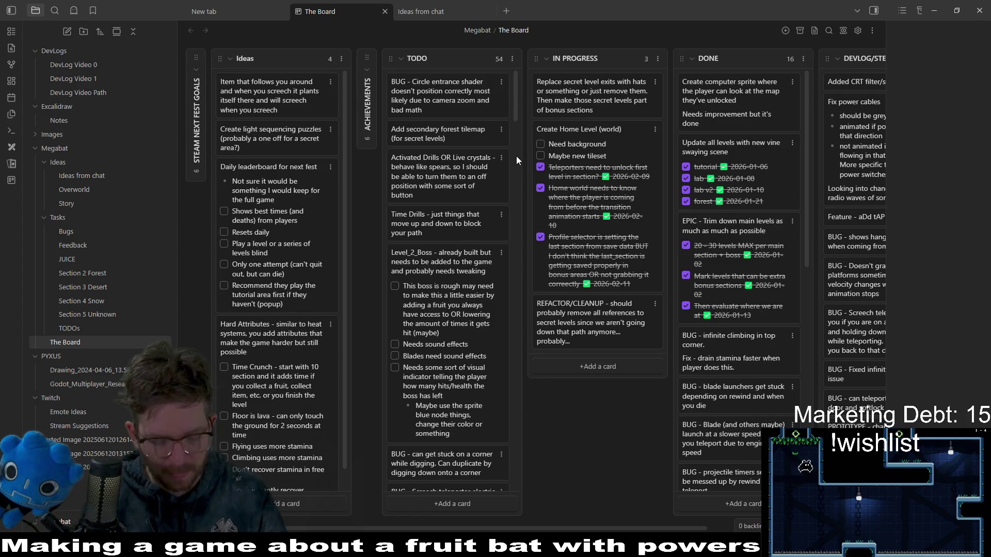
{"action": "key", "text": "ctrl+f"}
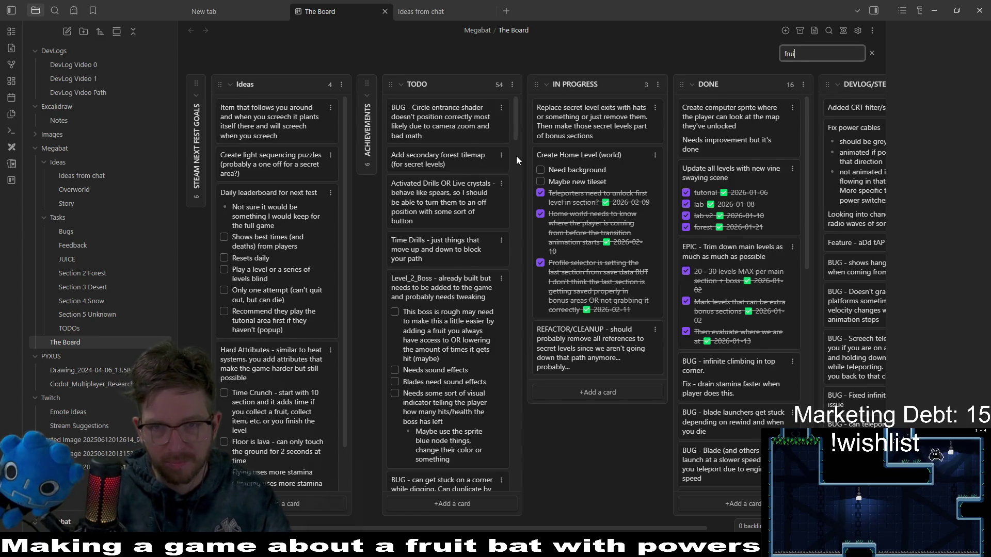
{"action": "type", "text": "t"}
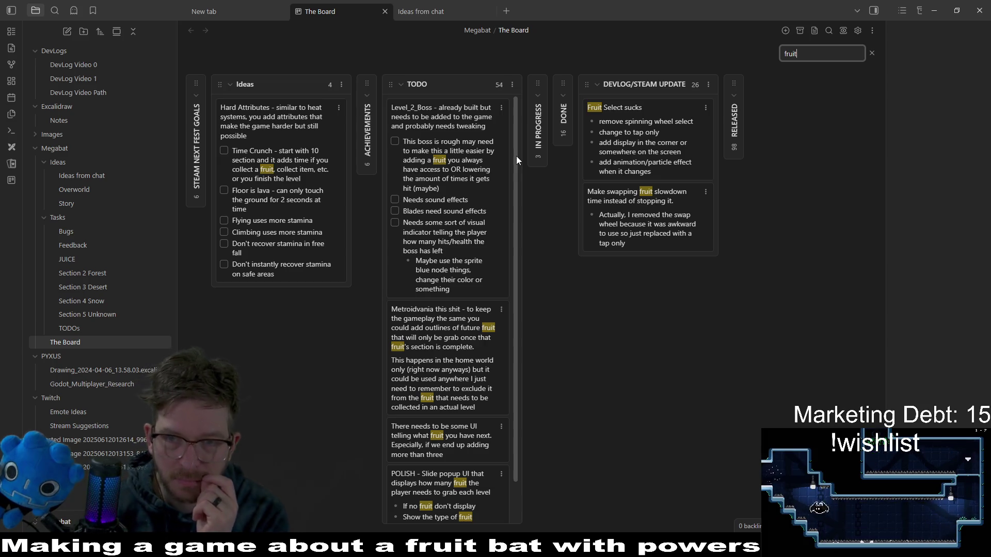
{"action": "left_click", "coordinate": [871, 53]}
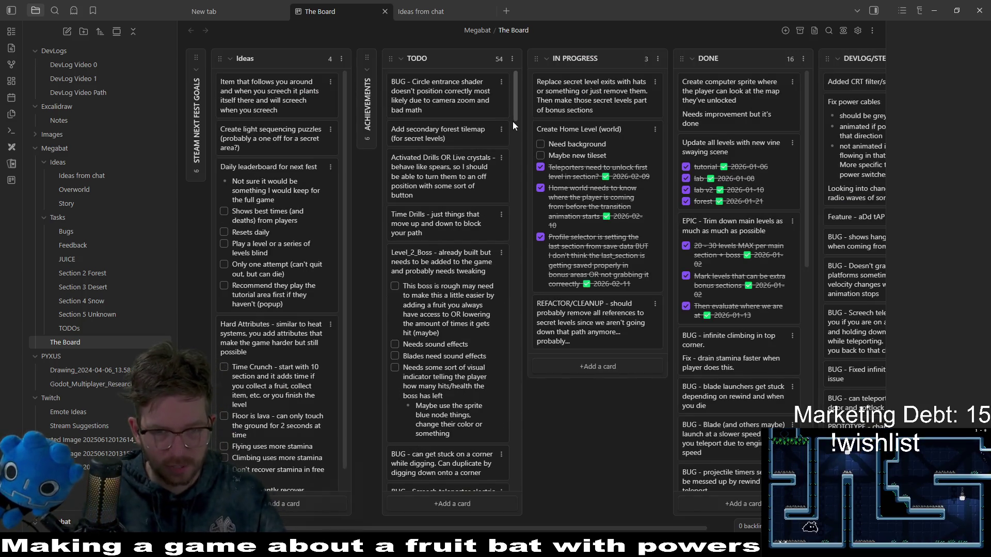
{"action": "key", "text": "ctrl+f"}
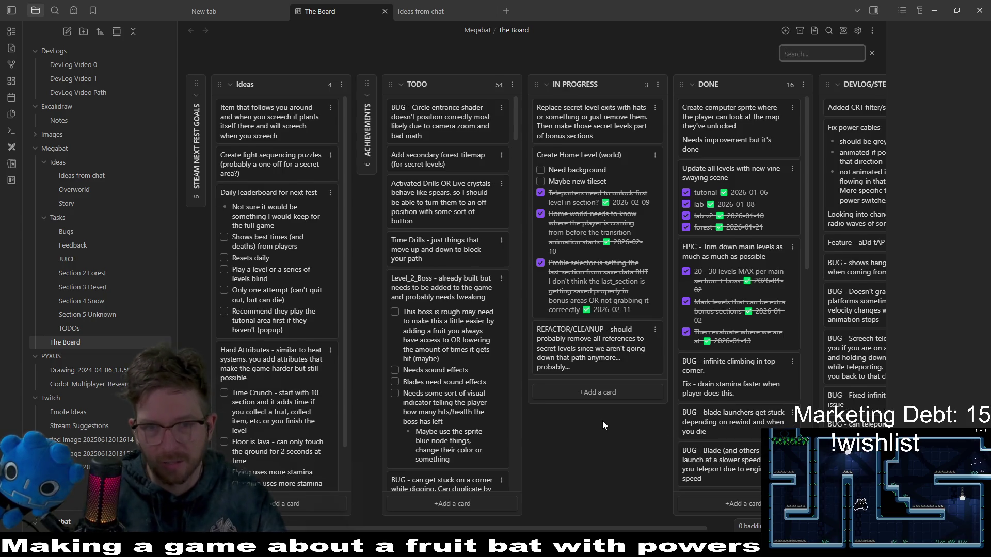
Locate the Metroidvania card by searching 'metroid', then open it for editing
{"action": "type", "text": "metroid"}
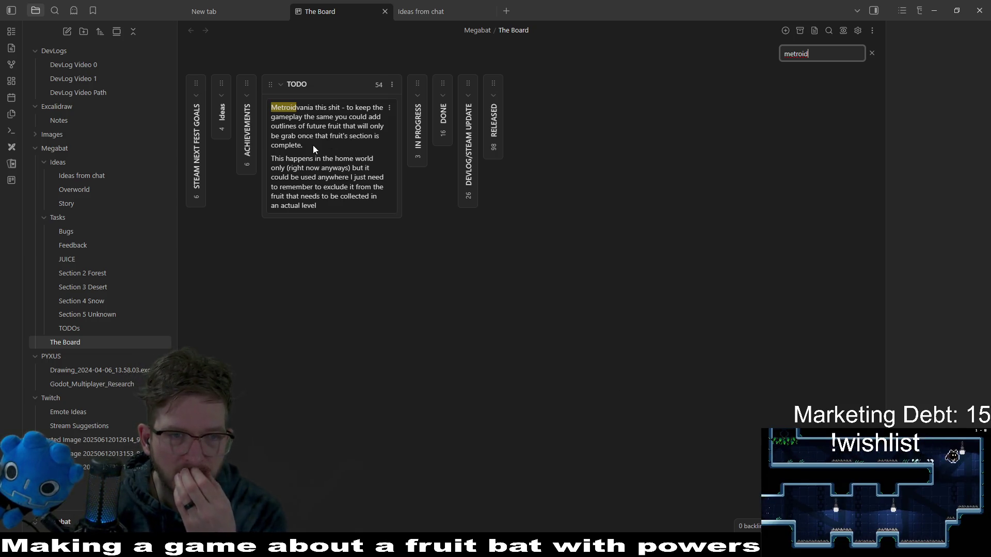
{"action": "left_click", "coordinate": [870, 53]}
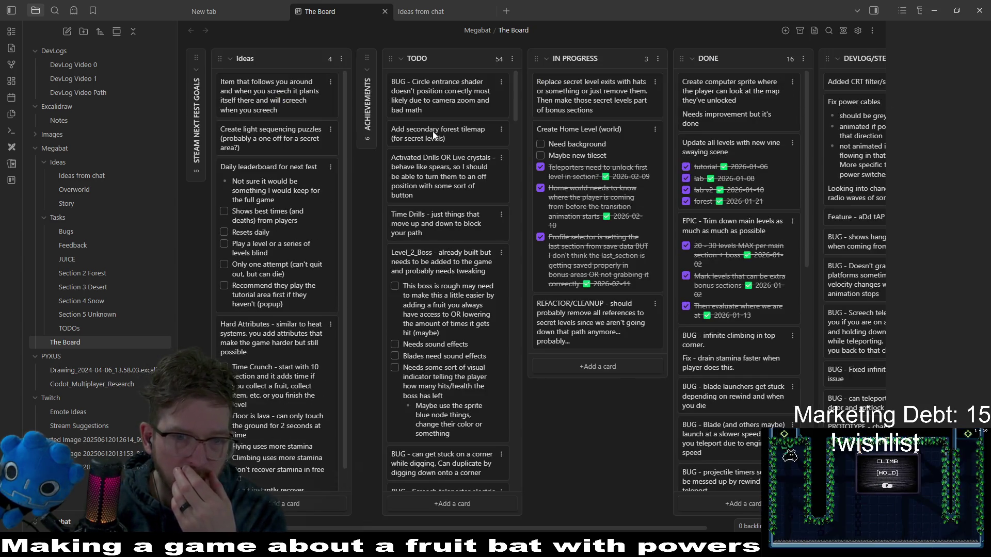
{"action": "scroll", "coordinate": [448, 235], "scroll_direction": "down", "scroll_amount": 10}
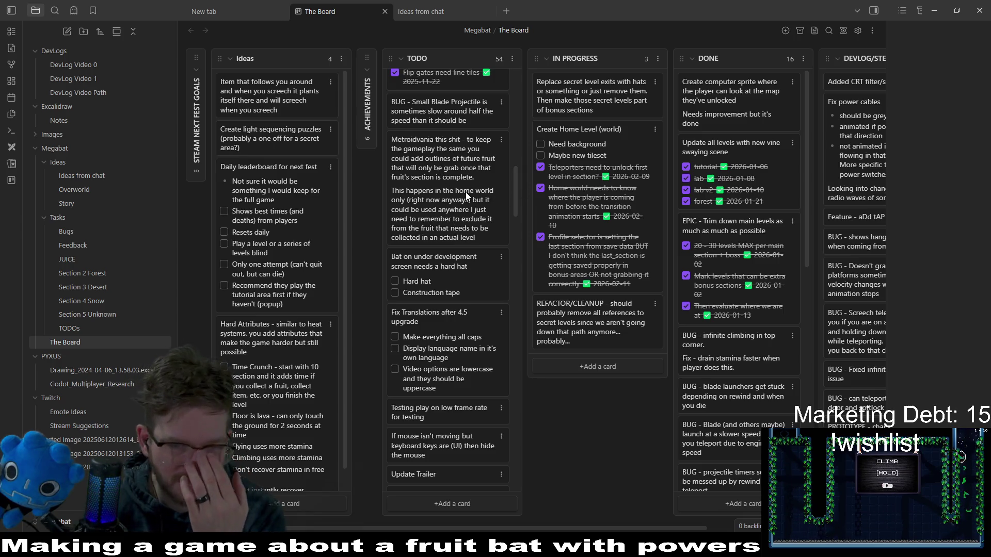
{"action": "left_click", "coordinate": [447, 193]}
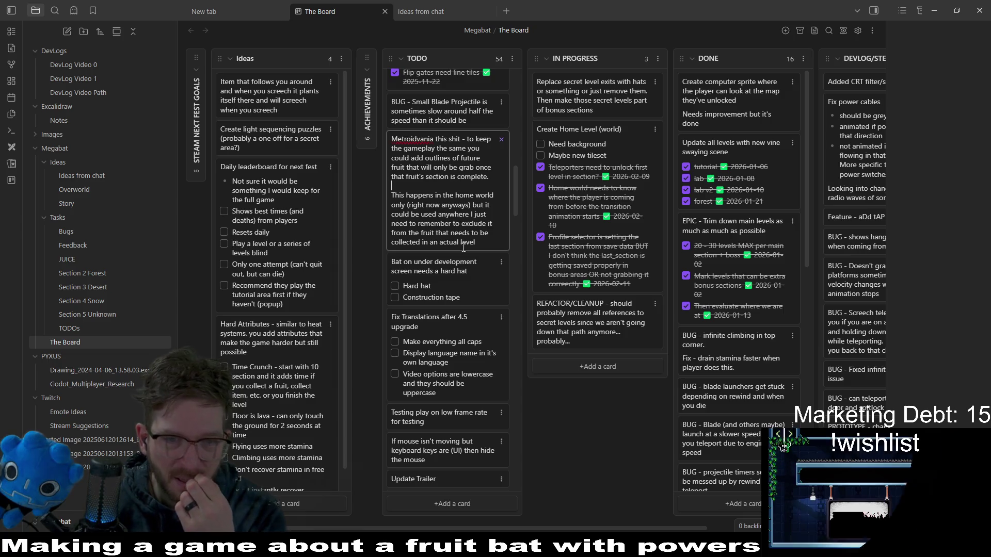
Delete the Metroidvania card's second paragraph and drag the card to the top of Done
{"action": "mouse_move", "coordinate": [476, 242]}
{"action": "left_mouse_down"}
{"action": "mouse_move", "coordinate": [397, 214]}
{"action": "mouse_move", "coordinate": [389, 198]}
{"action": "left_mouse_up"}
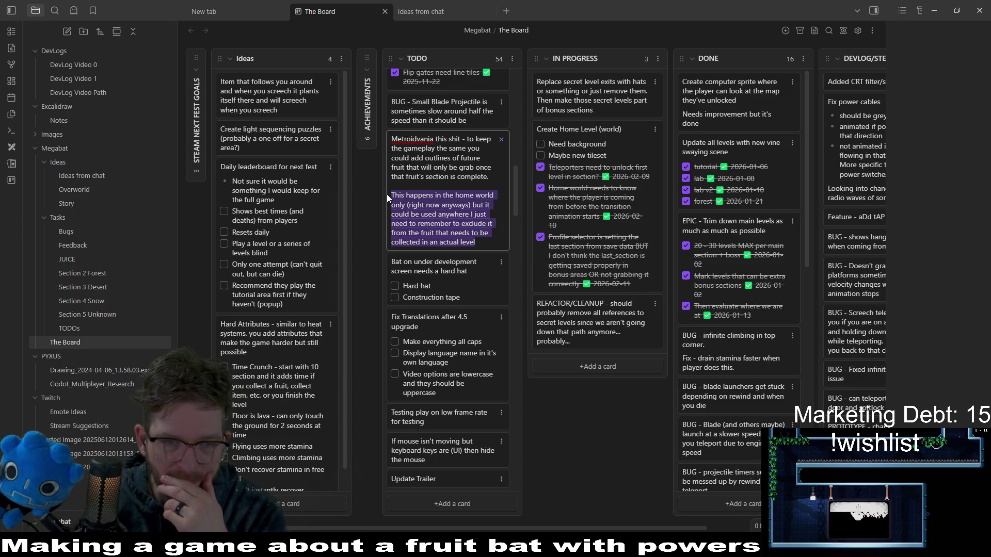
{"action": "mouse_move", "coordinate": [387, 196]}
{"action": "left_mouse_down"}
{"action": "mouse_move", "coordinate": [490, 235]}
{"action": "mouse_move", "coordinate": [477, 243]}
{"action": "mouse_move", "coordinate": [384, 194]}
{"action": "left_mouse_up"}
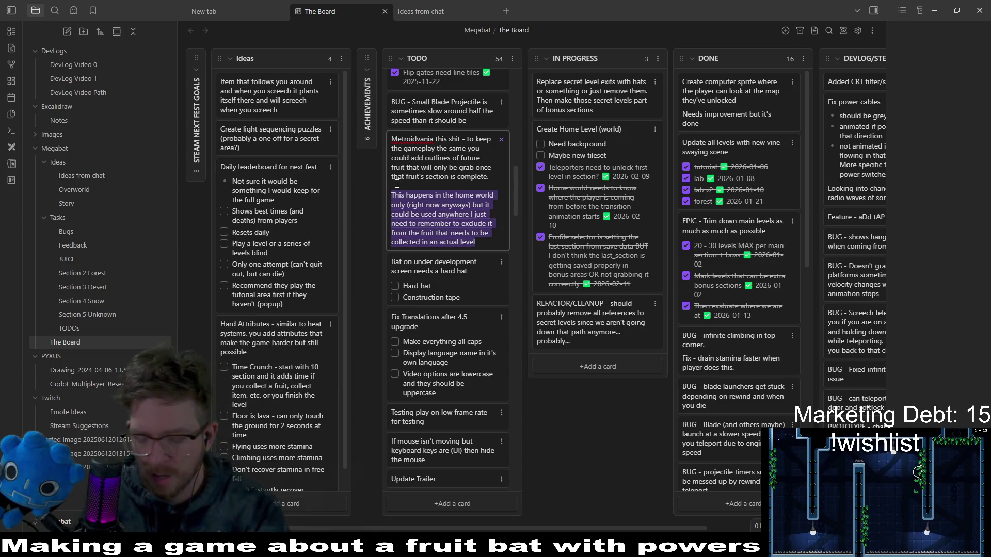
{"action": "key", "text": "BackSpace"}
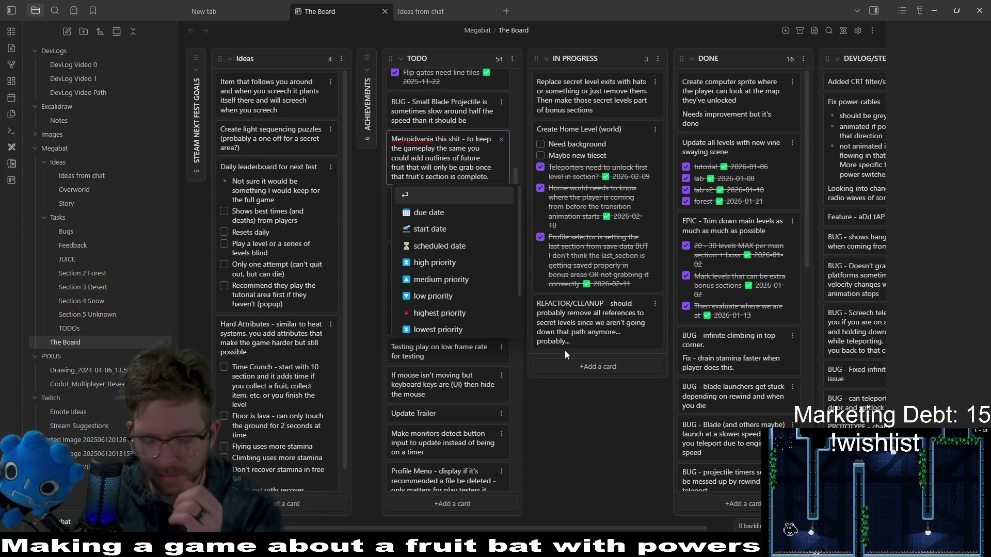
{"action": "left_click", "coordinate": [564, 352]}
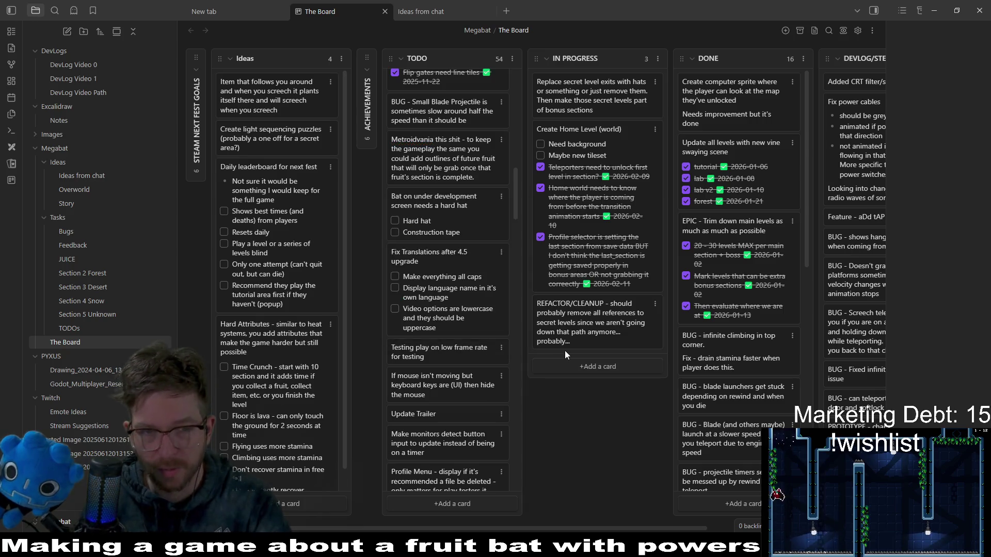
{"action": "left_click", "coordinate": [462, 153]}
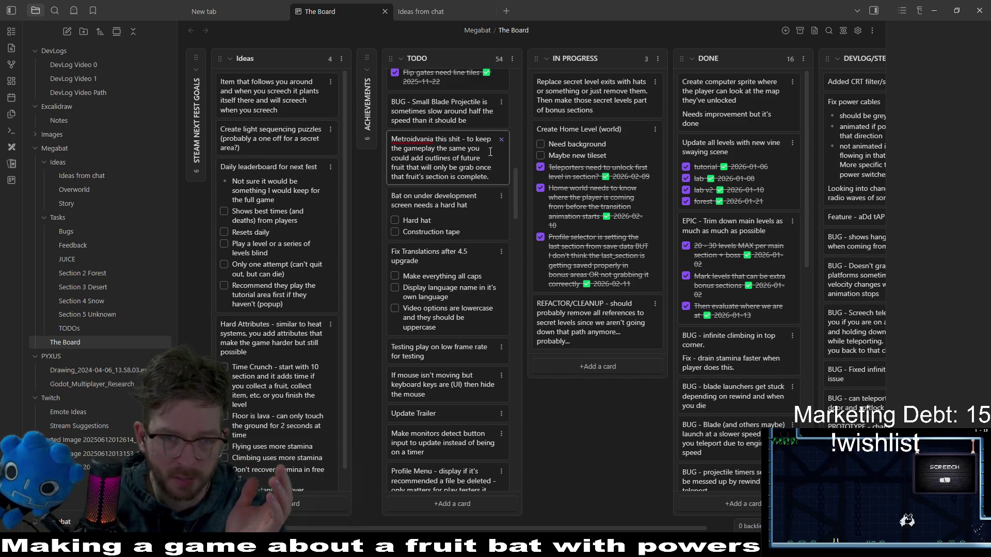
{"action": "key", "text": "Escape"}
{"action": "mouse_move", "coordinate": [450, 165]}
{"action": "left_mouse_down"}
{"action": "mouse_move", "coordinate": [588, 151]}
{"action": "mouse_move", "coordinate": [744, 108]}
{"action": "left_mouse_up"}
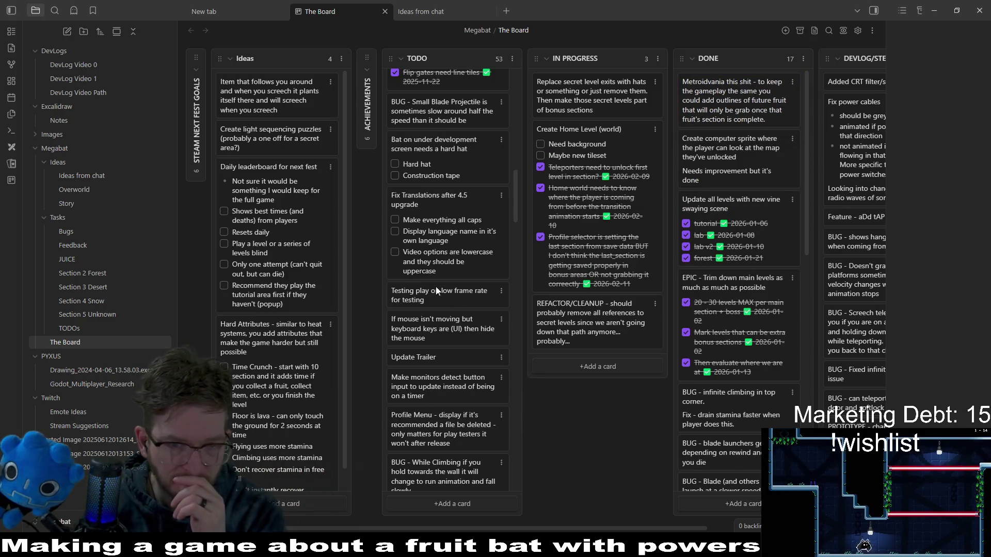
Change the 'Fix Translations after 4.5' card so it reads 4.6
{"action": "scroll", "coordinate": [436, 292], "scroll_direction": "up", "scroll_amount": 3}
{"action": "scroll", "coordinate": [500, 246], "scroll_direction": "up", "scroll_amount": 3}
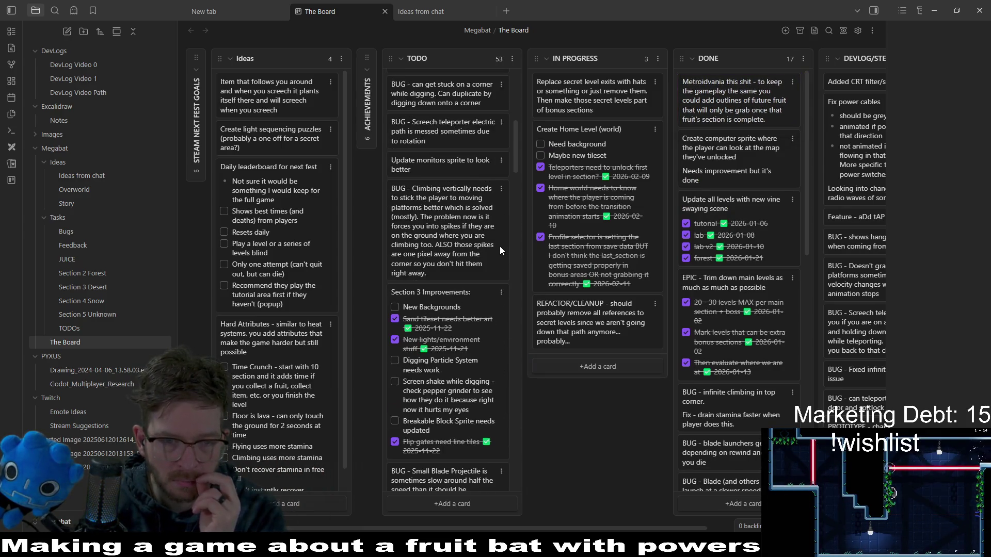
{"action": "scroll", "coordinate": [499, 247], "scroll_direction": "down", "scroll_amount": 5}
{"action": "scroll", "coordinate": [499, 246], "scroll_direction": "up", "scroll_amount": 5}
{"action": "scroll", "coordinate": [499, 246], "scroll_direction": "down", "scroll_amount": 5}
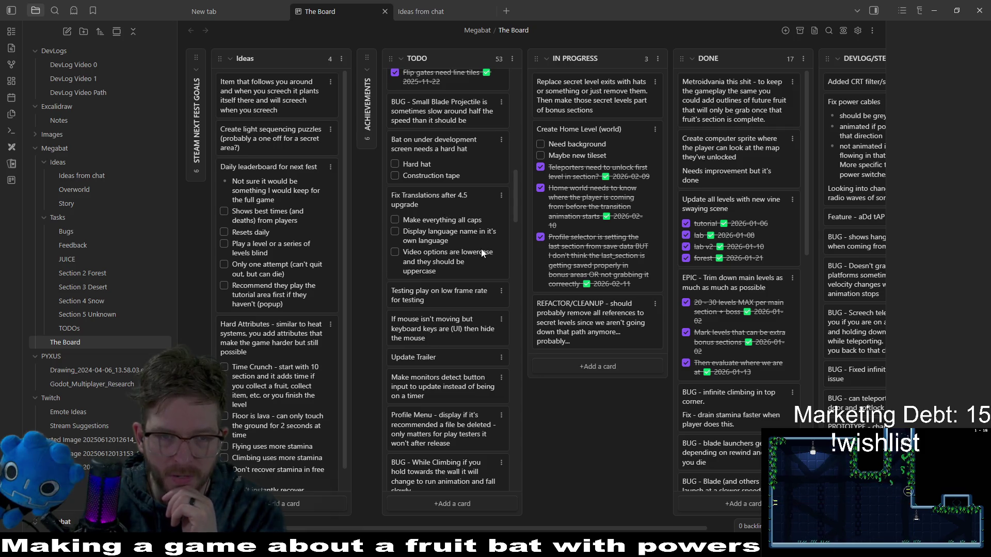
{"action": "left_click", "coordinate": [467, 195]}
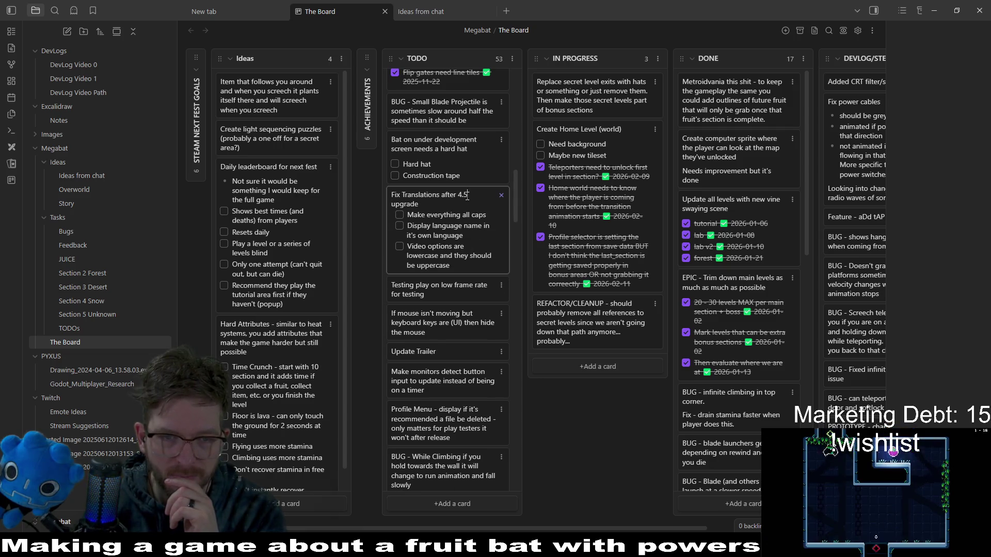
{"action": "key", "text": "BackSpace"}
{"action": "type", "text": "6"}
{"action": "key", "text": "Escape"}
{"action": "key", "text": "Return"}
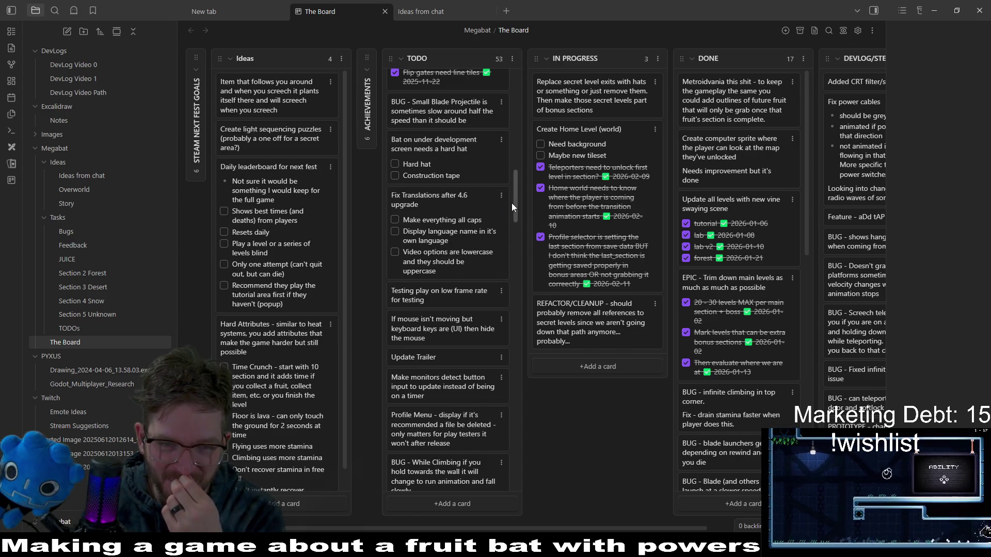
Remove 'for testing' from the low frame rate card and move it to the top of DONE
{"action": "scroll", "coordinate": [516, 201], "scroll_direction": "up", "scroll_amount": 1}
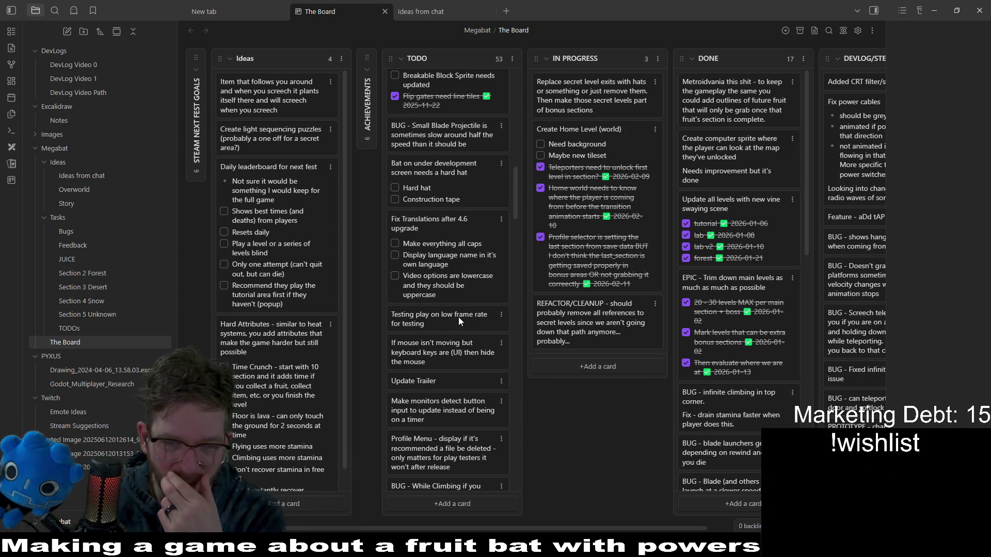
{"action": "double_click", "coordinate": [429, 325]}
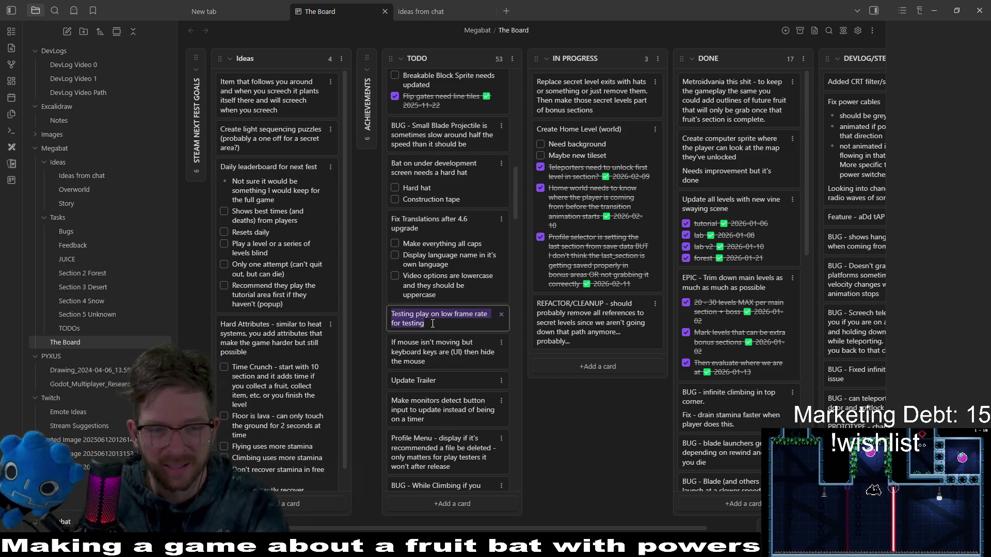
{"action": "left_click", "coordinate": [433, 324]}
{"action": "key", "text": "BackSpace"}
{"action": "key", "text": "BackSpace"}
{"action": "key", "text": "BackSpace"}
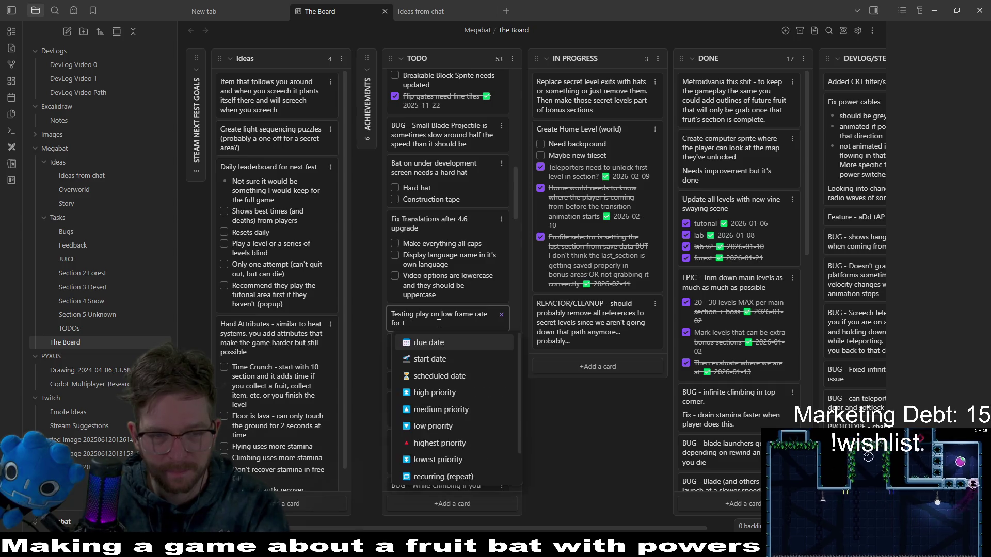
{"action": "key", "text": "BackSpace"}
{"action": "key", "text": "BackSpace"}
{"action": "key", "text": "BackSpace"}
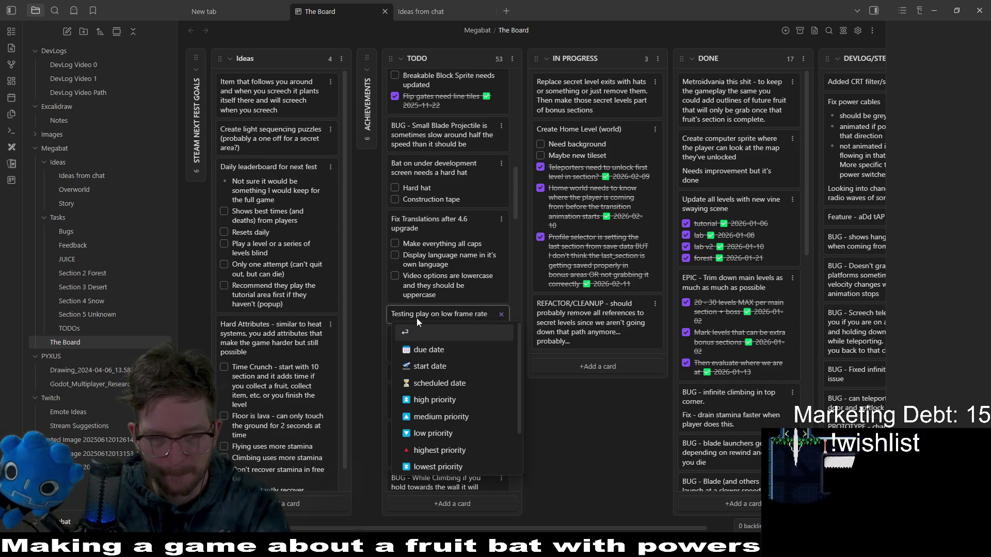
{"action": "key", "text": "Return"}
{"action": "mouse_move", "coordinate": [459, 317]}
{"action": "left_mouse_down"}
{"action": "mouse_move", "coordinate": [650, 196]}
{"action": "mouse_move", "coordinate": [753, 85]}
{"action": "left_mouse_up"}
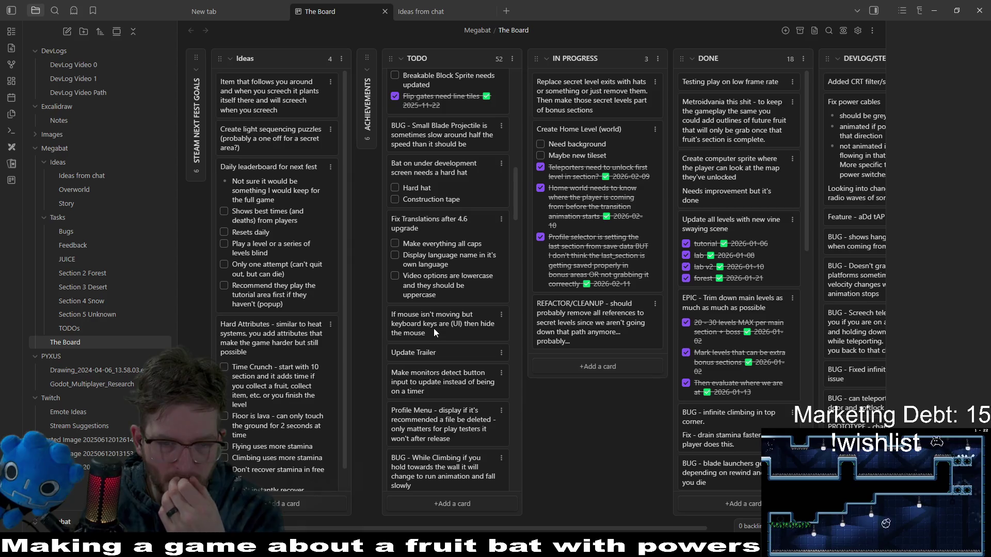
{"action": "double_click", "coordinate": [393, 318]}
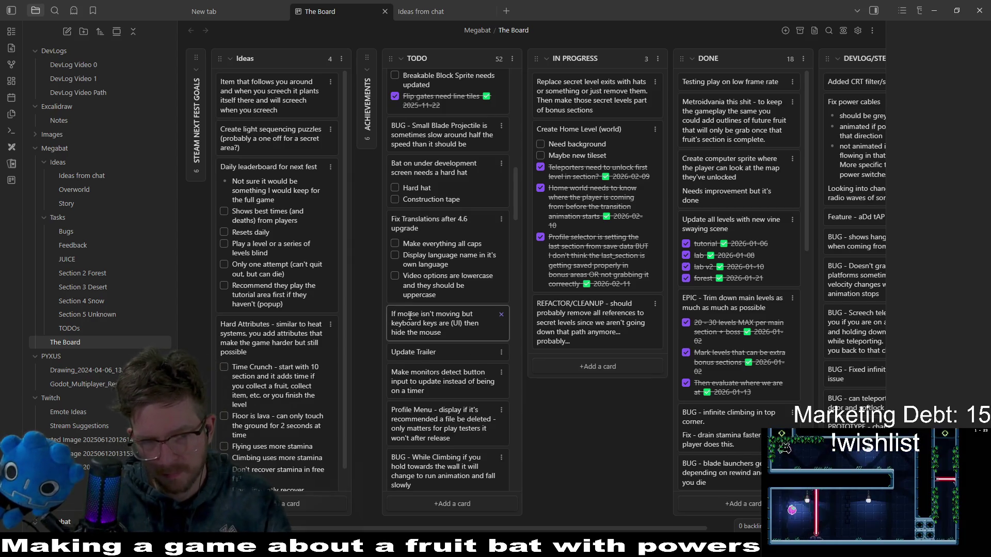
Inspect the hide-the-mouse card's actions and text, leaving the card unchanged
{"action": "scroll", "coordinate": [409, 315], "scroll_direction": "right", "scroll_amount": 1}
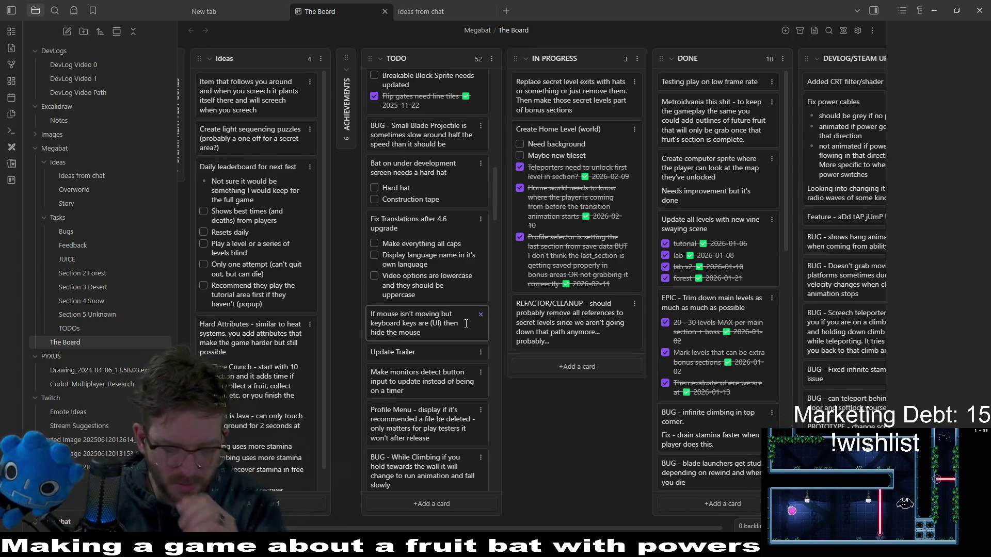
{"action": "key", "text": "Escape"}
{"action": "left_click", "coordinate": [480, 316]}
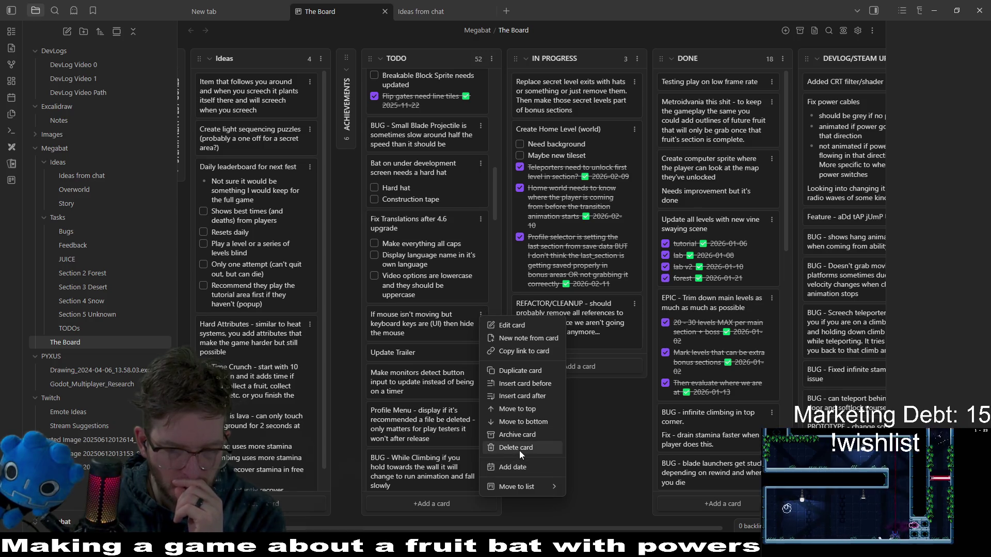
{"action": "left_click", "coordinate": [443, 332]}
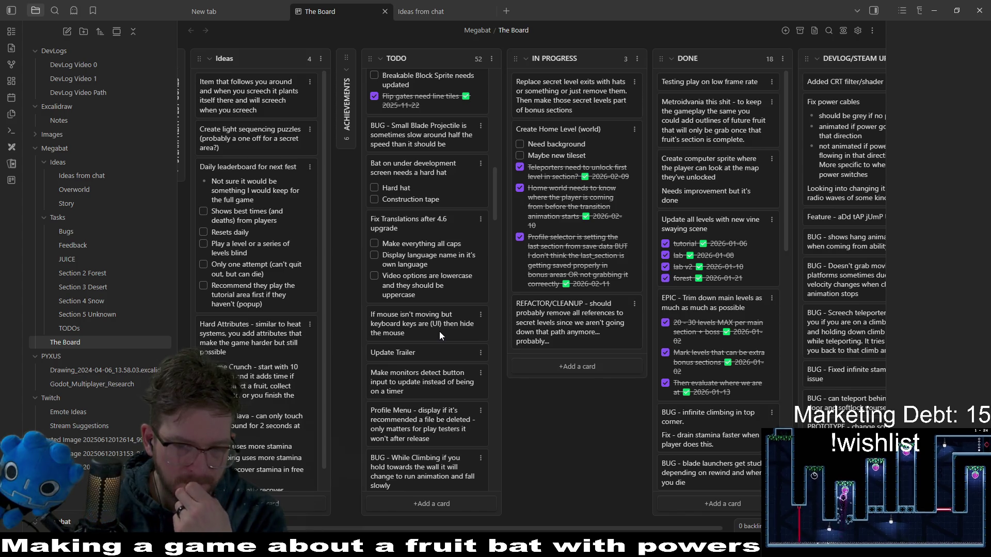
{"action": "double_click", "coordinate": [427, 332]}
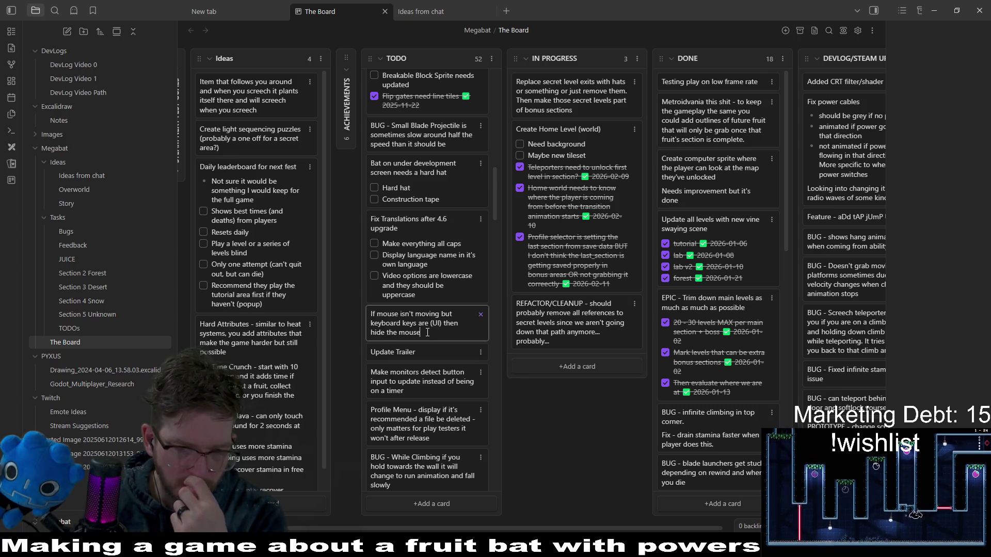
{"action": "left_click_drag", "start_coordinate": [429, 332], "coordinate": [442, 312]}
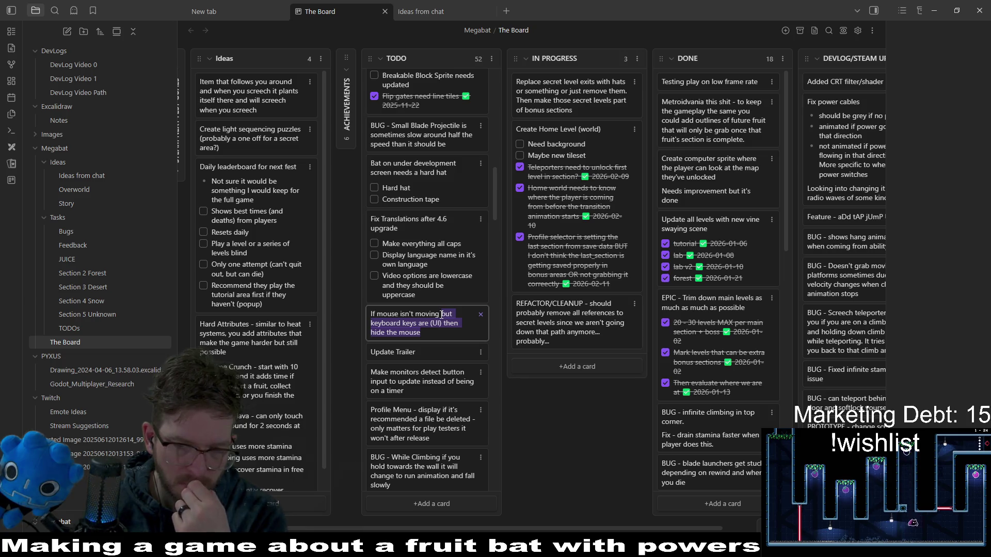
{"action": "left_click", "coordinate": [499, 354]}
Delete the 'If mouse isn't moving…' card from its menu, leaving 51 TODO cards, and return to Godot
{"action": "left_click", "coordinate": [480, 316]}
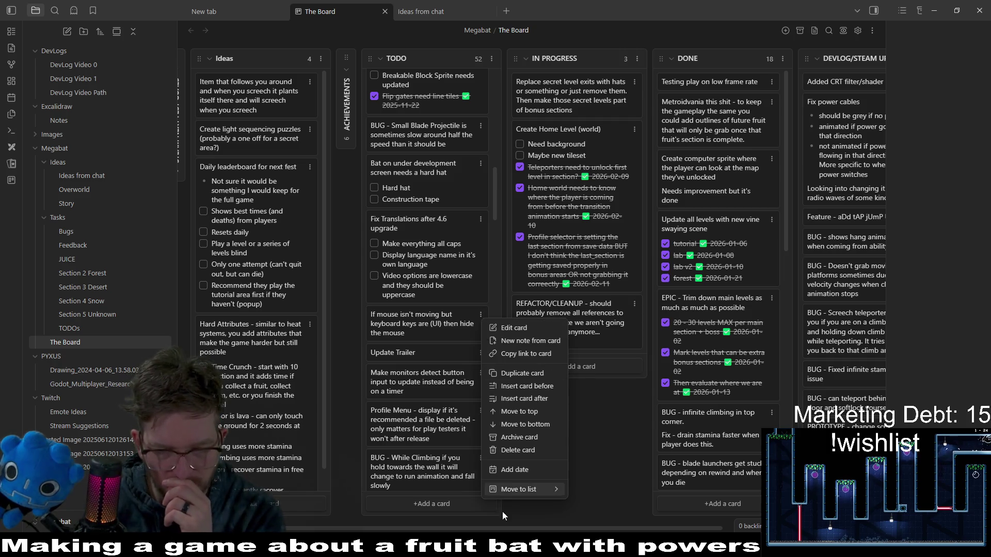
{"action": "left_click", "coordinate": [513, 447]}
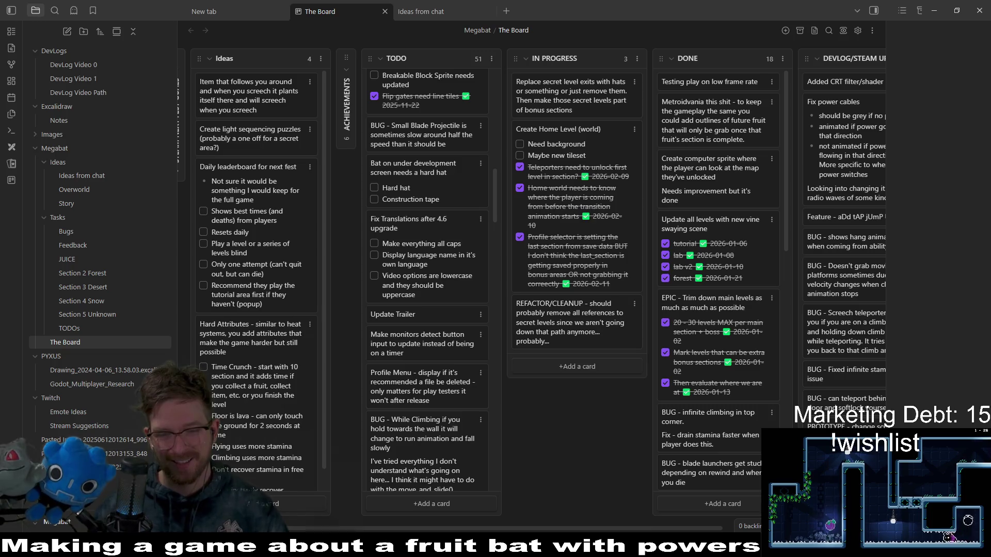
{"action": "key", "text": "alt+Tab"}
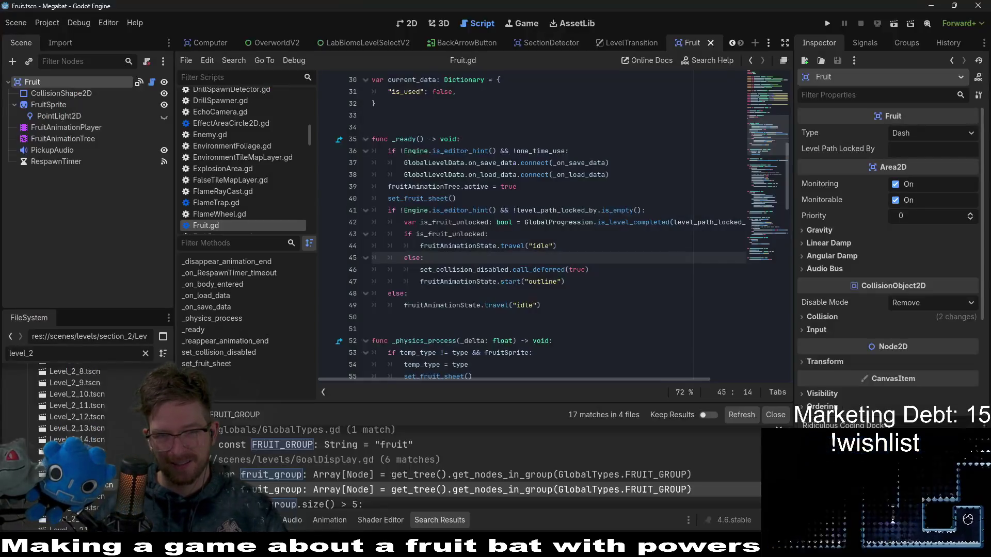
Open Monitor.tscn via quick search, then open ControlHints.gd and the ControlHints scene from its ControlHints node
{"action": "left_click", "coordinate": [636, 290]}
{"action": "key", "text": "shift+alt+o"}
{"action": "type", "text": "moni"}
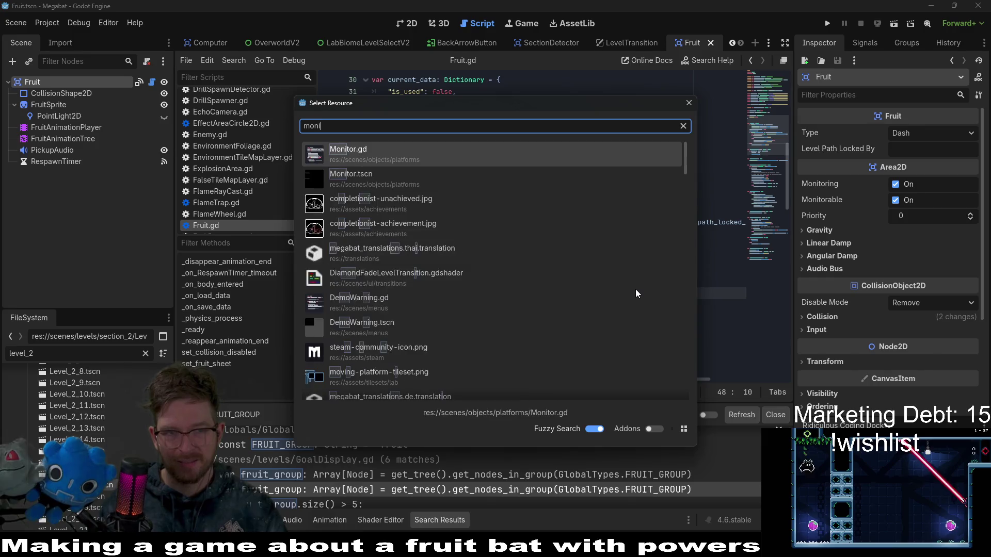
{"action": "type", "text": "tor.tscn"}
{"action": "key", "text": "Return"}
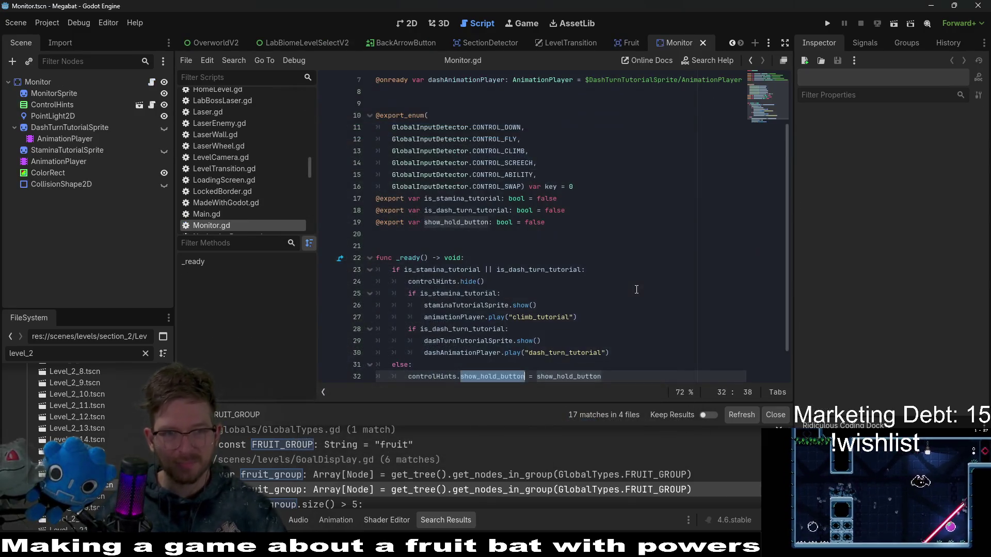
{"action": "scroll", "coordinate": [633, 262], "scroll_direction": "down", "scroll_amount": 1}
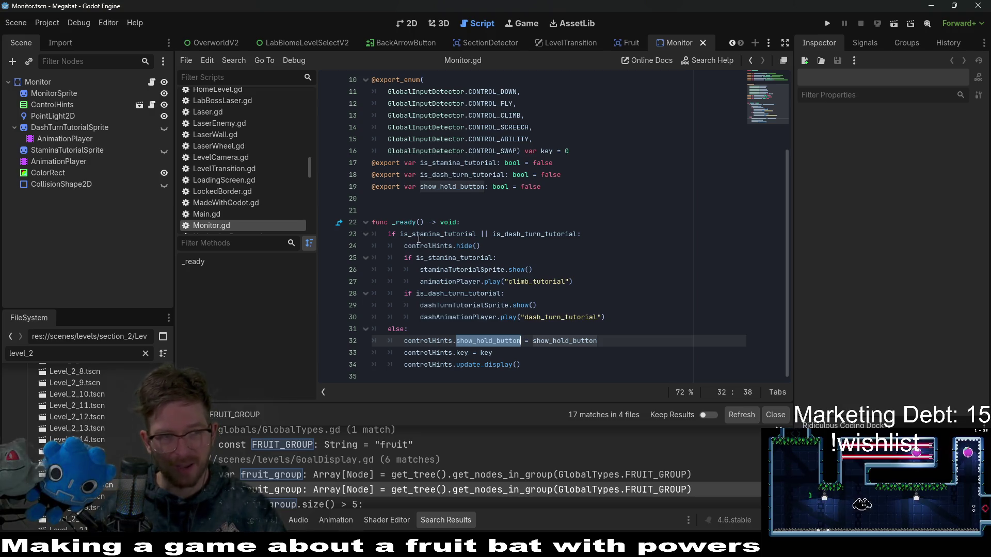
{"action": "left_click", "coordinate": [152, 83]}
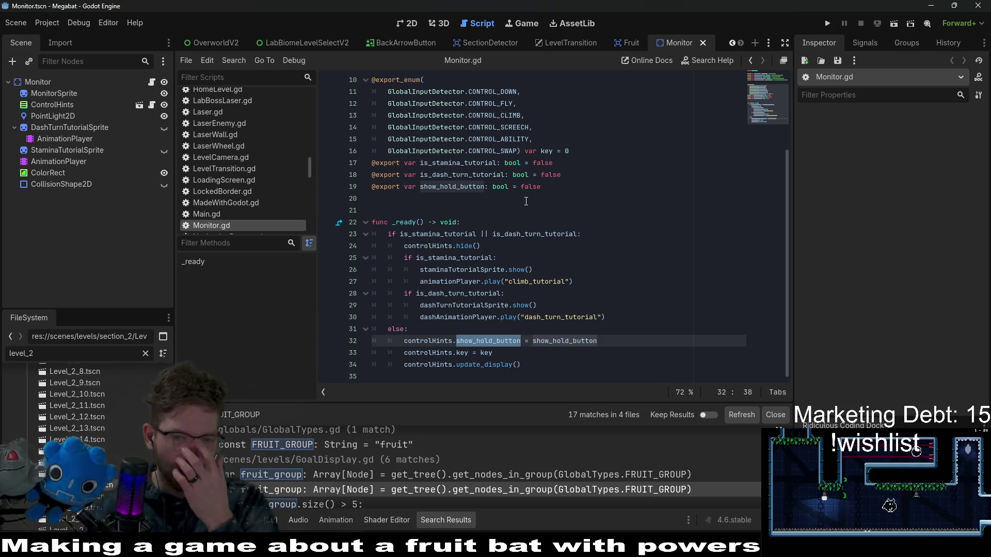
{"action": "left_click", "coordinate": [101, 110]}
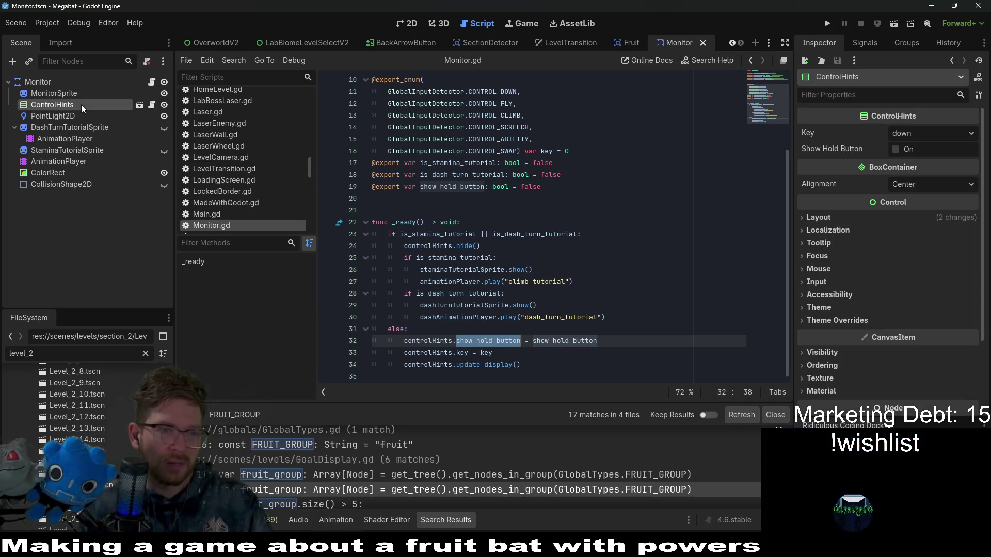
{"action": "left_click", "coordinate": [152, 105]}
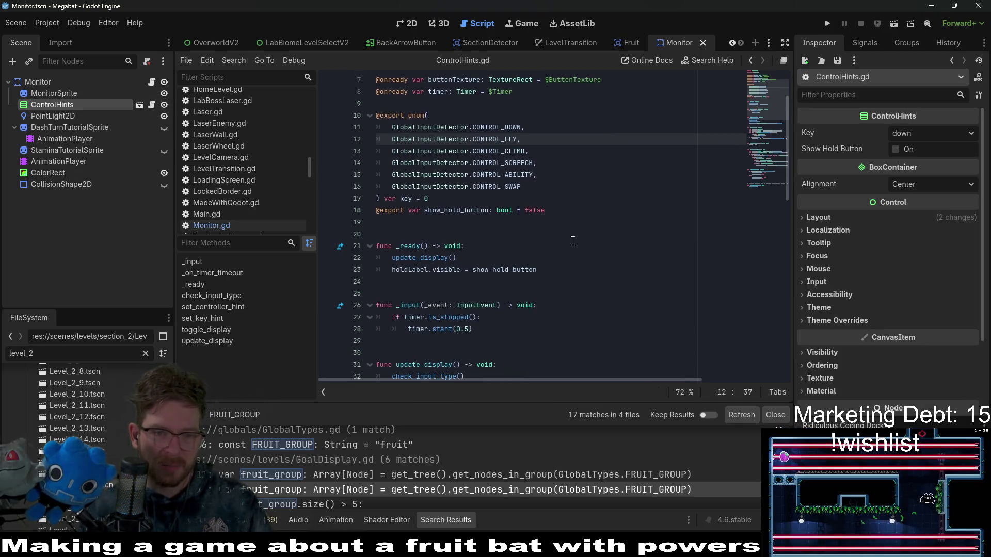
{"action": "left_click", "coordinate": [139, 105]}
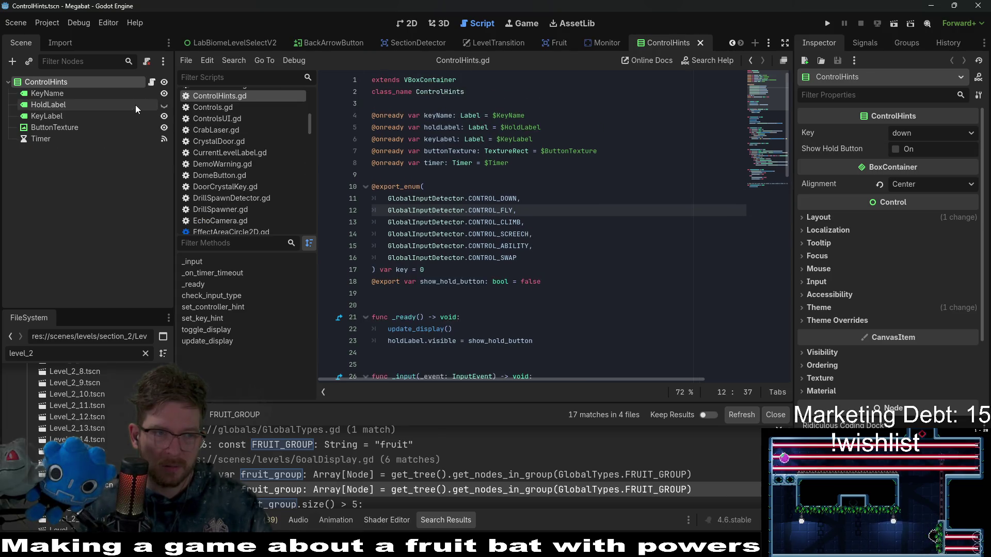
Add a GlobalInputDetector.CONTROL_INTERACT entry after CONTROL_SWAP in the export_enum
{"action": "left_click", "coordinate": [99, 143]}
{"action": "scroll", "coordinate": [524, 195], "scroll_direction": "down", "scroll_amount": 2}
{"action": "left_click", "coordinate": [524, 194]}
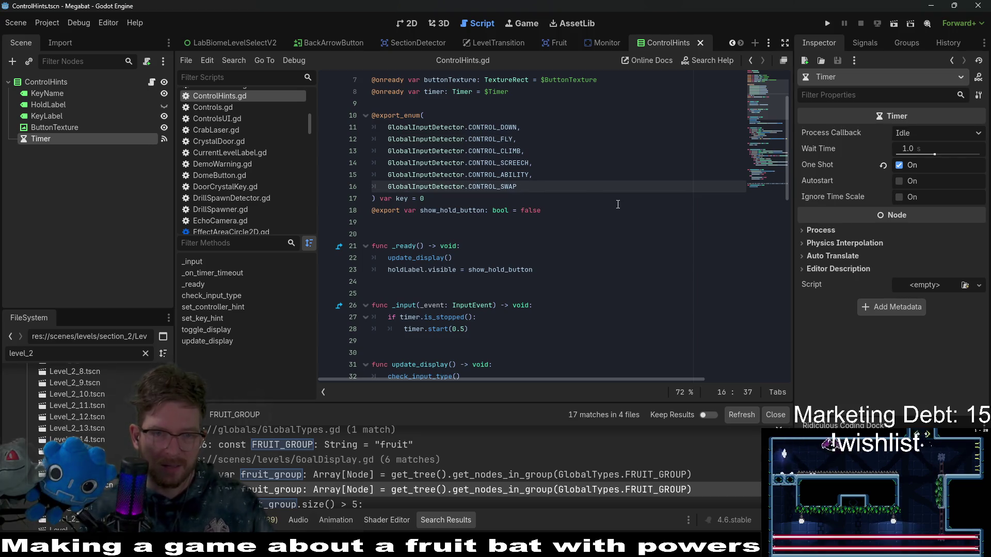
{"action": "type", "text": ","}
{"action": "key", "text": "Return"}
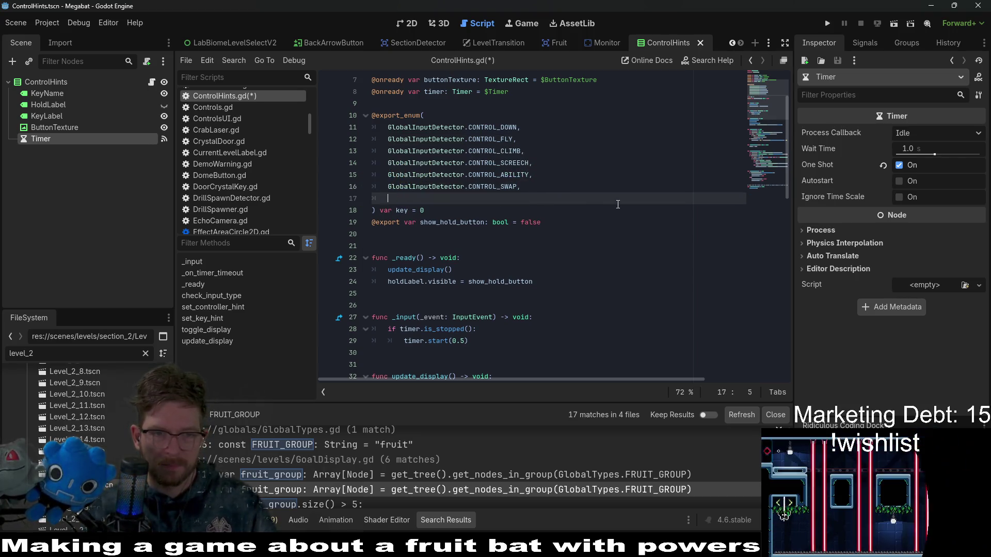
{"action": "type", "text": "GLO"}
{"action": "key", "text": "BackSpace"}
{"action": "key", "text": "BackSpace"}
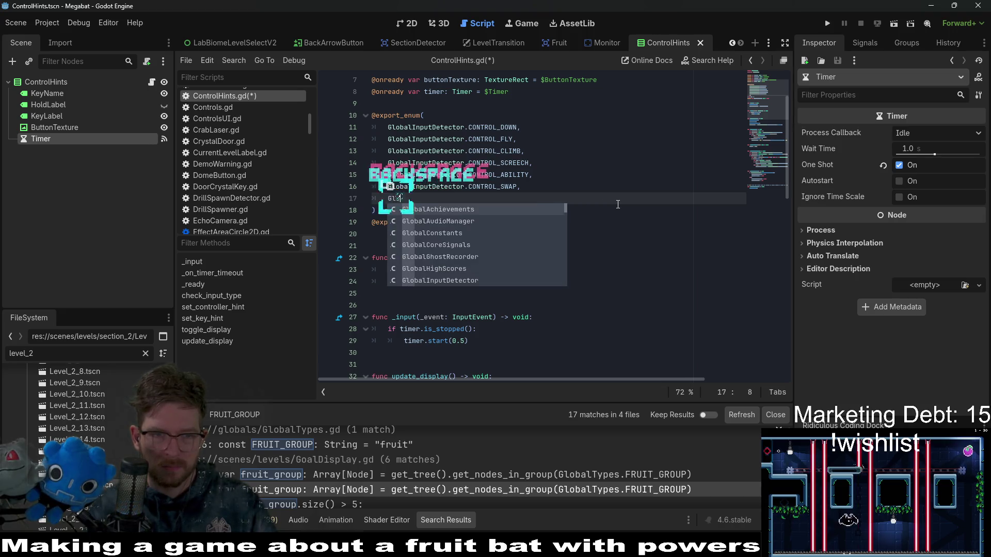
{"action": "type", "text": "lobalIn"}
{"action": "key", "text": "Return"}
{"action": "type", "text": "."}
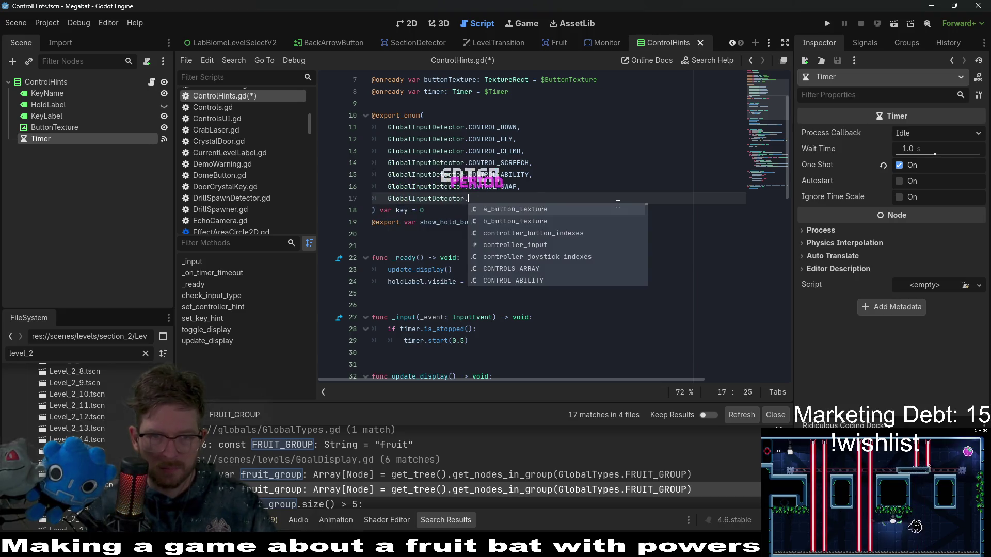
{"action": "type", "text": "control_in"}
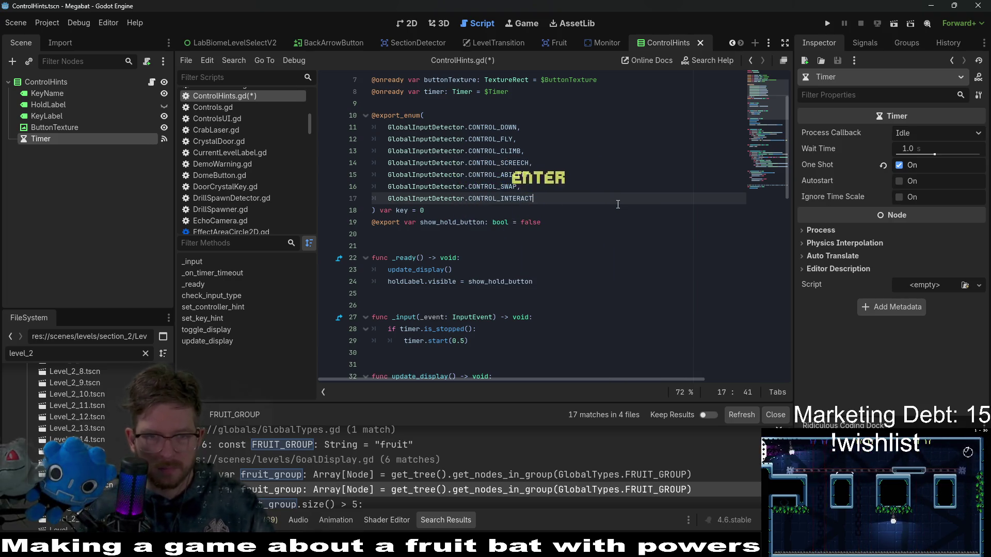
{"action": "left_click", "coordinate": [576, 209]}
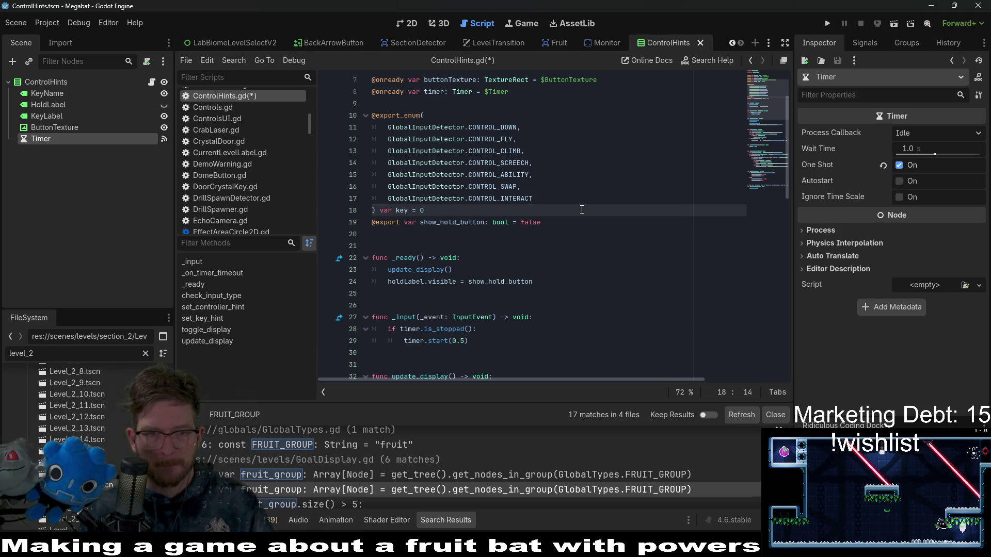
Duplicate the CONTROL_DOWN entry into CONTROL_UP, CONTROL_RIGHT and CONTROL_LEFT entries at the enum's top
{"action": "mouse_move", "coordinate": [505, 119]}
{"action": "left_mouse_down"}
{"action": "mouse_move", "coordinate": [558, 137]}
{"action": "mouse_move", "coordinate": [538, 136]}
{"action": "left_mouse_up"}
{"action": "key", "text": "ctrl+c"}
{"action": "left_click", "coordinate": [518, 119]}
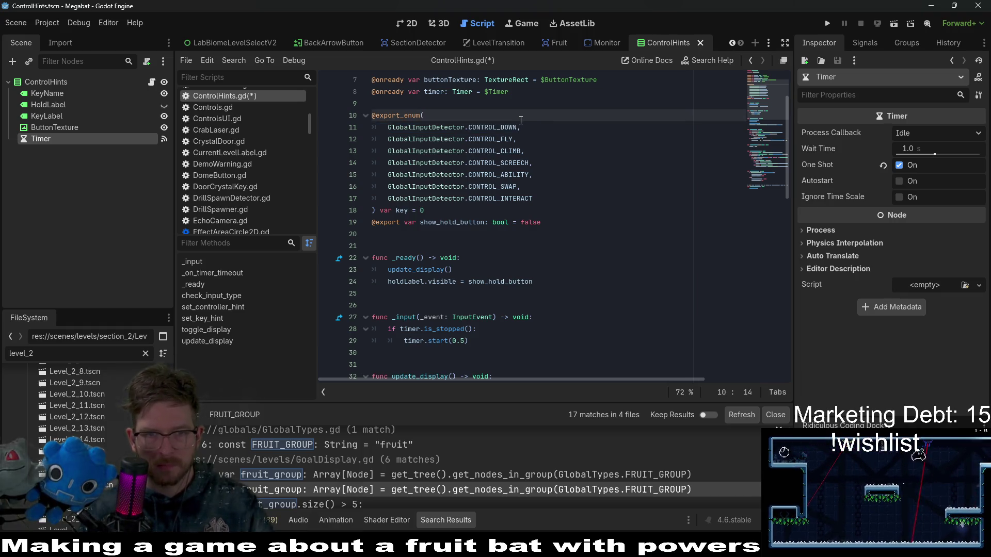
{"action": "key", "text": "ctrl+v"}
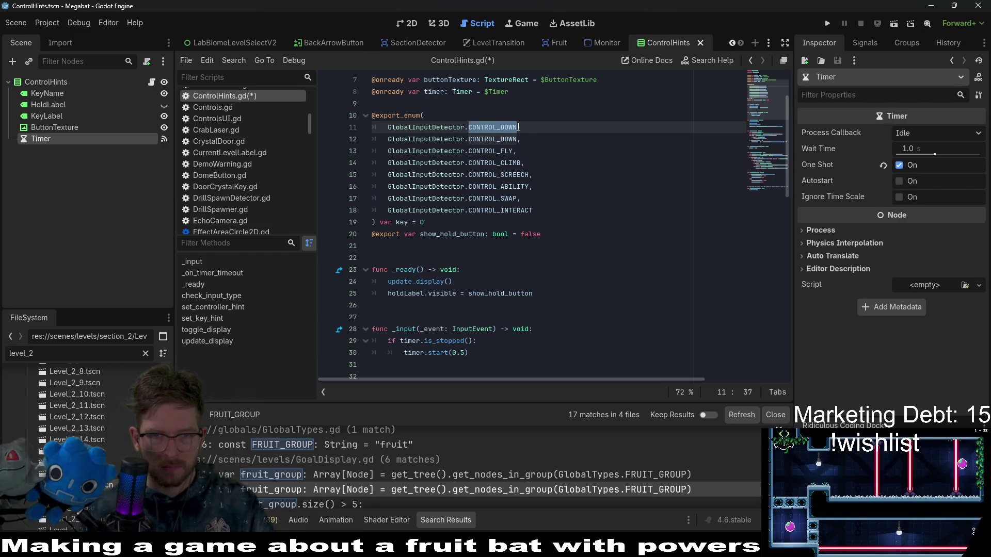
{"action": "key", "text": "BackSpace"}
{"action": "key", "text": "BackSpace"}
{"action": "key", "text": "BackSpace"}
{"action": "type", "text": "UP"}
{"action": "key", "text": "End"}
{"action": "key", "text": "ctrl+v"}
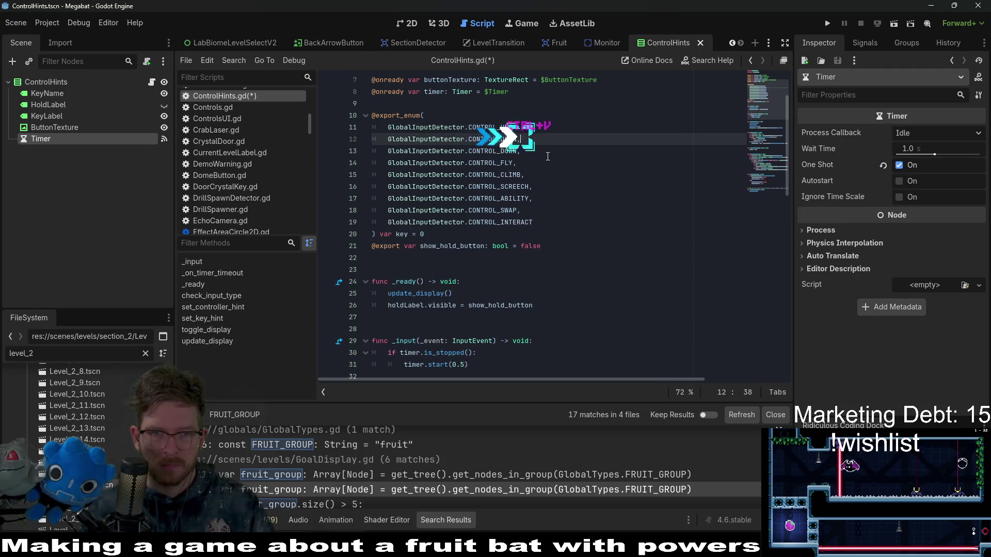
{"action": "key", "text": "BackSpace"}
{"action": "key", "text": "BackSpace"}
{"action": "key", "text": "BackSpace"}
{"action": "key", "text": "BackSpace"}
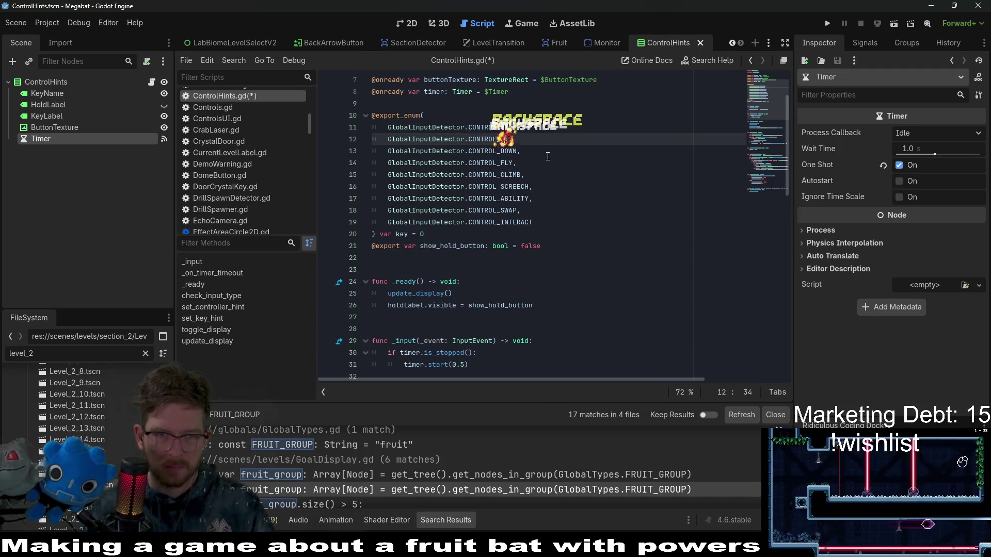
{"action": "type", "text": "RIGHT"}
{"action": "key", "text": "Down"}
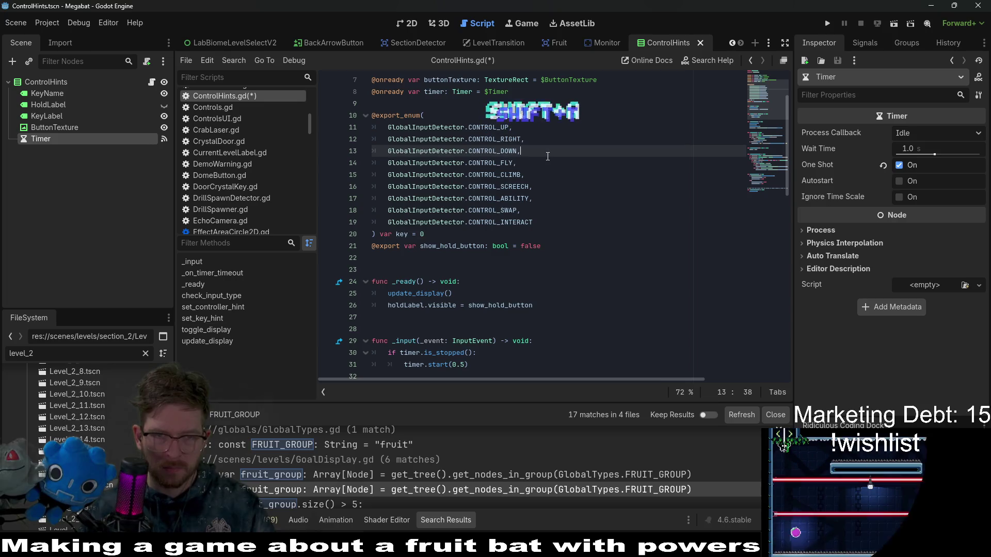
{"action": "key", "text": "ctrl+v"}
{"action": "key", "text": "BackSpace"}
{"action": "key", "text": "BackSpace"}
{"action": "key", "text": "BackSpace"}
{"action": "key", "text": "BackSpace"}
{"action": "key", "text": "BackSpace"}
{"action": "key", "text": "BackSpace"}
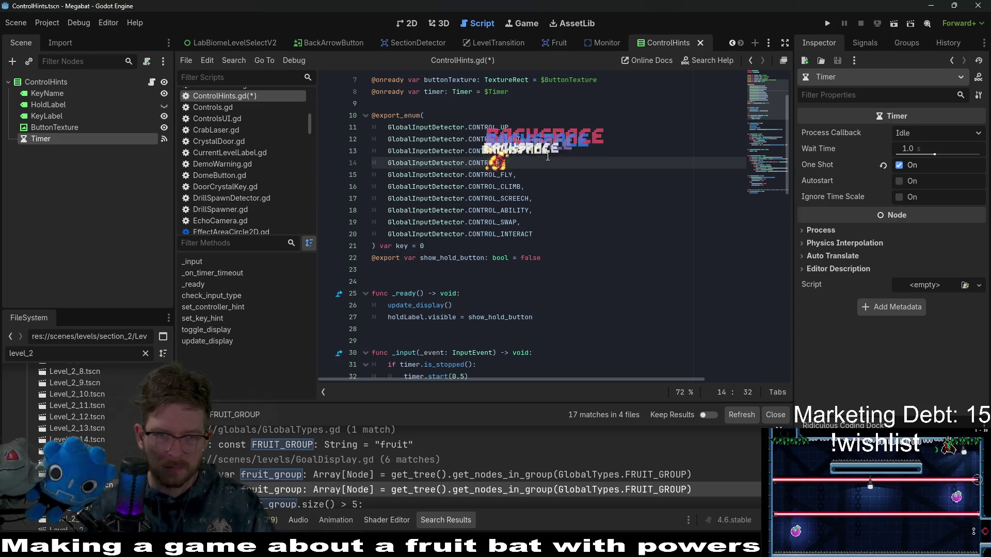
{"action": "type", "text": "_LEFT"}
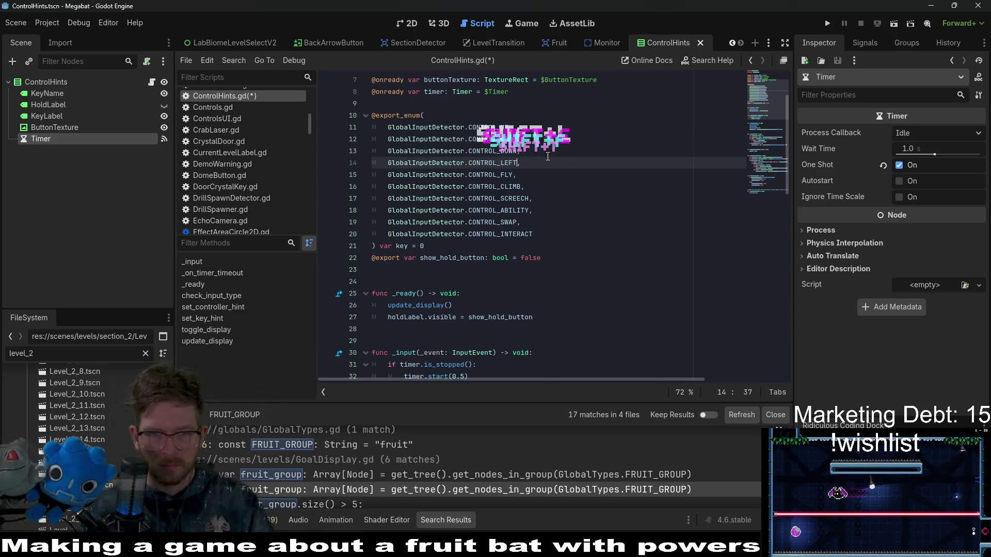
Save the ControlHints.gd script
{"action": "left_click", "coordinate": [573, 199]}
{"action": "key", "text": "ctrl+s"}
{"action": "scroll", "coordinate": [595, 191], "scroll_direction": "down", "scroll_amount": 6}
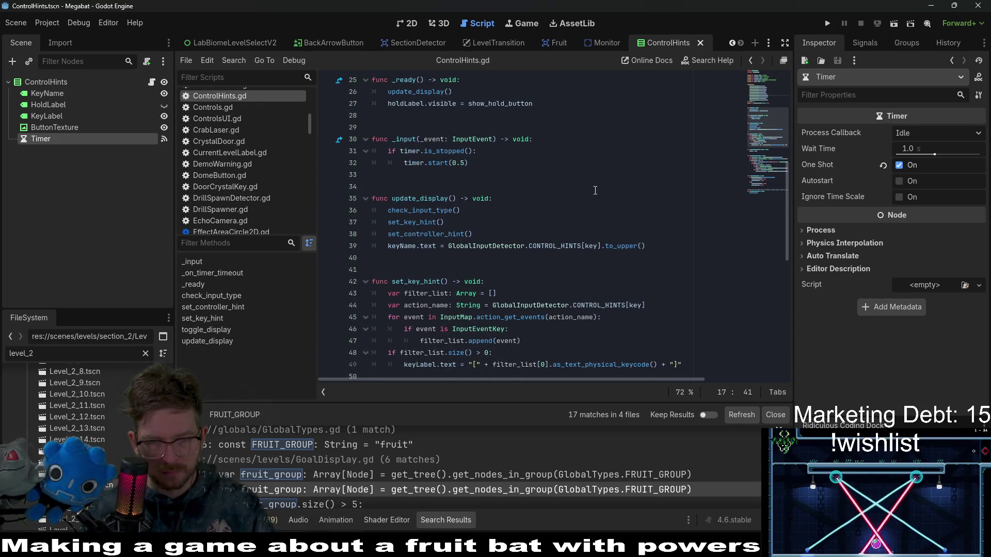
Find where check_input_type is called in ControlHints.gd using a Ctrl+F search
{"action": "scroll", "coordinate": [595, 191], "scroll_direction": "down", "scroll_amount": 7}
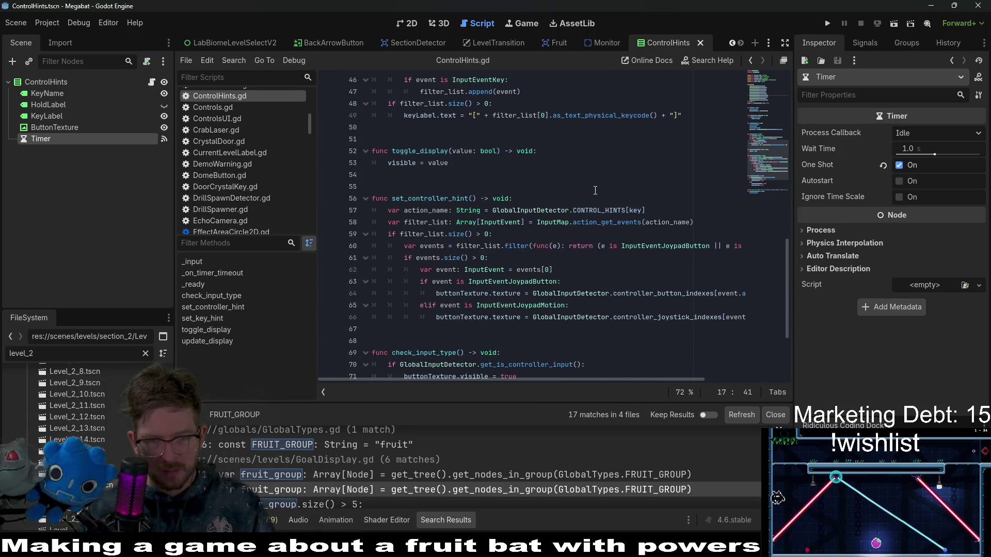
{"action": "scroll", "coordinate": [595, 190], "scroll_direction": "down", "scroll_amount": 4}
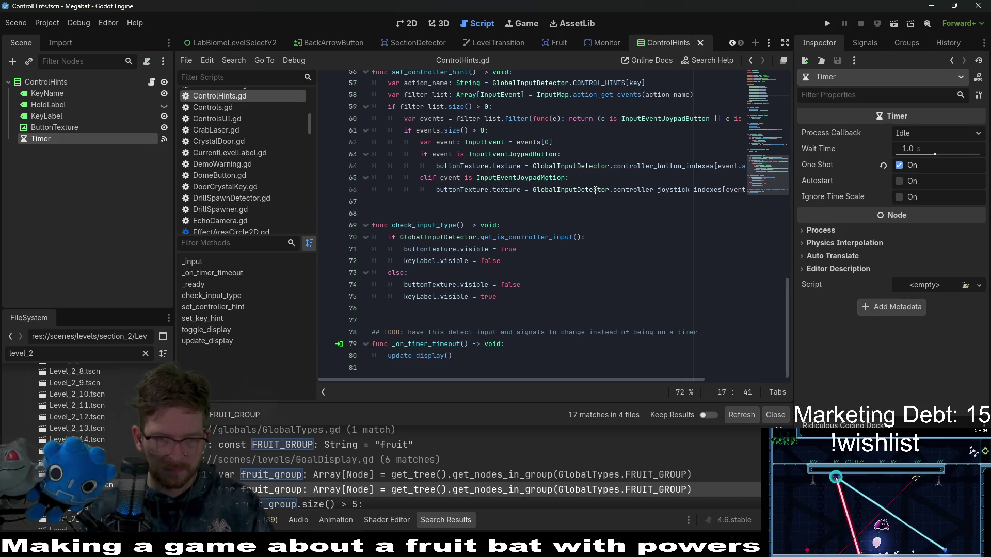
{"action": "double_click", "coordinate": [443, 225]}
{"action": "scroll", "coordinate": [525, 195], "scroll_direction": "up", "scroll_amount": 4}
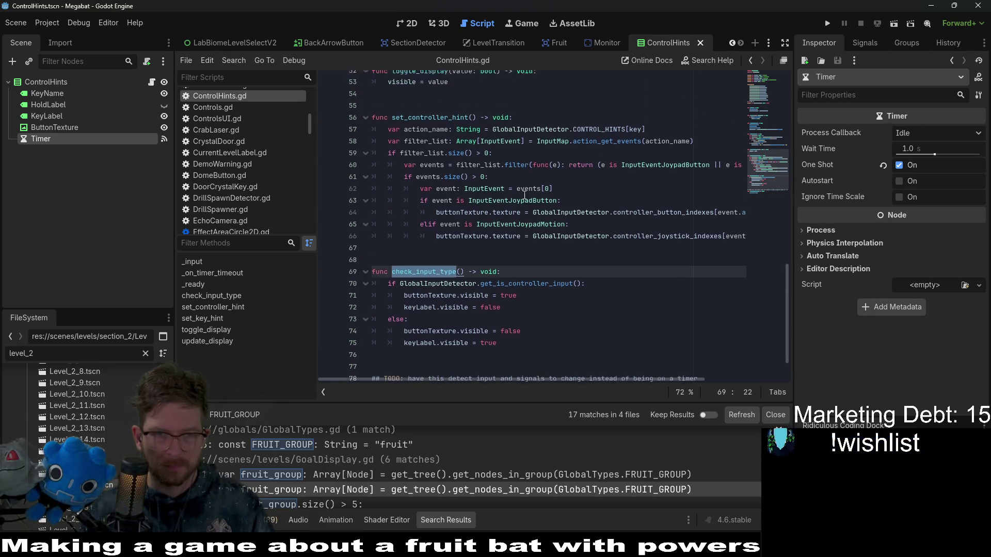
{"action": "scroll", "coordinate": [525, 195], "scroll_direction": "down", "scroll_amount": 3}
{"action": "key", "text": "ctrl+f"}
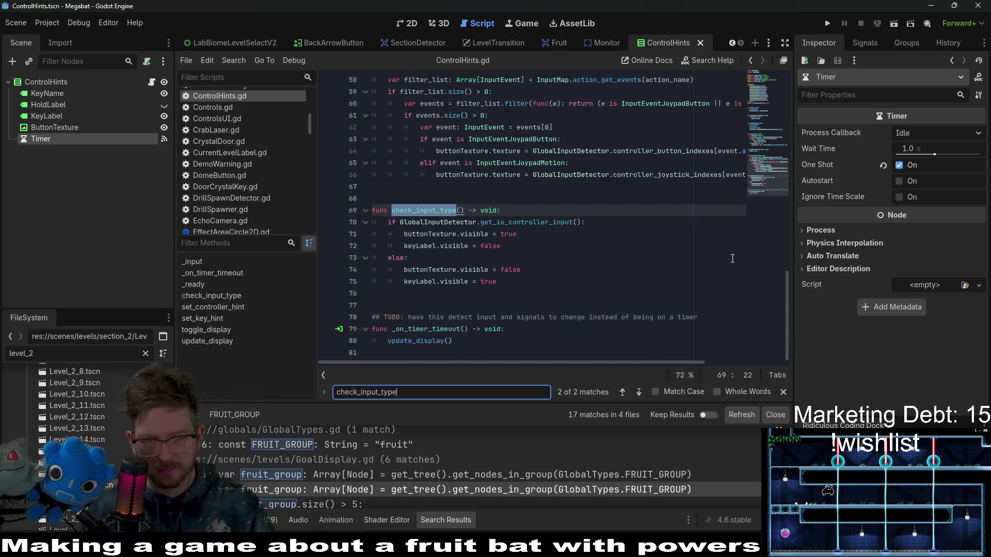
{"action": "key", "text": "Return"}
{"action": "key", "text": "Return"}
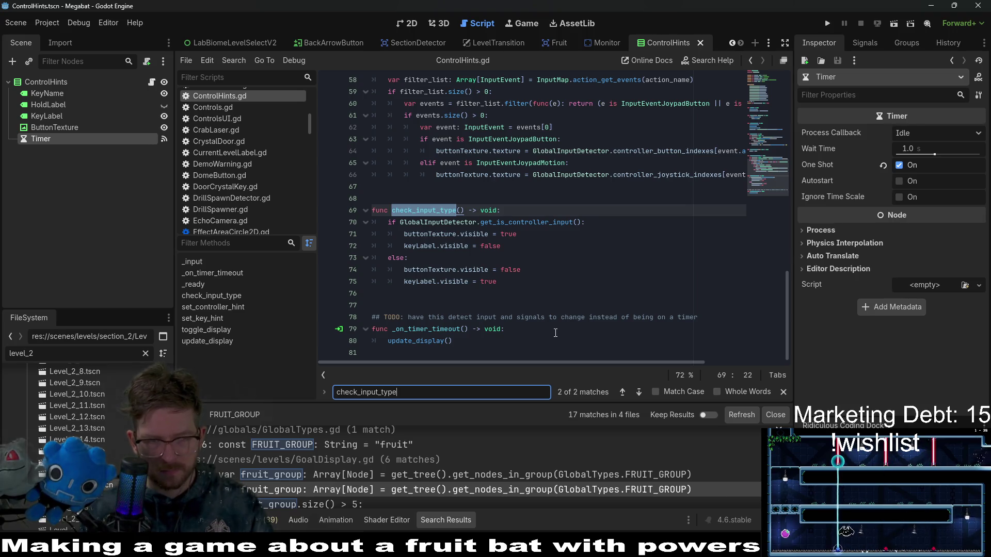
Check the ButtonTexture and Timer nodes and review the _input function that restarts the 0.5-second timer
{"action": "left_click", "coordinate": [61, 128]}
{"action": "left_click", "coordinate": [54, 138]}
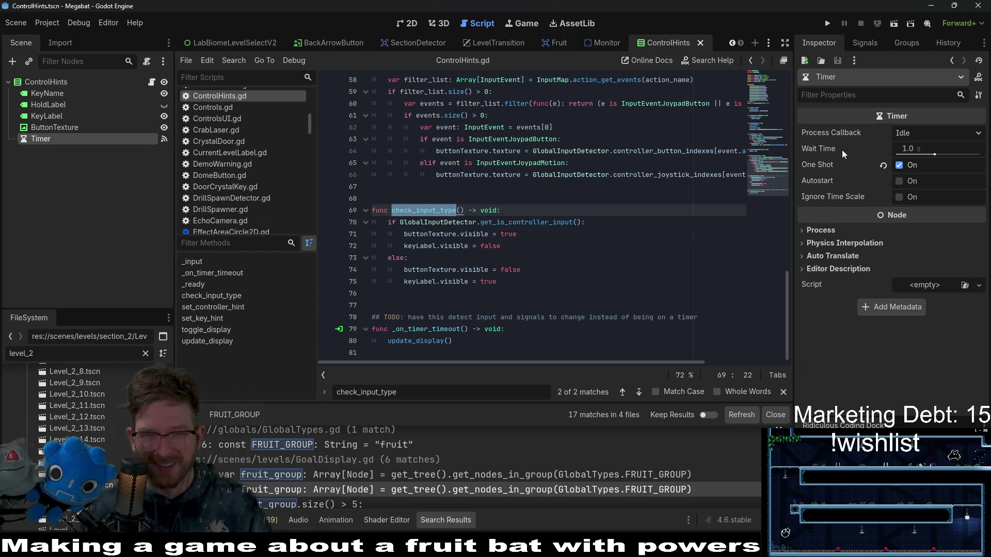
{"action": "scroll", "coordinate": [590, 240], "scroll_direction": "up", "scroll_amount": 10}
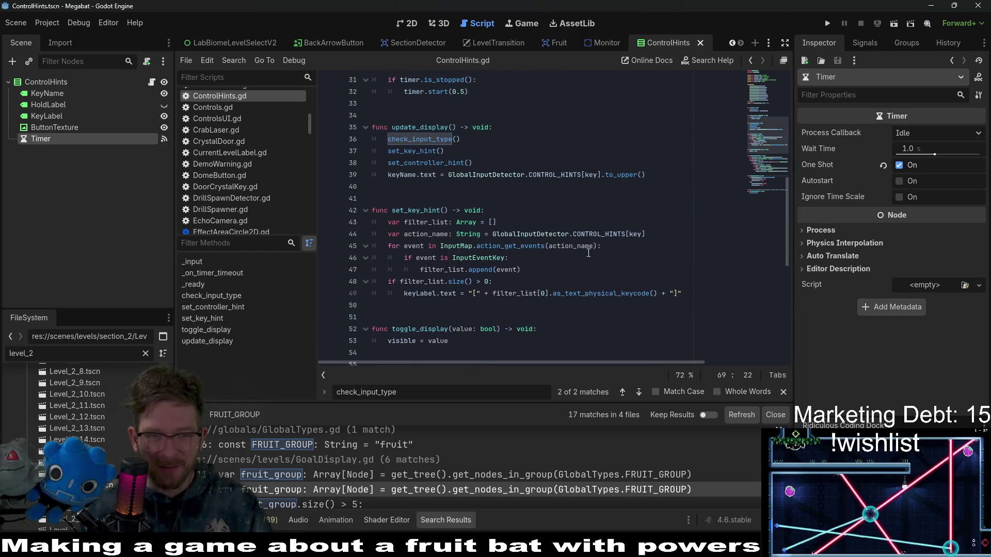
{"action": "scroll", "coordinate": [479, 243], "scroll_direction": "up", "scroll_amount": 4}
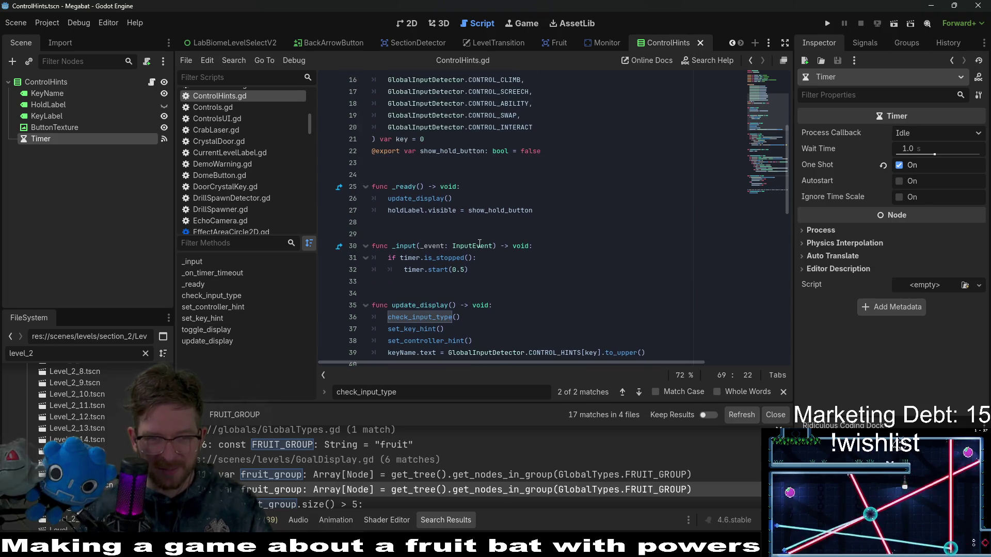
{"action": "double_click", "coordinate": [402, 246]}
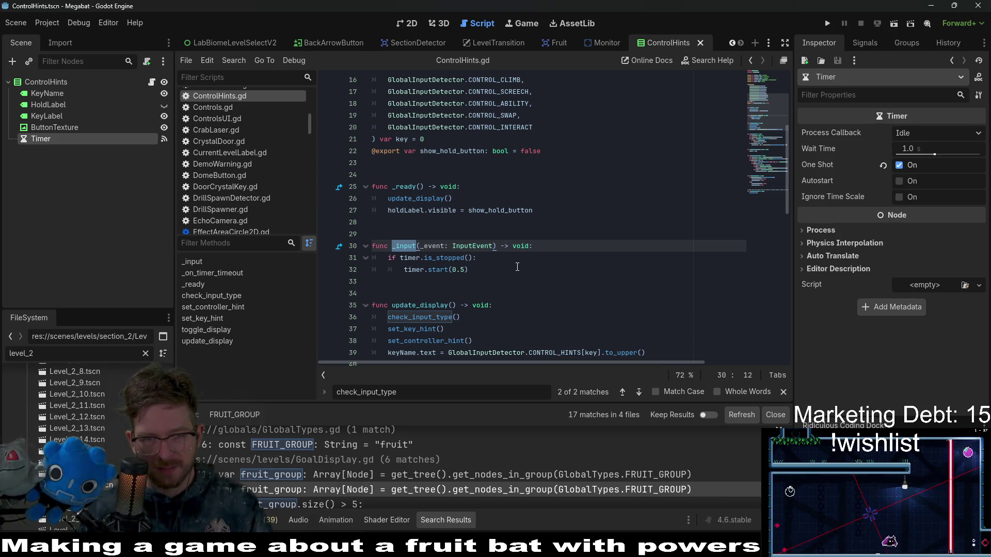
{"action": "scroll", "coordinate": [518, 267], "scroll_direction": "down", "scroll_amount": 1}
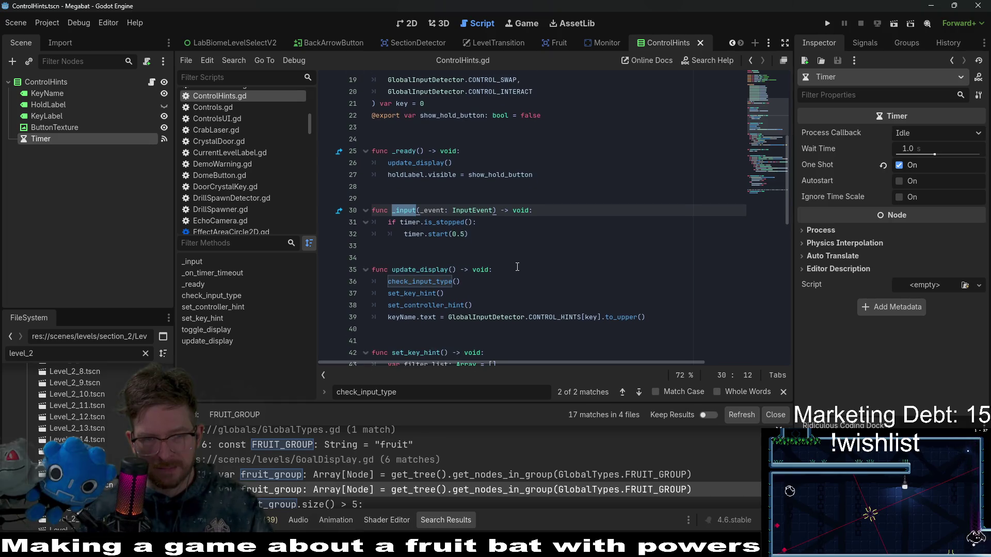
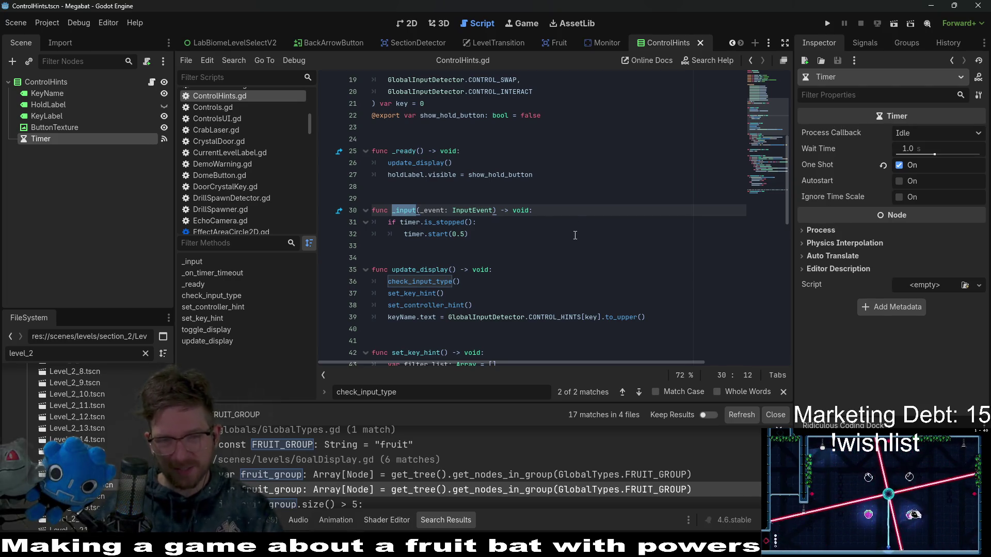
Review the timer restart in _input and the timeout handler's update_display() call
{"action": "left_click", "coordinate": [589, 242]}
{"action": "left_click", "coordinate": [544, 232]}
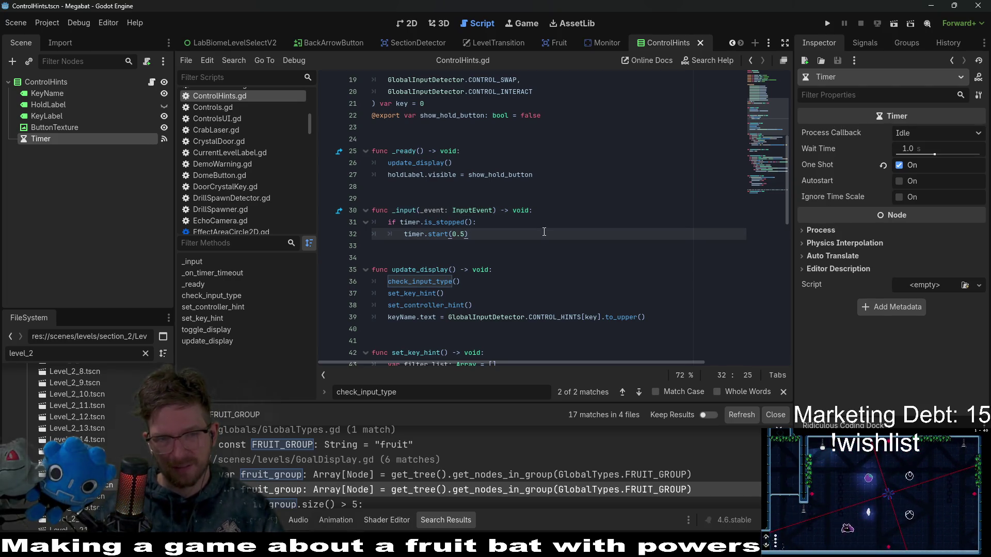
{"action": "left_click", "coordinate": [533, 252]}
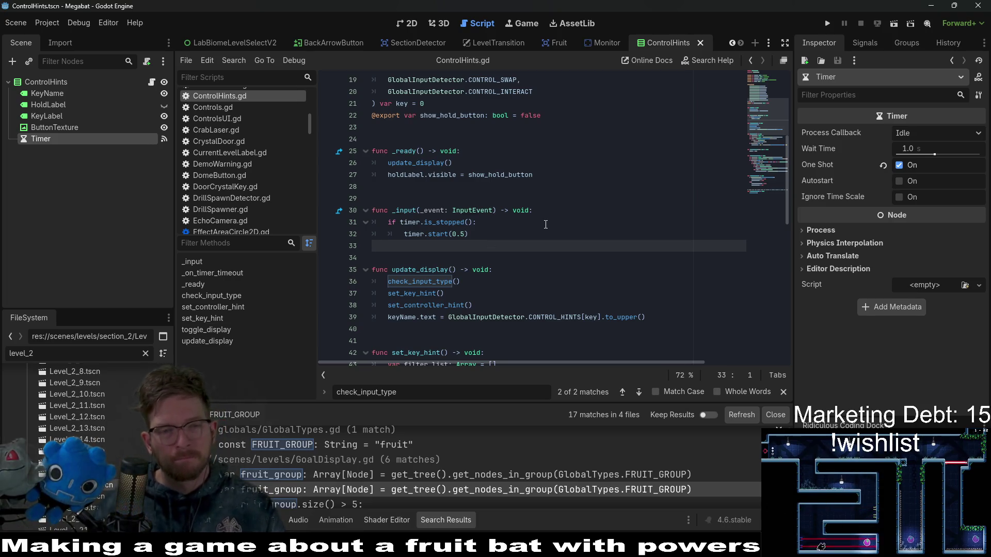
{"action": "left_click", "coordinate": [486, 239]}
{"action": "scroll", "coordinate": [534, 239], "scroll_direction": "down", "scroll_amount": 8}
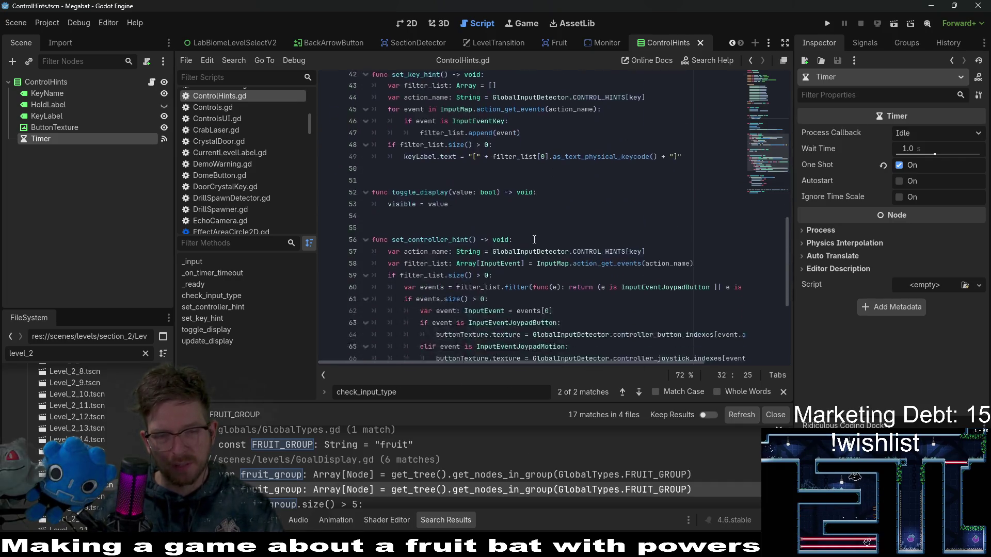
{"action": "scroll", "coordinate": [534, 239], "scroll_direction": "down", "scroll_amount": 5}
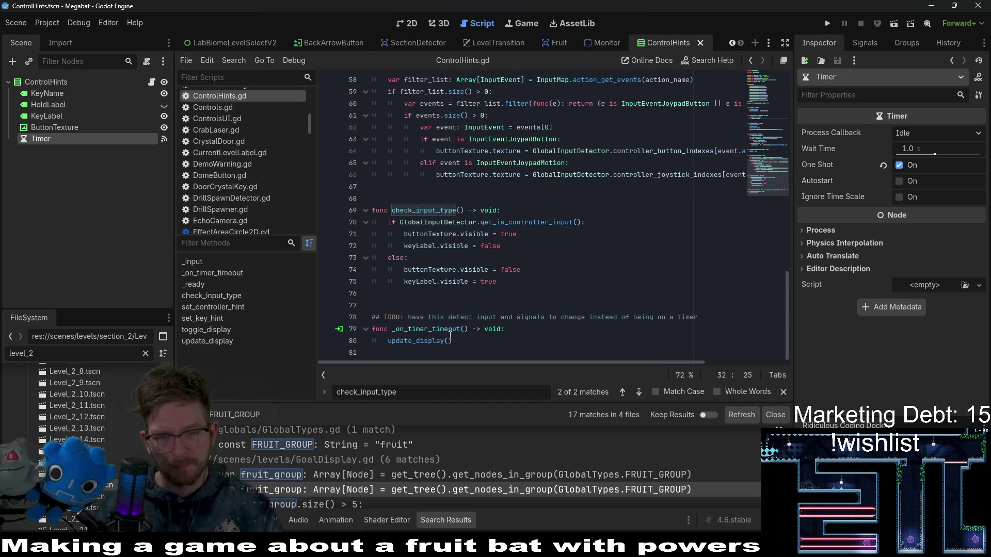
{"action": "left_click", "coordinate": [450, 340]}
{"action": "scroll", "coordinate": [521, 276], "scroll_direction": "up", "scroll_amount": 3}
{"action": "scroll", "coordinate": [521, 276], "scroll_direction": "down", "scroll_amount": 3}
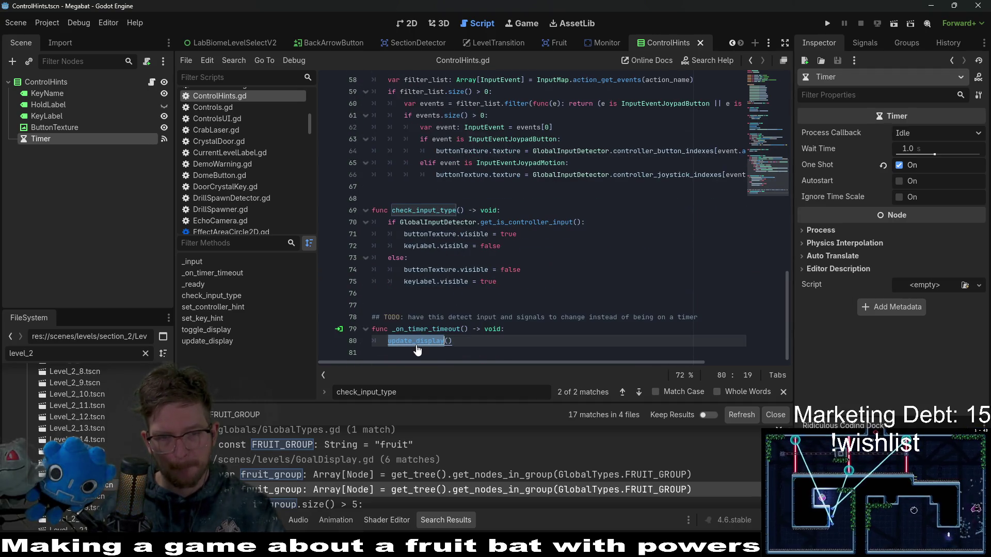
{"action": "left_click", "coordinate": [417, 342], "text": "ctrl"}
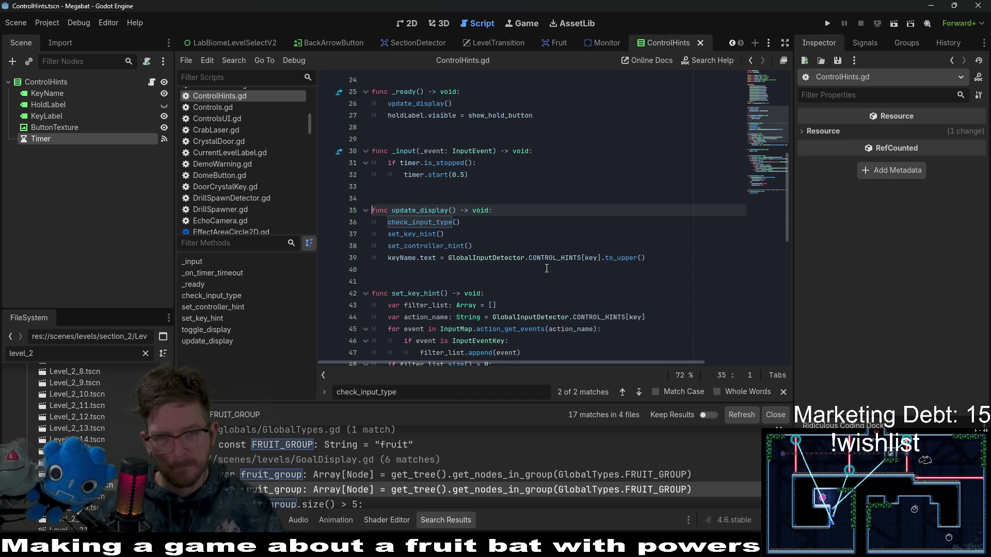
Inspect update_display's calls to check_input_type, set_key_hint and set_controller_hint
{"action": "double_click", "coordinate": [427, 222]}
{"action": "double_click", "coordinate": [434, 235]}
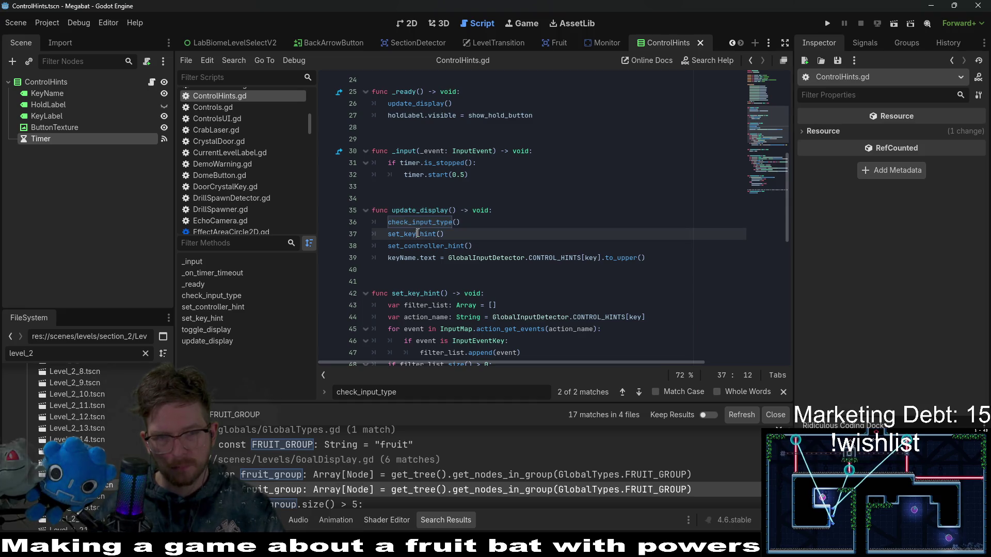
{"action": "left_click", "coordinate": [428, 249]}
{"action": "double_click", "coordinate": [428, 246]}
{"action": "scroll", "coordinate": [493, 251], "scroll_direction": "down", "scroll_amount": 2}
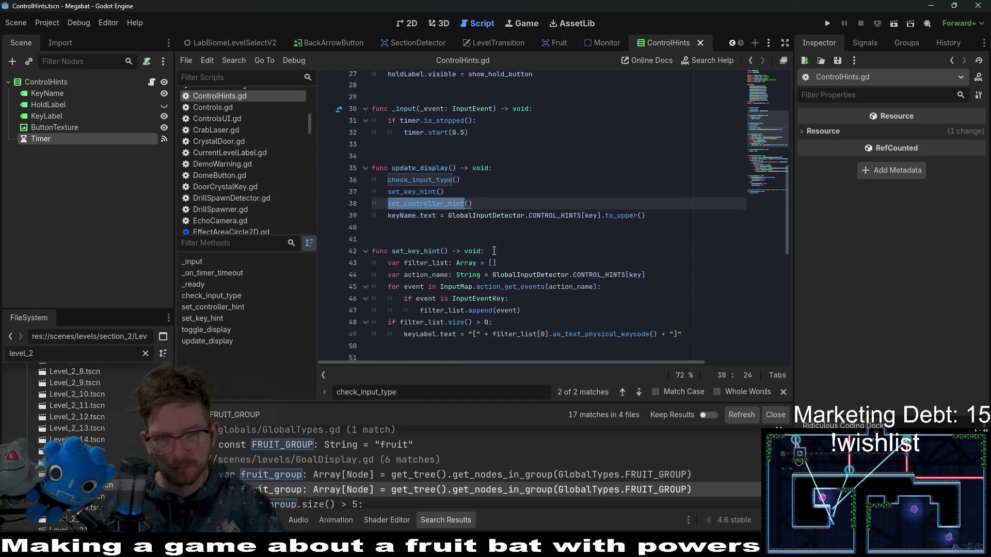
{"action": "scroll", "coordinate": [494, 251], "scroll_direction": "up", "scroll_amount": 2}
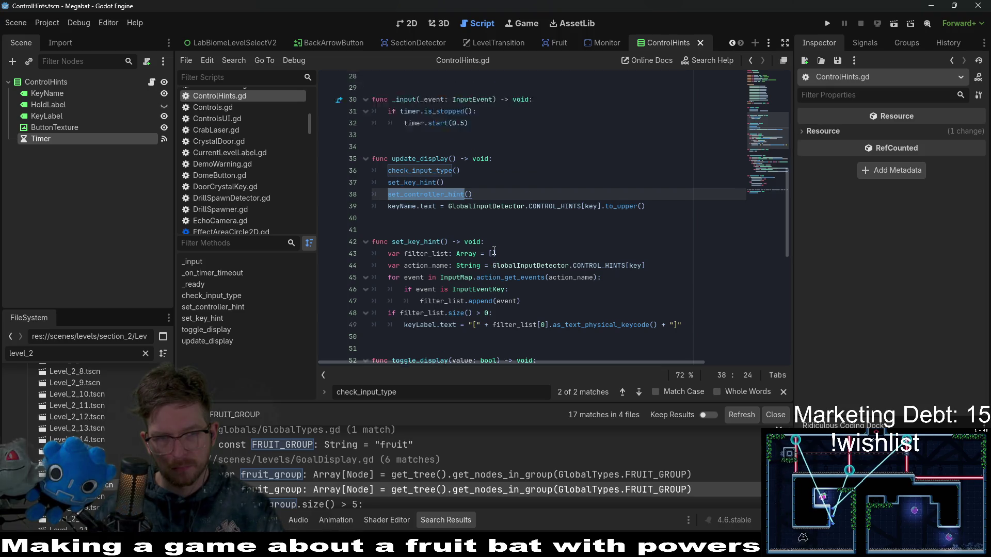
{"action": "scroll", "coordinate": [493, 252], "scroll_direction": "up", "scroll_amount": 2}
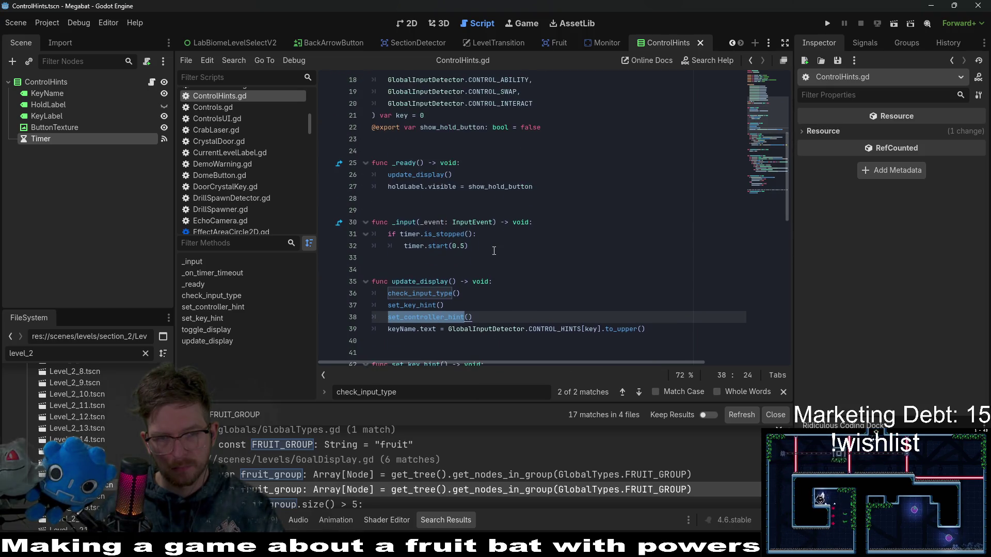
{"action": "scroll", "coordinate": [494, 251], "scroll_direction": "down", "scroll_amount": 2}
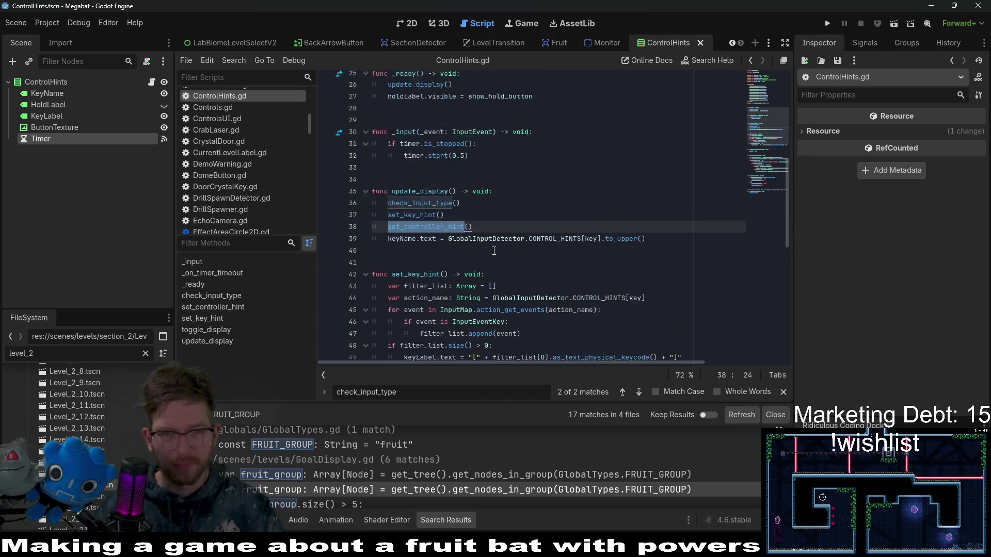
{"action": "scroll", "coordinate": [476, 232], "scroll_direction": "up", "scroll_amount": 1}
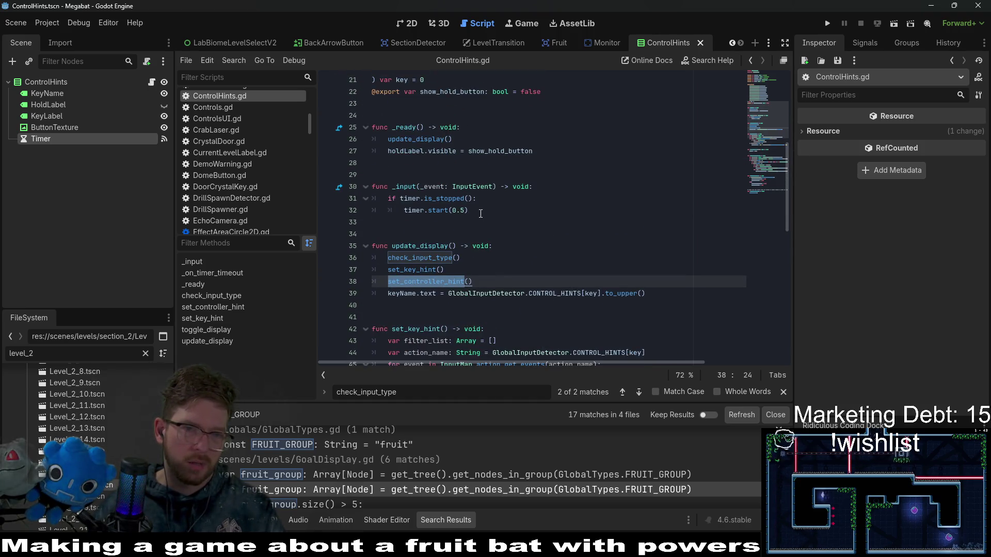
{"action": "scroll", "coordinate": [480, 214], "scroll_direction": "down", "scroll_amount": 12}
Select the update_display() call on line 80, then comment out timer-restart lines 31–32 in _input
{"action": "double_click", "coordinate": [463, 341]}
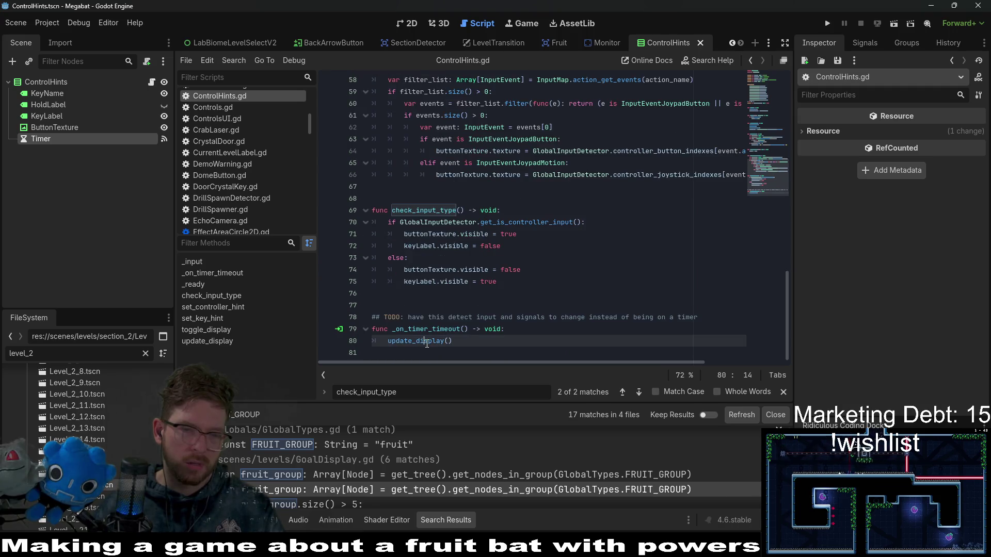
{"action": "left_click", "coordinate": [463, 340]}
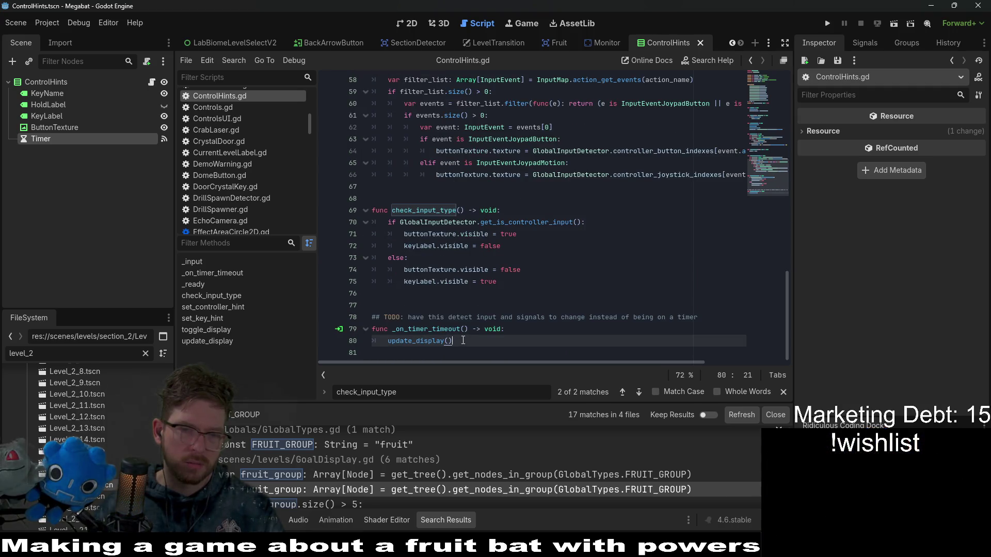
{"action": "left_click_drag", "start_coordinate": [462, 340], "coordinate": [387, 342]}
{"action": "key", "text": "ctrl+c"}
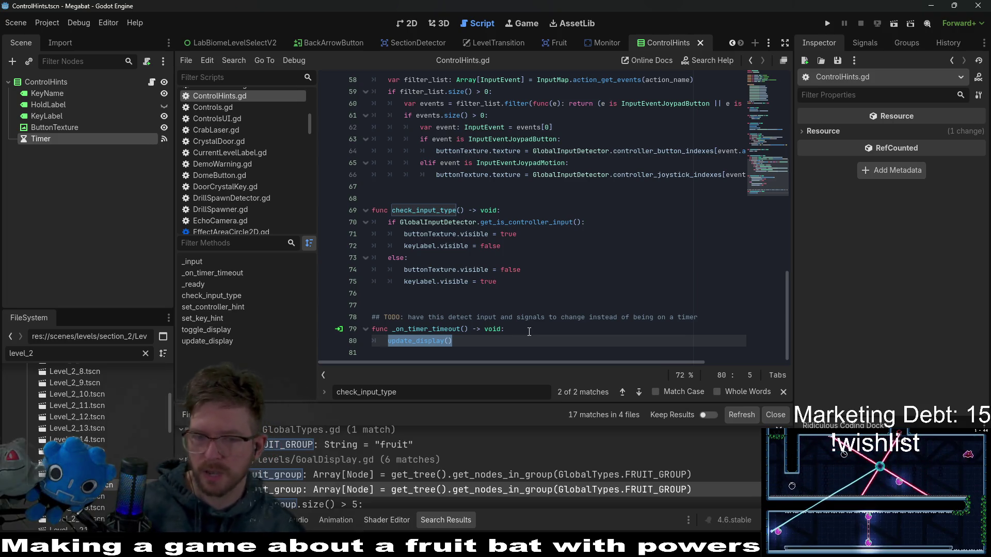
{"action": "key", "text": "Down"}
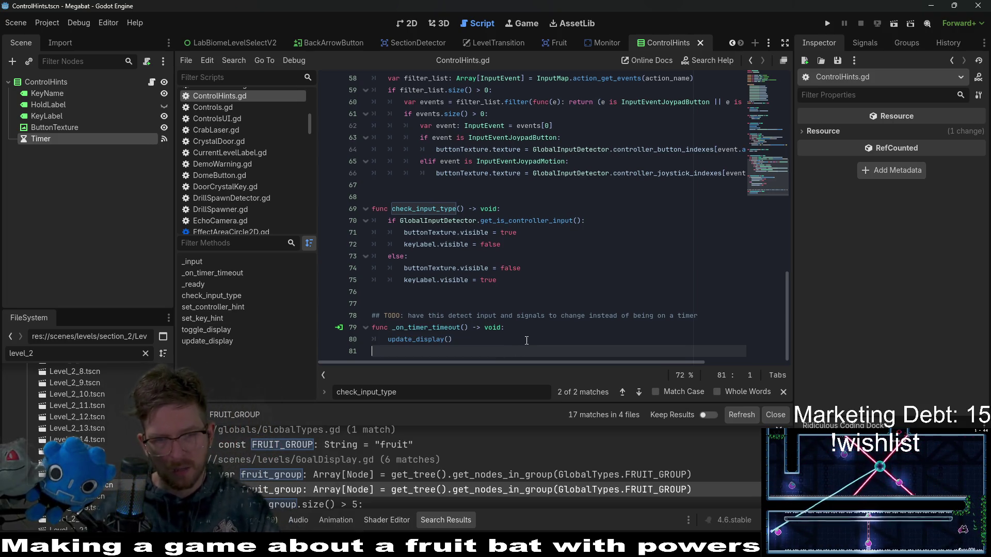
{"action": "scroll", "coordinate": [499, 342], "scroll_direction": "up", "scroll_amount": 12}
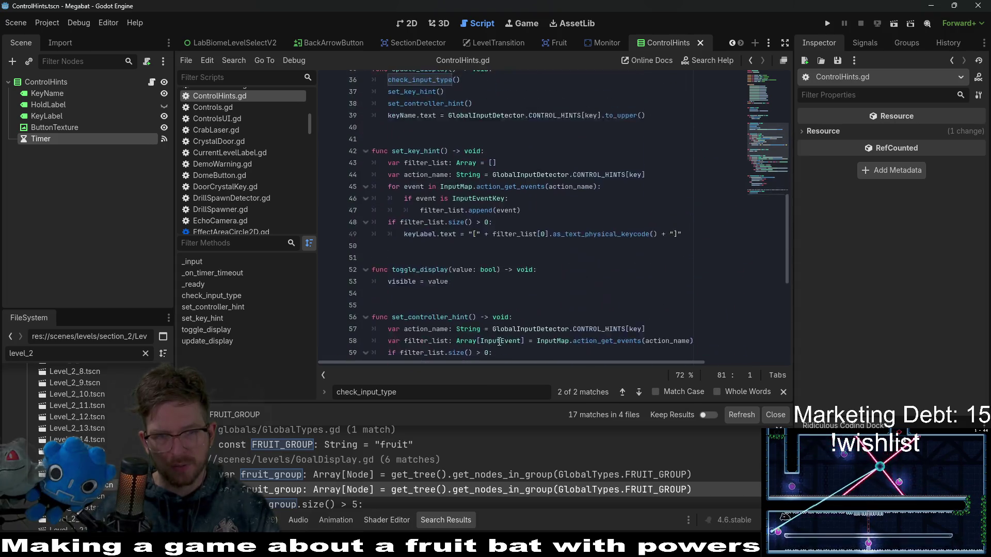
{"action": "scroll", "coordinate": [450, 277], "scroll_direction": "up", "scroll_amount": 2}
{"action": "left_click_drag", "start_coordinate": [468, 268], "coordinate": [347, 253]}
{"action": "key", "text": "ctrl+k"}
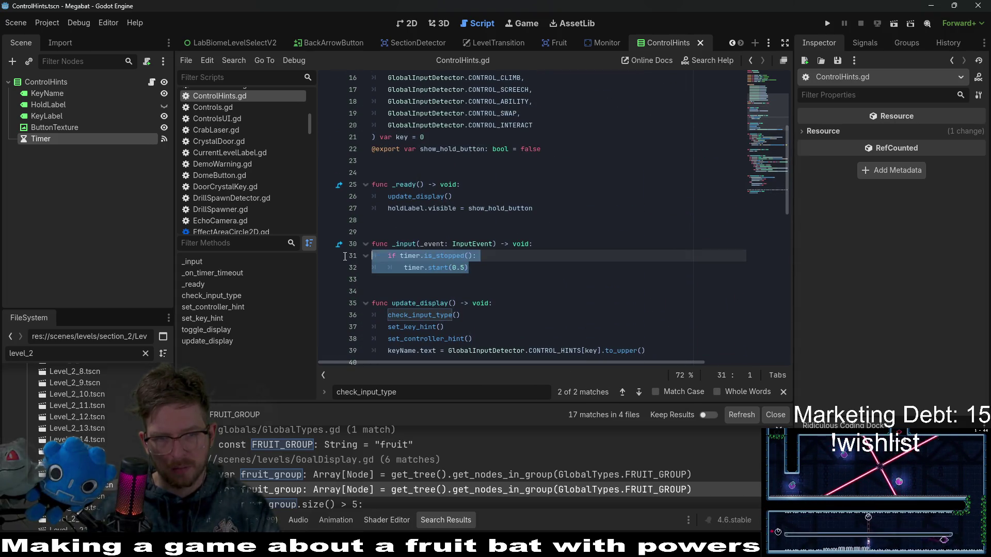
Paste an update_display() call as the first line of _input and save
{"action": "left_click", "coordinate": [550, 245]}
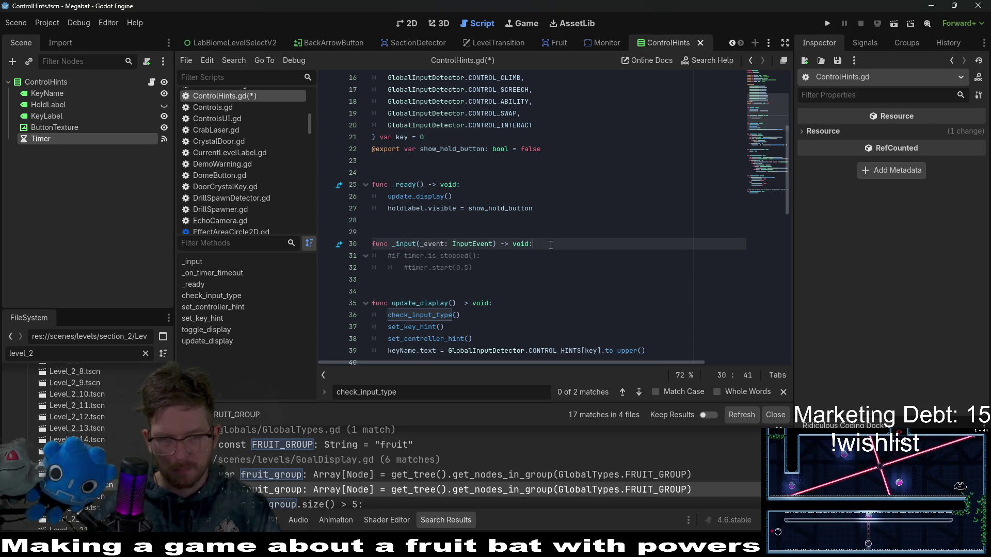
{"action": "key", "text": "Return"}
{"action": "key", "text": "ctrl+v"}
{"action": "key", "text": "ctrl+s"}
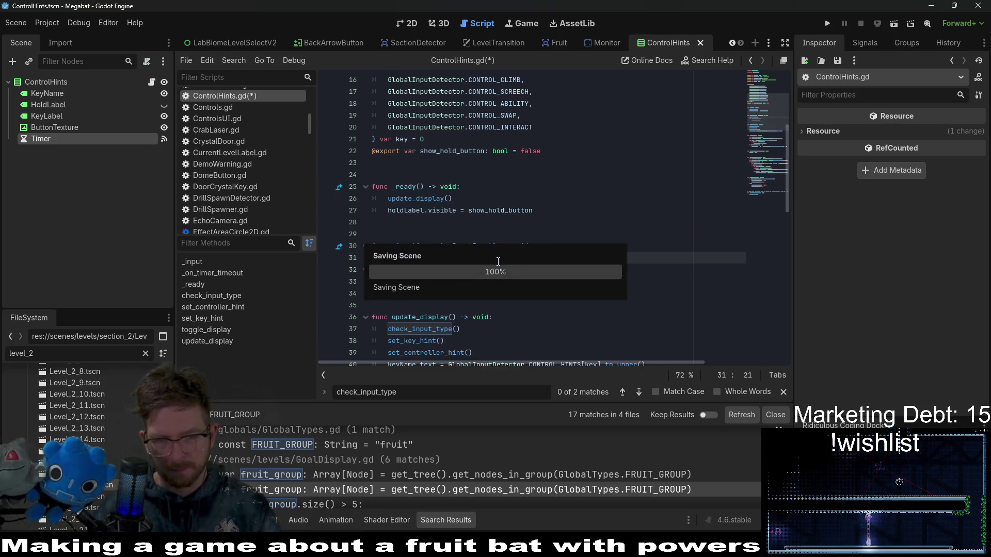
Inspect the set_controller_hint definition and the Timer node's properties
{"action": "scroll", "coordinate": [498, 262], "scroll_direction": "down", "scroll_amount": 2}
{"action": "scroll", "coordinate": [498, 261], "scroll_direction": "down", "scroll_amount": 1}
{"action": "double_click", "coordinate": [441, 281]}
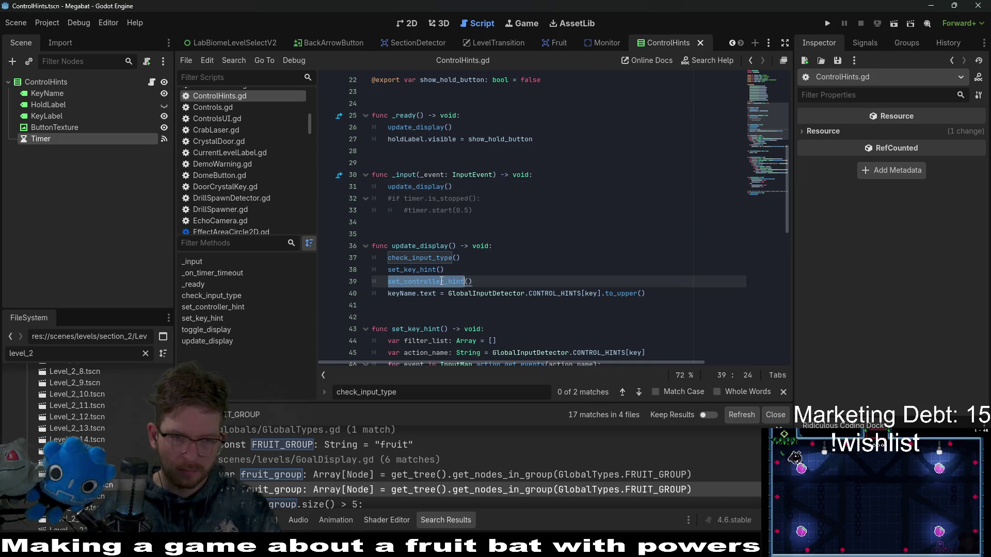
{"action": "left_click", "coordinate": [423, 272]}
{"action": "left_click", "coordinate": [438, 282]}
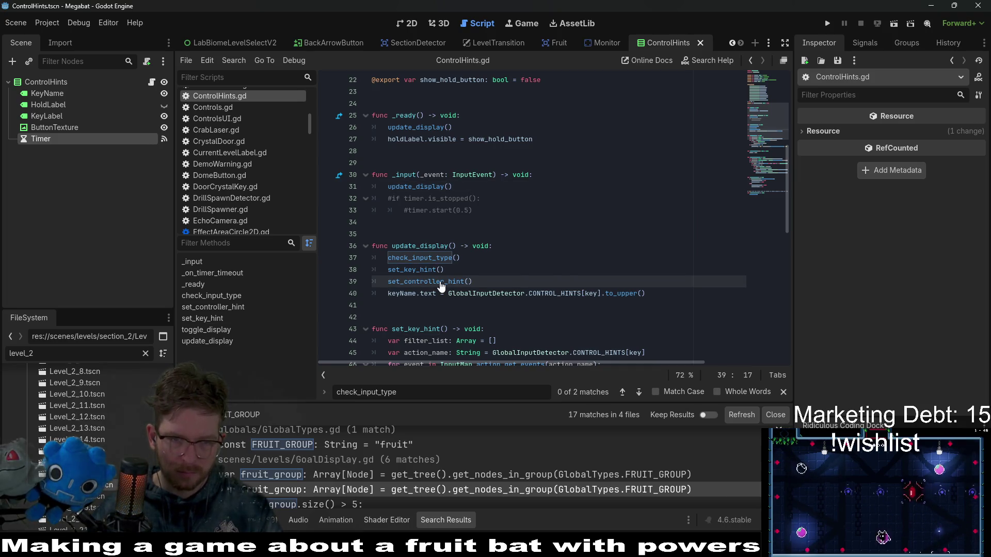
{"action": "scroll", "coordinate": [433, 258], "scroll_direction": "down", "scroll_amount": 3}
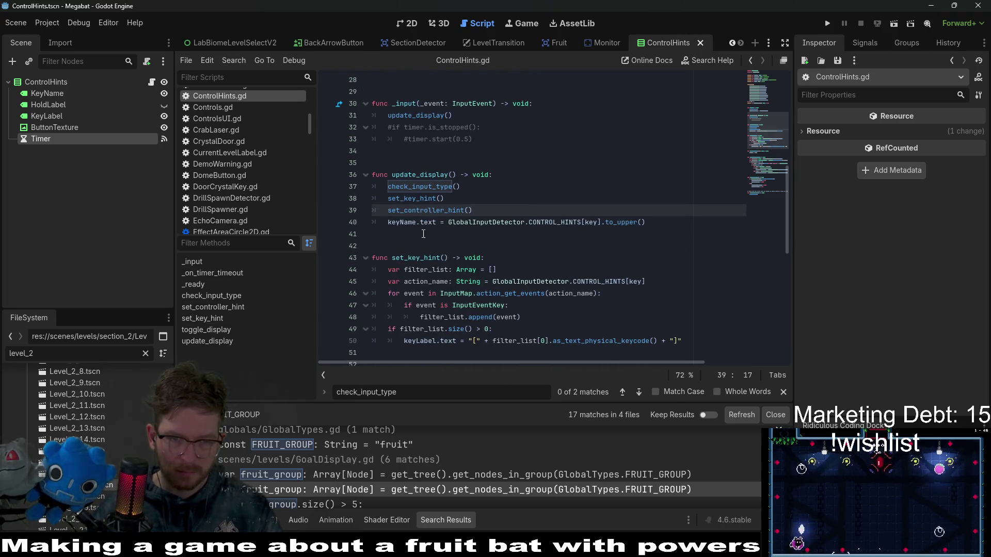
{"action": "left_click", "coordinate": [436, 211], "text": "ctrl"}
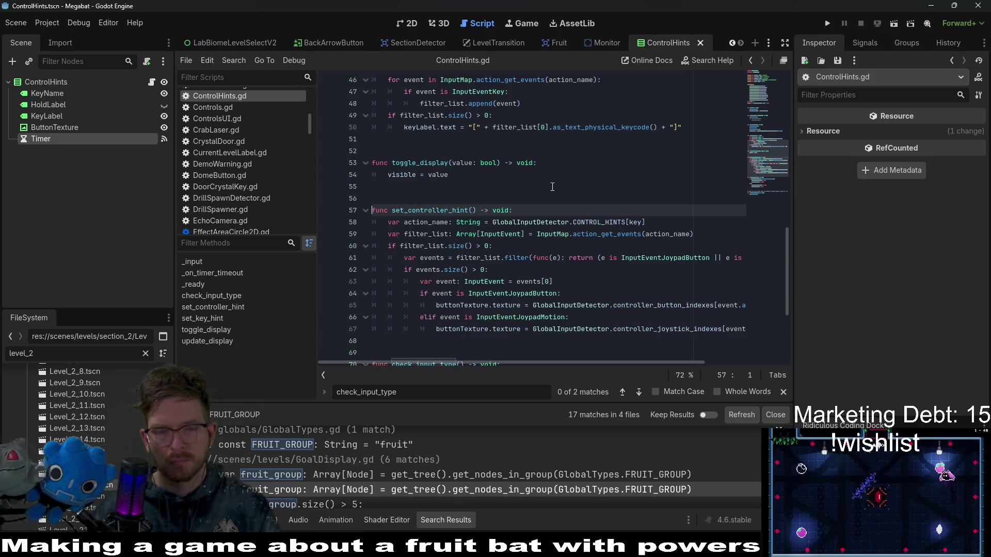
{"action": "scroll", "coordinate": [552, 186], "scroll_direction": "up", "scroll_amount": 2}
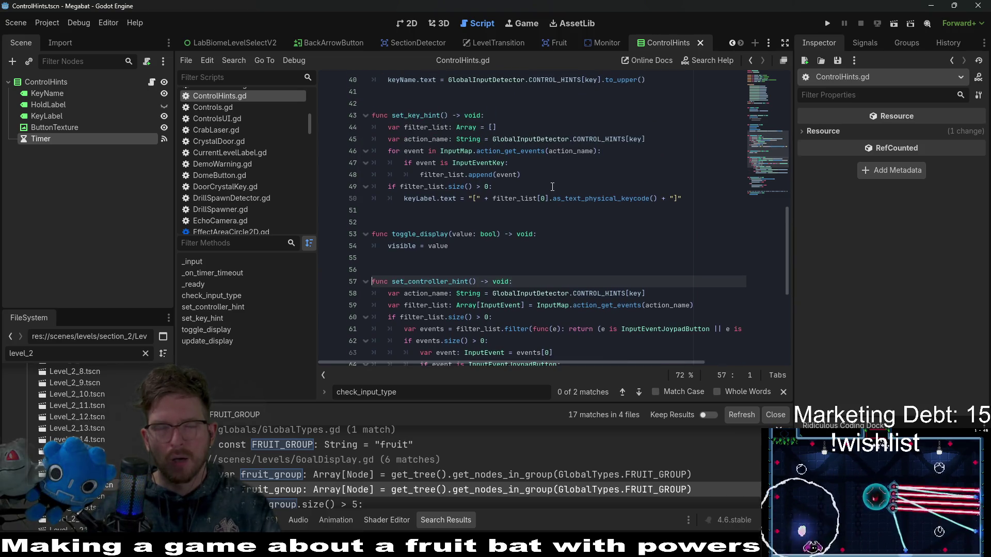
{"action": "scroll", "coordinate": [552, 187], "scroll_direction": "up", "scroll_amount": 3}
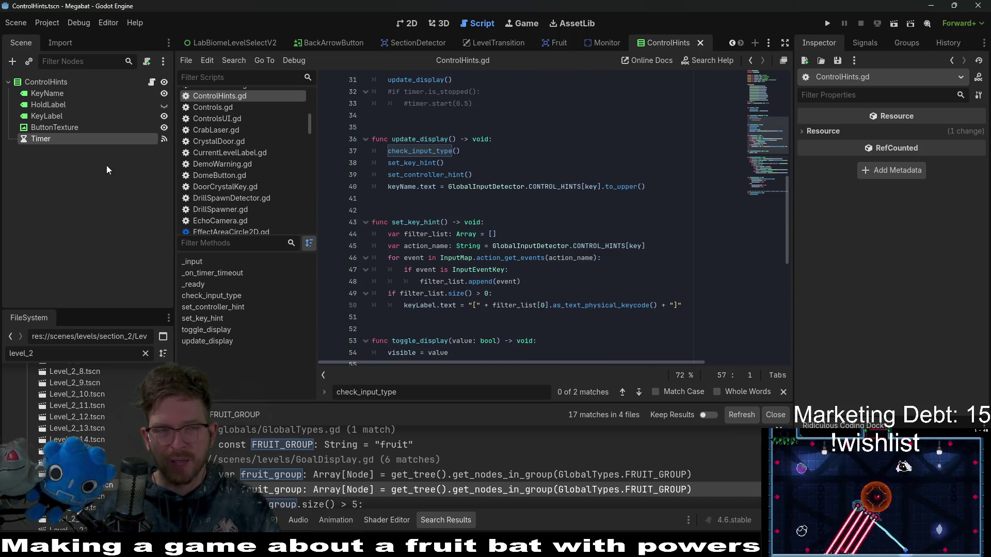
{"action": "left_click", "coordinate": [72, 137]}
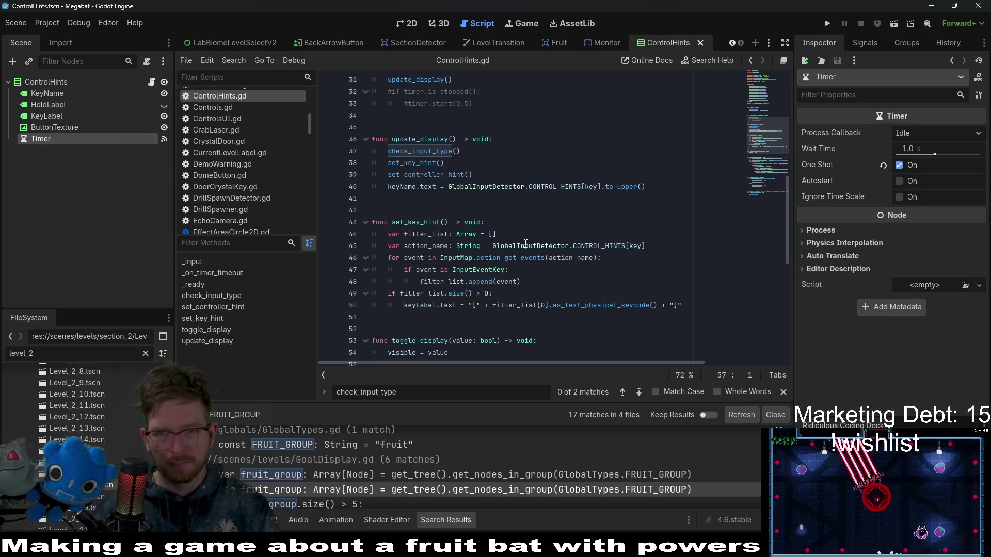
{"action": "key", "text": "alt+Left"}
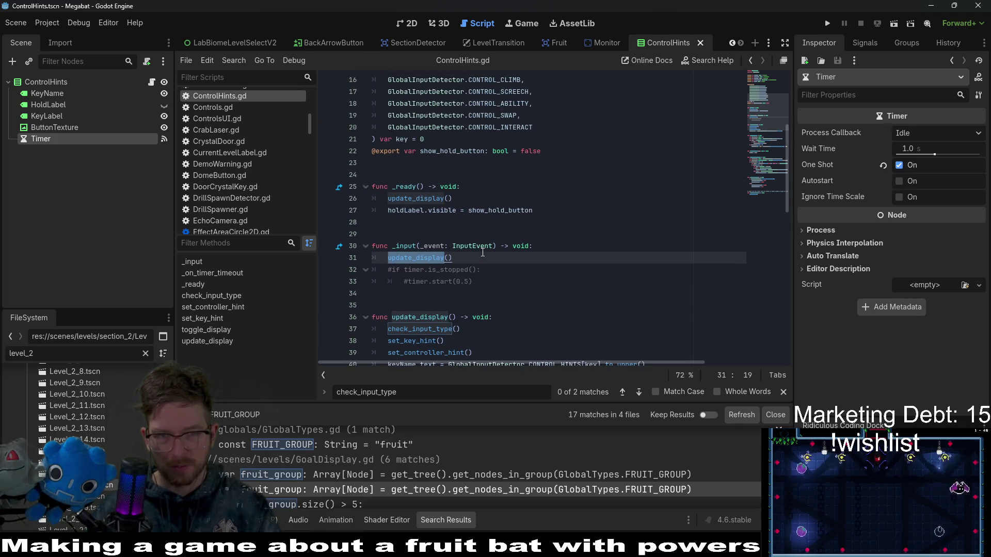
Jump to the check_input_type definition and select its get_is_controller_input call
{"action": "scroll", "coordinate": [606, 273], "scroll_direction": "up", "scroll_amount": 5}
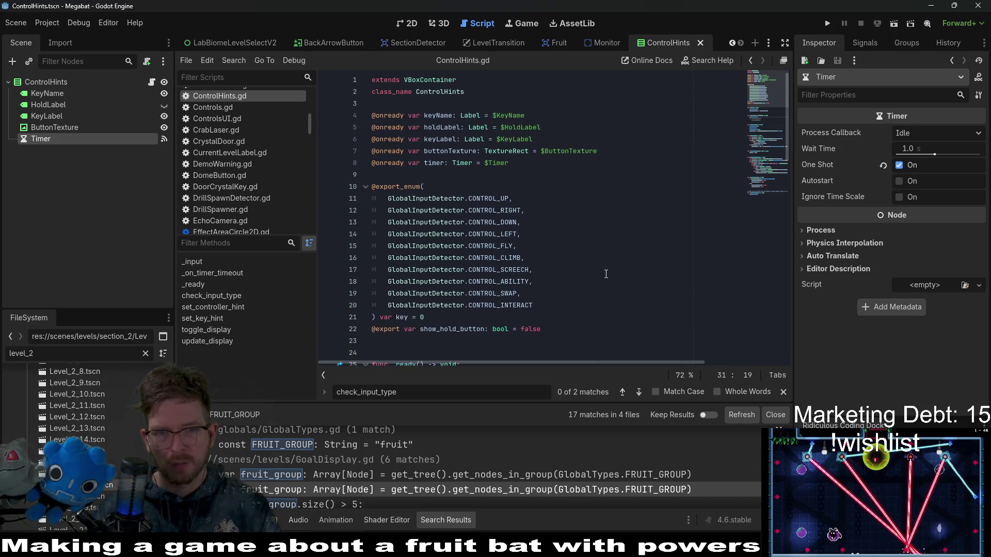
{"action": "scroll", "coordinate": [606, 274], "scroll_direction": "down", "scroll_amount": 6}
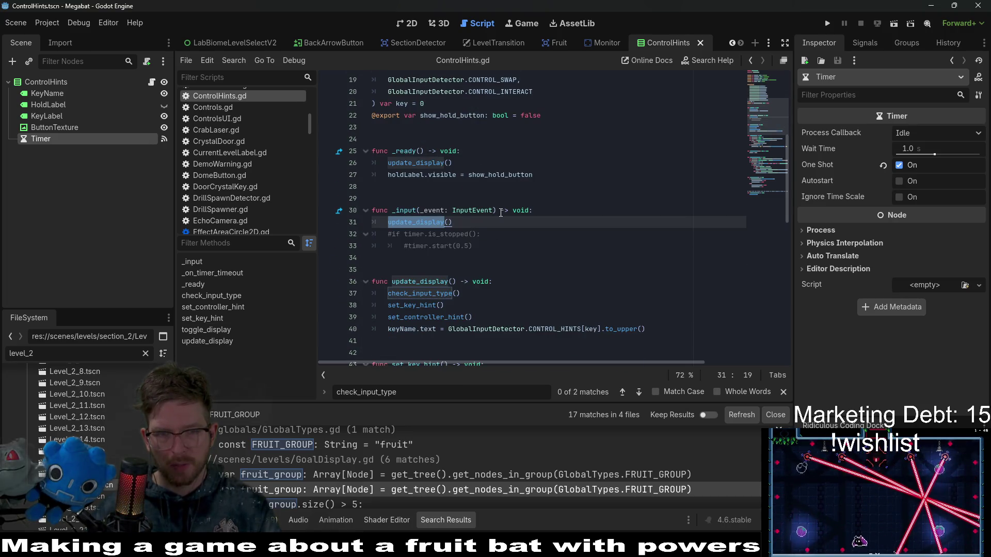
{"action": "scroll", "coordinate": [501, 212], "scroll_direction": "down", "scroll_amount": 1}
{"action": "left_click", "coordinate": [436, 270]}
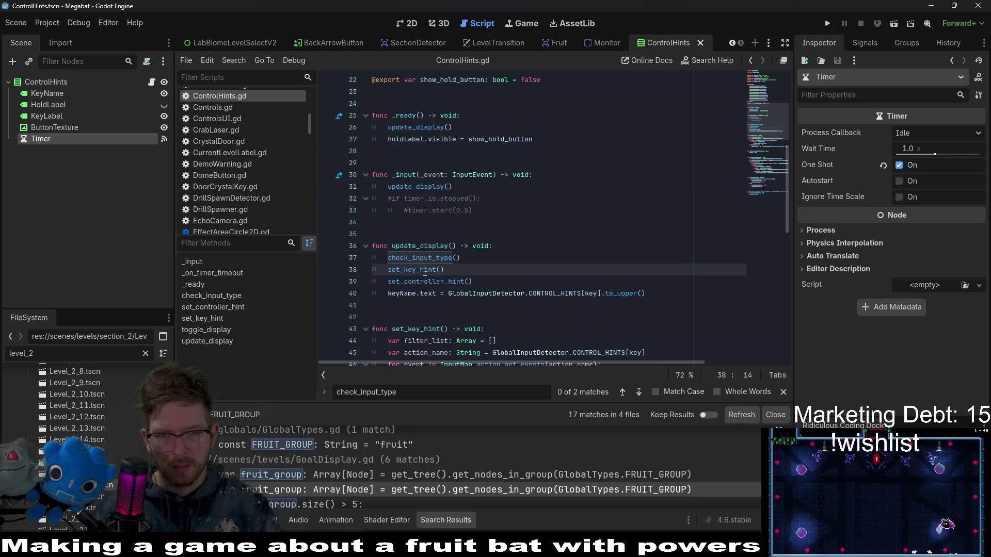
{"action": "scroll", "coordinate": [543, 257], "scroll_direction": "down", "scroll_amount": 1}
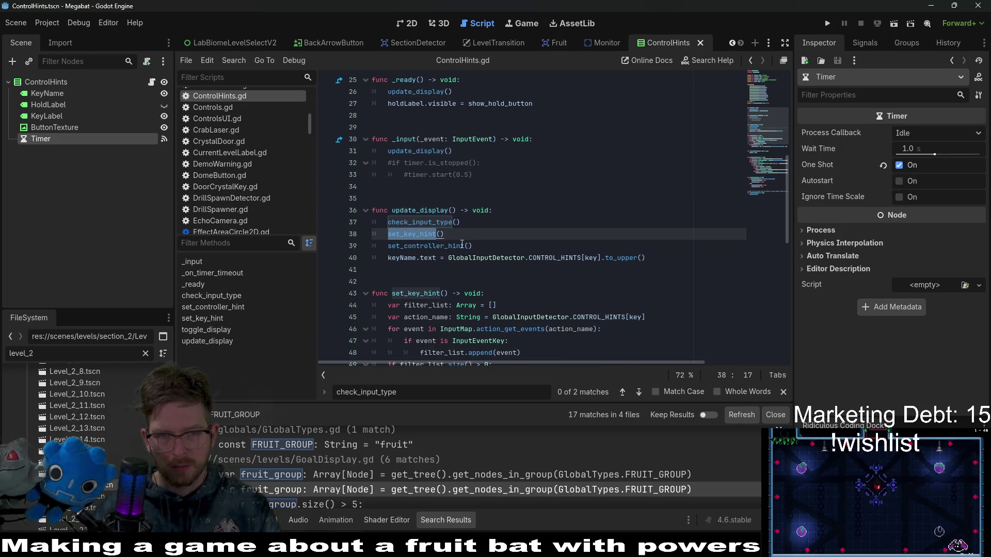
{"action": "double_click", "coordinate": [419, 222]}
{"action": "key", "text": "ctrl+c"}
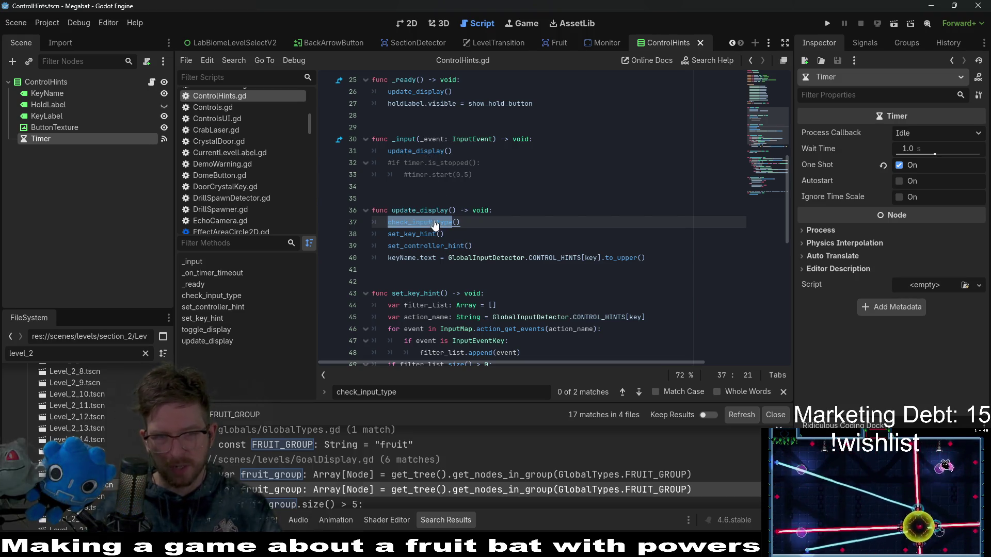
{"action": "left_click", "coordinate": [434, 223], "text": "ctrl"}
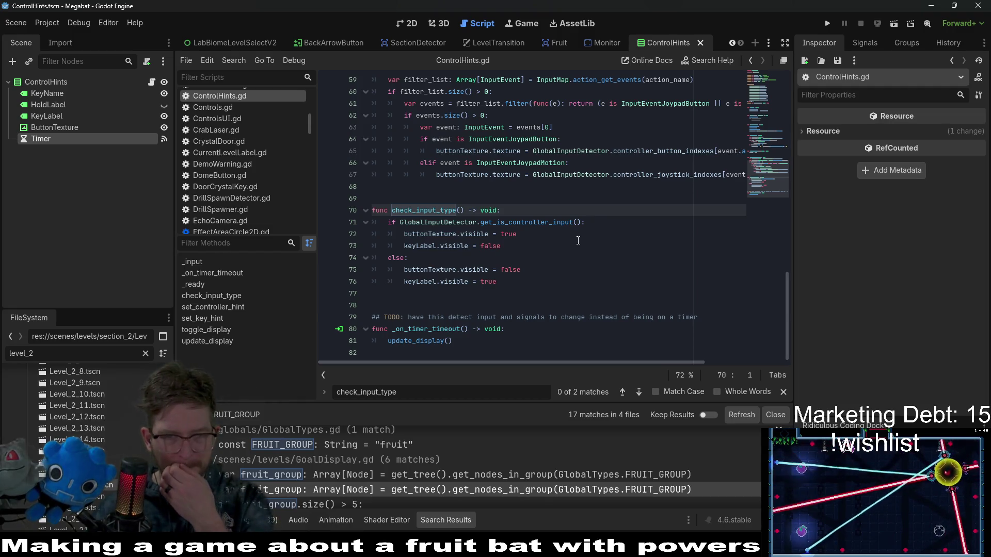
{"action": "double_click", "coordinate": [532, 223]}
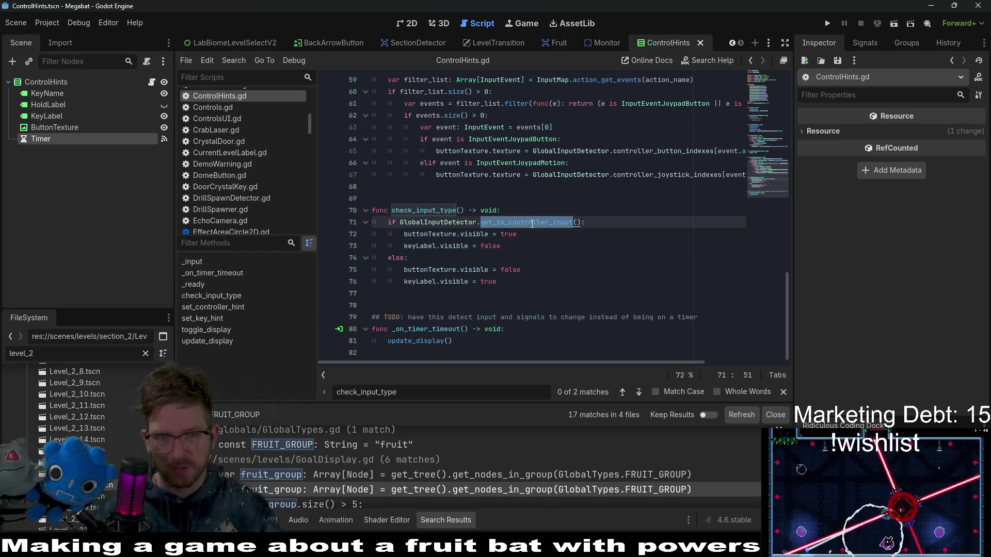
{"action": "left_click", "coordinate": [532, 223], "text": "ctrl"}
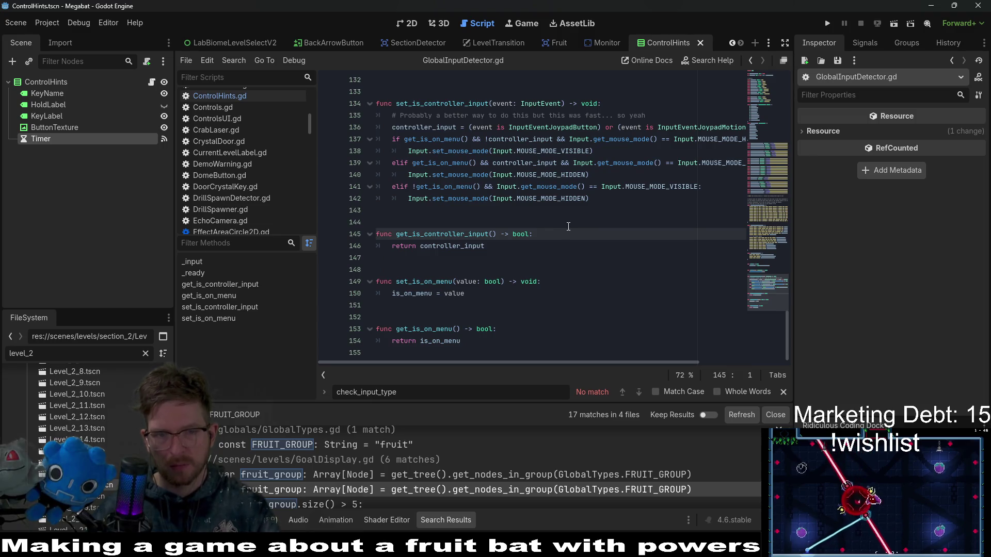
{"action": "scroll", "coordinate": [568, 226], "scroll_direction": "up", "scroll_amount": 4}
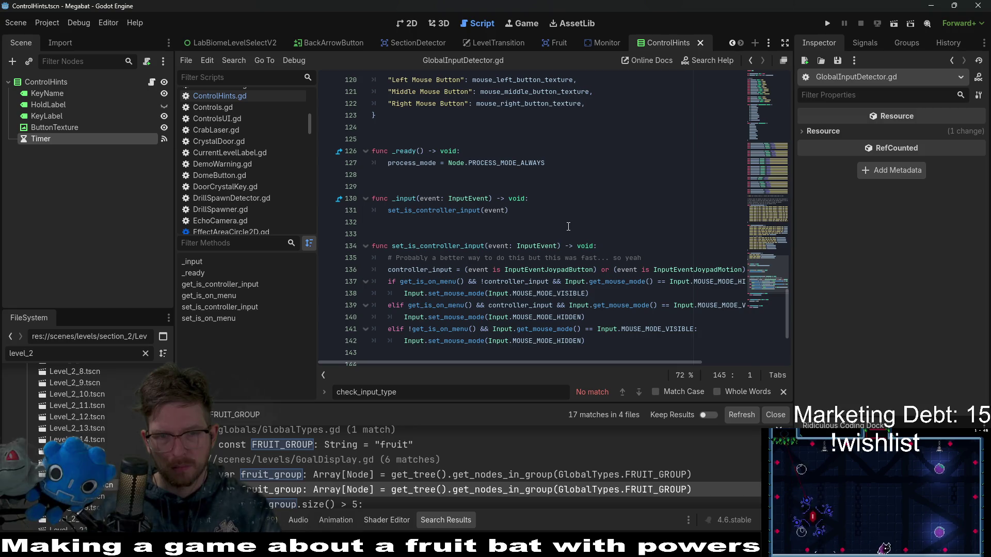
{"action": "scroll", "coordinate": [563, 230], "scroll_direction": "down", "scroll_amount": 3}
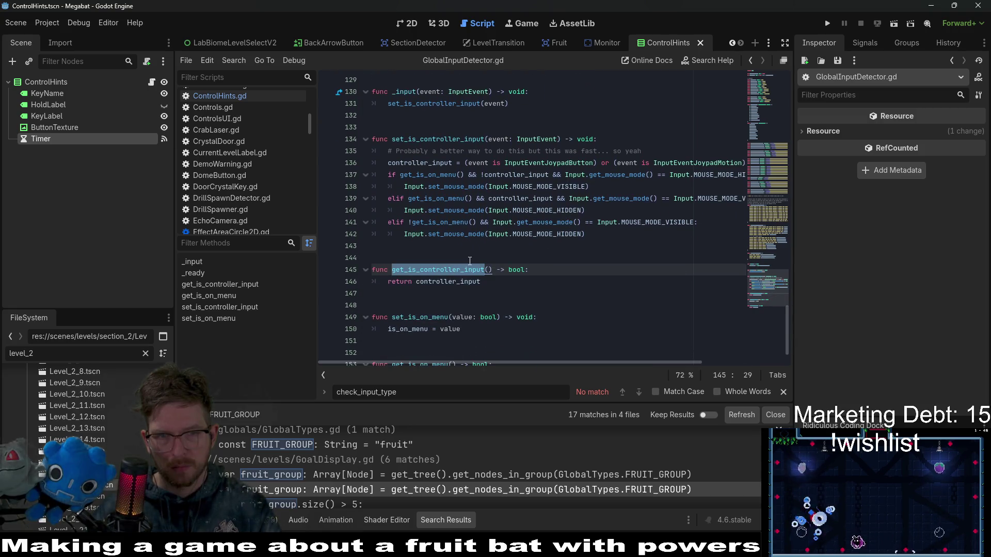
{"action": "double_click", "coordinate": [444, 285]}
{"action": "mouse_move", "coordinate": [444, 287]}
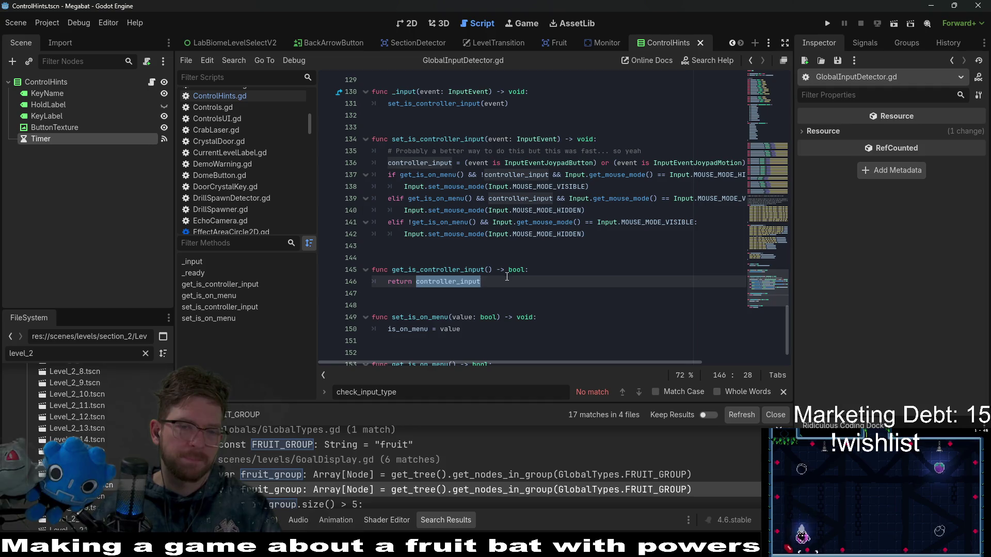
{"action": "left_click", "coordinate": [151, 82]}
{"action": "scroll", "coordinate": [498, 237], "scroll_direction": "up", "scroll_amount": 5}
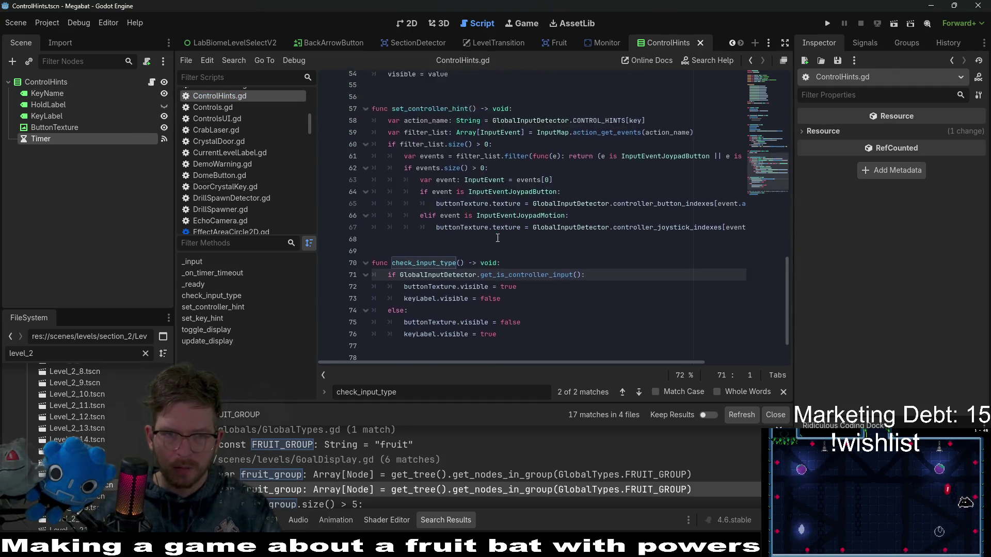
{"action": "scroll", "coordinate": [498, 237], "scroll_direction": "up", "scroll_amount": 2}
{"action": "left_click", "coordinate": [426, 201]}
{"action": "double_click", "coordinate": [420, 187]}
{"action": "scroll", "coordinate": [427, 266], "scroll_direction": "up", "scroll_amount": 3}
{"action": "double_click", "coordinate": [427, 269]}
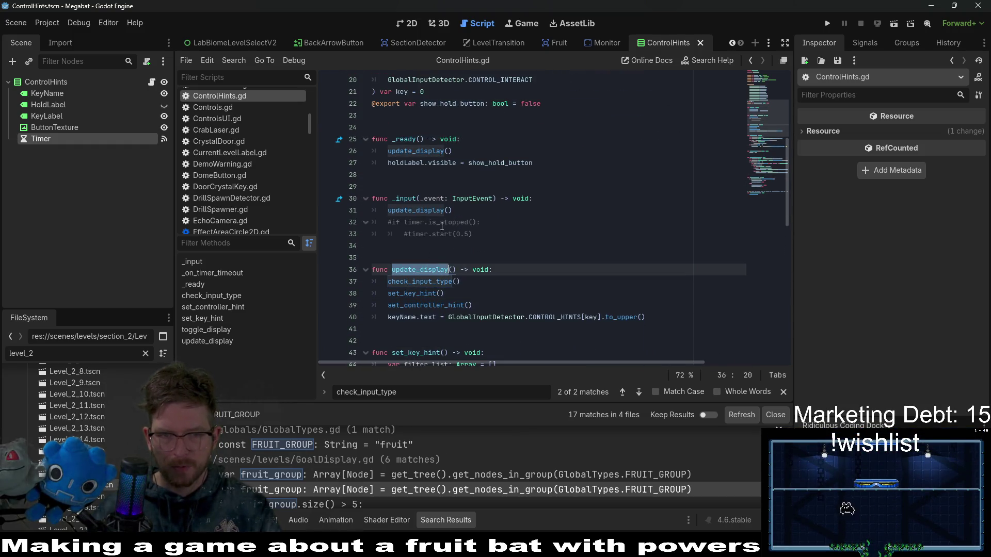
{"action": "scroll", "coordinate": [432, 172], "scroll_direction": "up", "scroll_amount": 2}
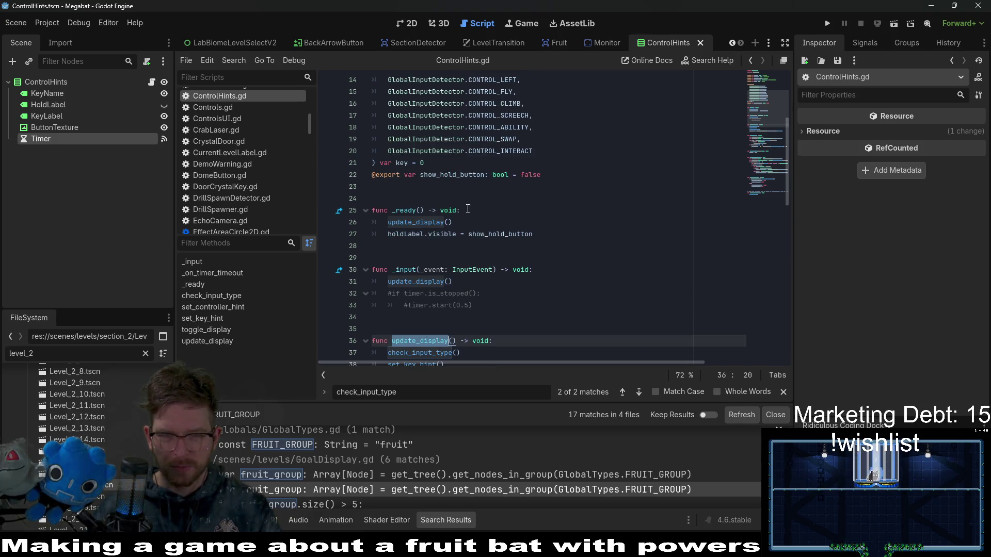
Replace update_display in _input with check_input_type() and save ControlHints.gd
{"action": "scroll", "coordinate": [466, 244], "scroll_direction": "down", "scroll_amount": 2}
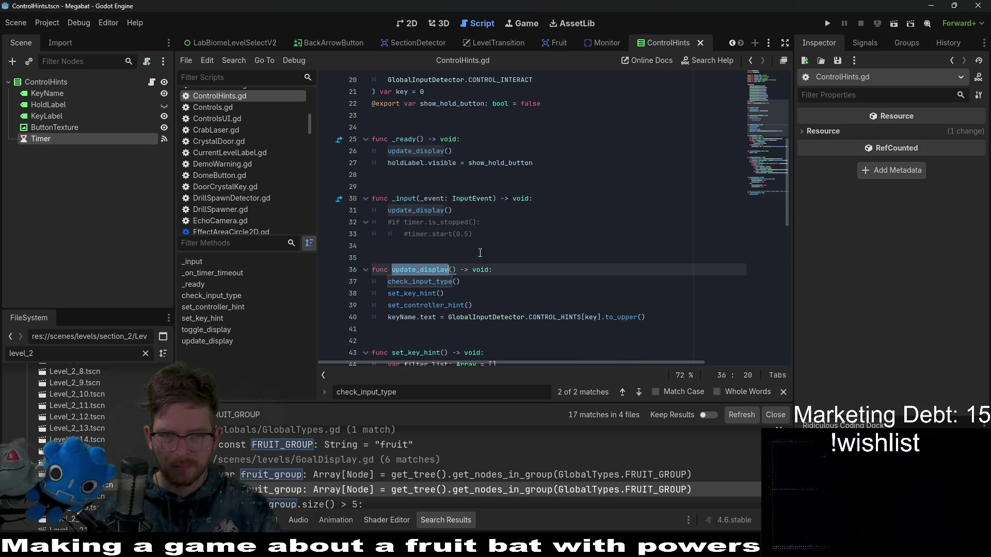
{"action": "double_click", "coordinate": [420, 293]}
{"action": "scroll", "coordinate": [461, 315], "scroll_direction": "down", "scroll_amount": 3}
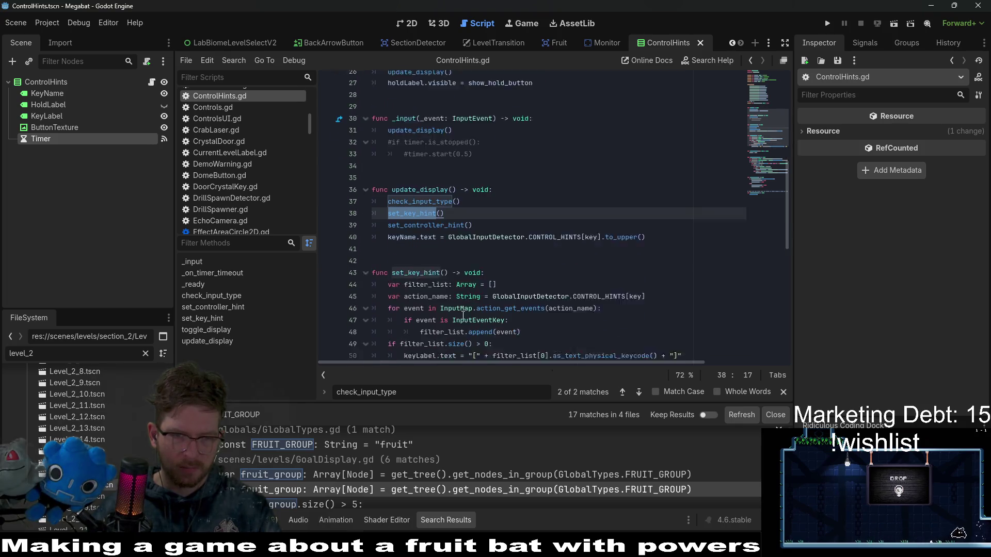
{"action": "scroll", "coordinate": [537, 238], "scroll_direction": "down", "scroll_amount": 2}
{"action": "scroll", "coordinate": [516, 240], "scroll_direction": "up", "scroll_amount": 2}
{"action": "scroll", "coordinate": [514, 241], "scroll_direction": "up", "scroll_amount": 1}
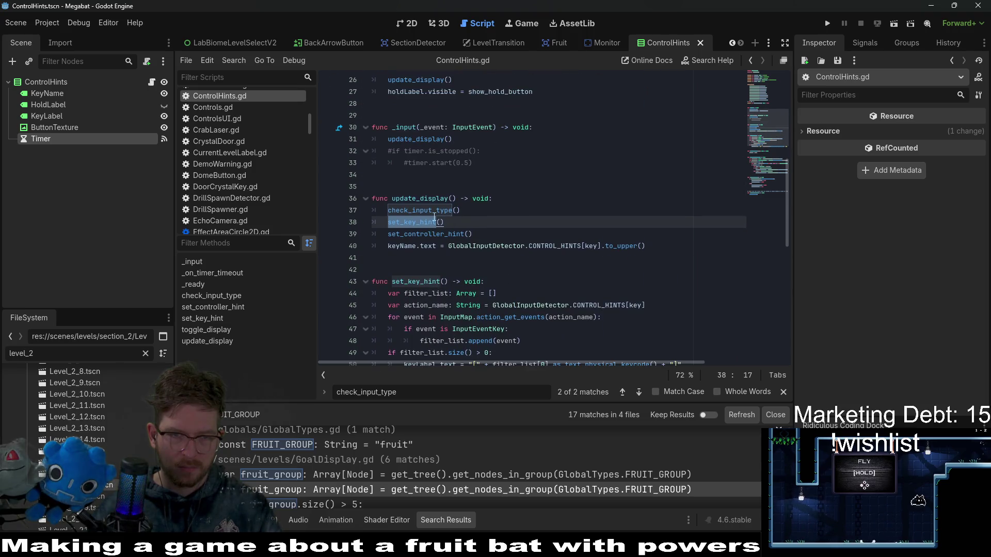
{"action": "left_click", "coordinate": [454, 210]}
{"action": "left_click", "coordinate": [448, 138]}
{"action": "double_click", "coordinate": [418, 139]}
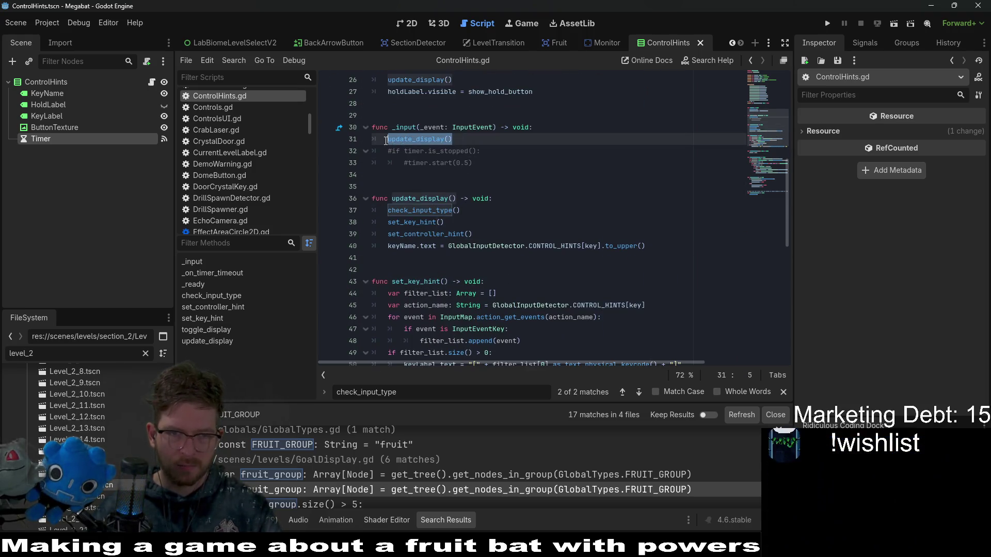
{"action": "key", "text": "ctrl+v"}
{"action": "type", "text": "("}
{"action": "key", "text": "ctrl+s"}
Search the project files for tutorial_start
{"action": "left_click", "coordinate": [707, 198]}
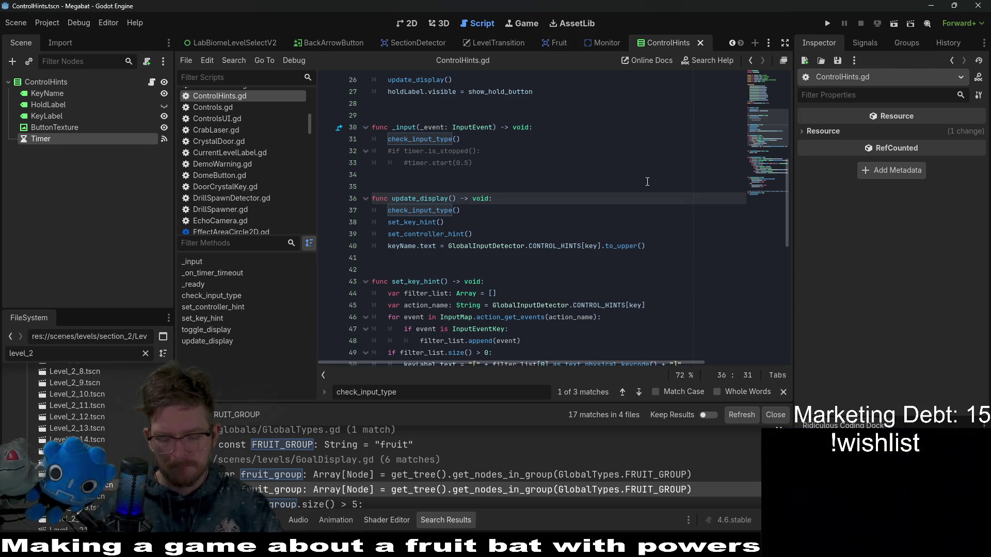
{"action": "key", "text": "alt+shift+o"}
{"action": "type", "text": "tutorial_start"}
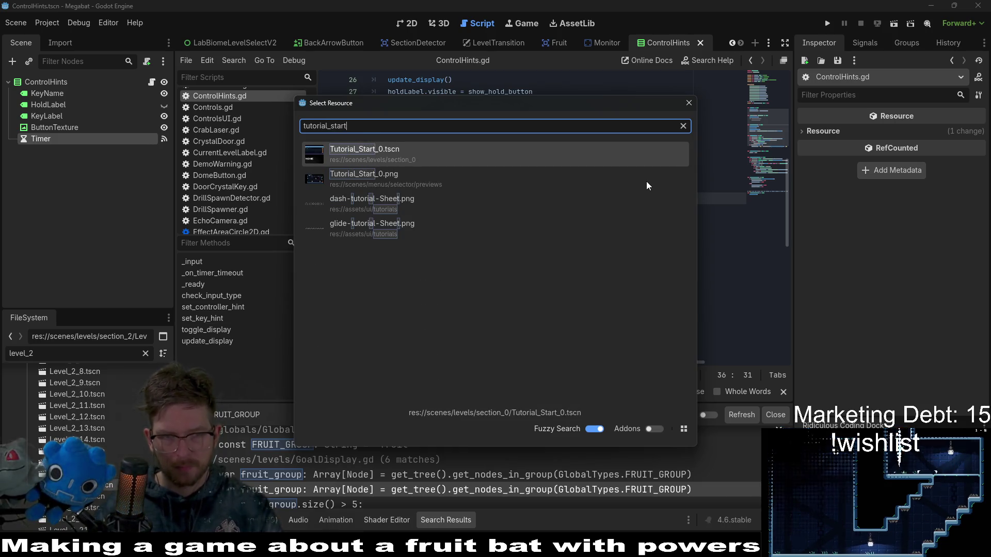
Open Tutorial_Start_0.tscn in the 2D view and test-run the scene
{"action": "key", "text": "Return"}
{"action": "left_click", "coordinate": [411, 24]}
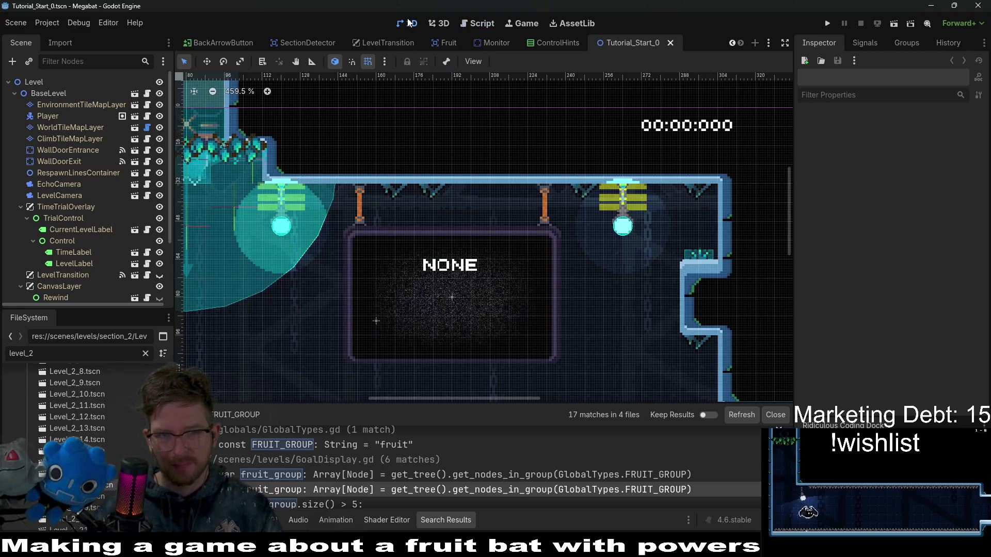
{"action": "left_click", "coordinate": [895, 23]}
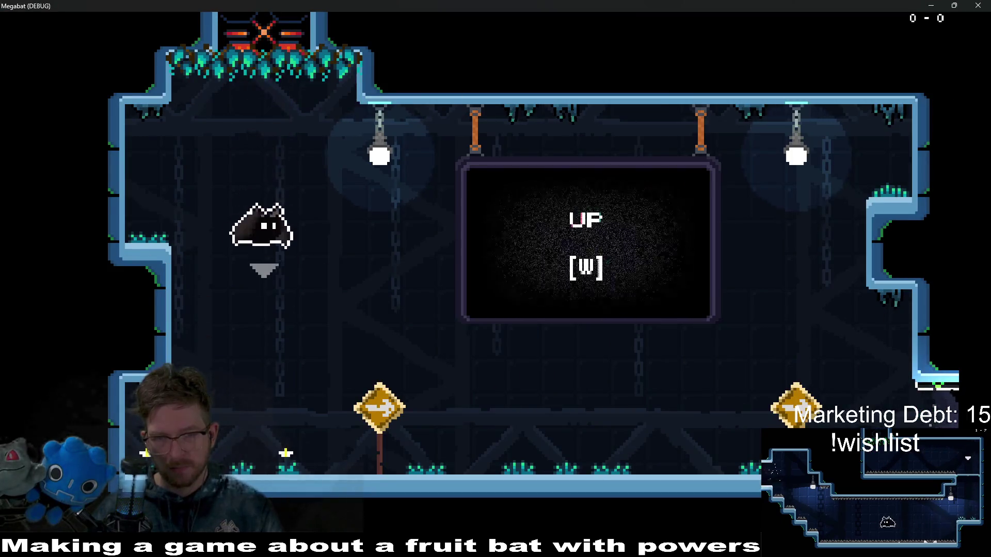
{"action": "left_click", "coordinate": [977, 5]}
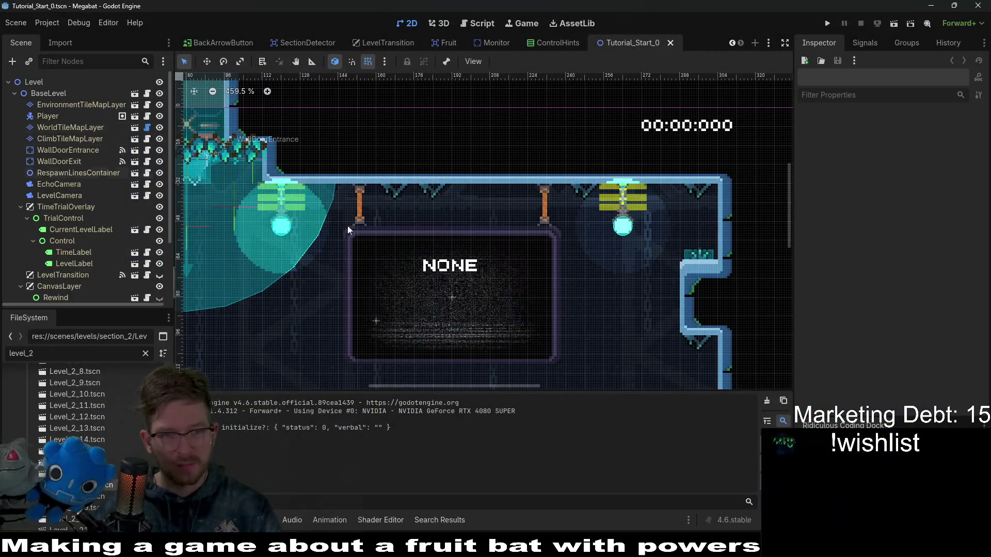
Select the Monitor node, keep its Key as down, and open its script
{"action": "scroll", "coordinate": [85, 138], "scroll_direction": "down", "scroll_amount": 3}
{"action": "scroll", "coordinate": [75, 131], "scroll_direction": "up", "scroll_amount": 3}
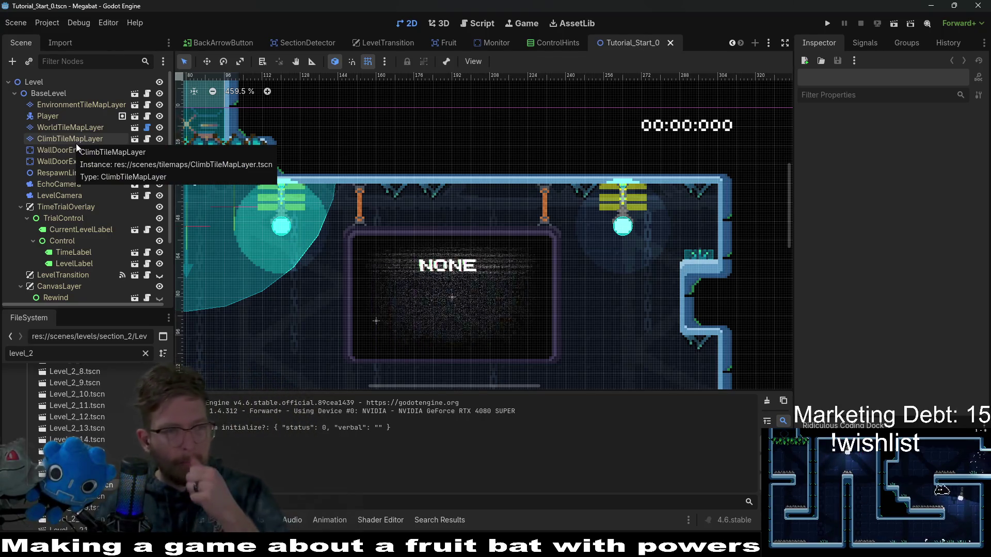
{"action": "scroll", "coordinate": [86, 212], "scroll_direction": "down", "scroll_amount": 3}
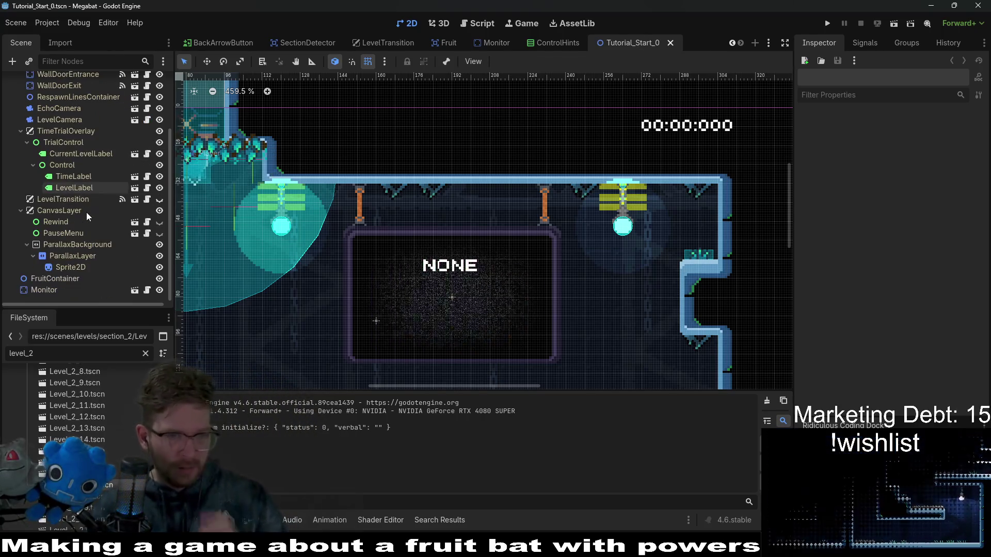
{"action": "left_click", "coordinate": [48, 279]}
{"action": "left_click", "coordinate": [45, 290]}
{"action": "left_click", "coordinate": [926, 134]}
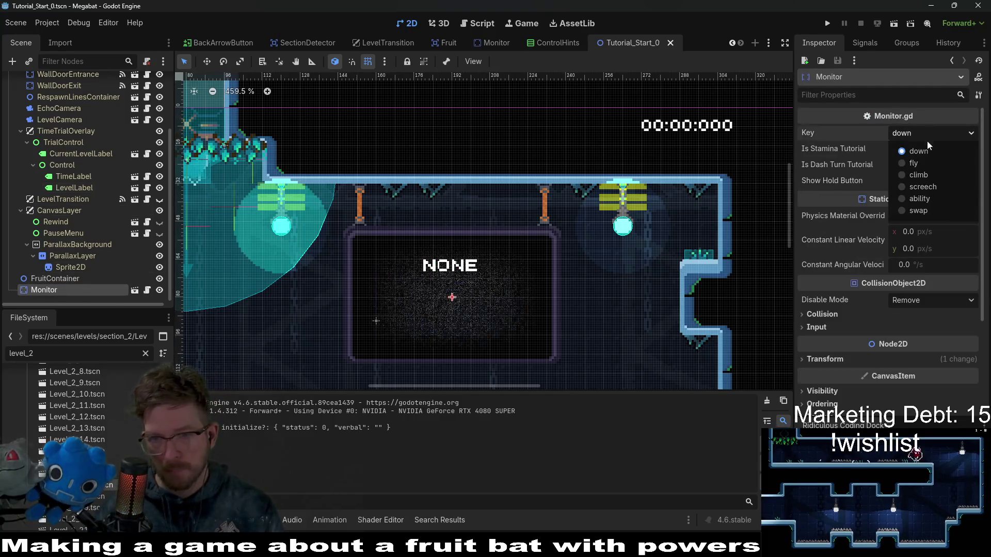
{"action": "left_click", "coordinate": [926, 147]}
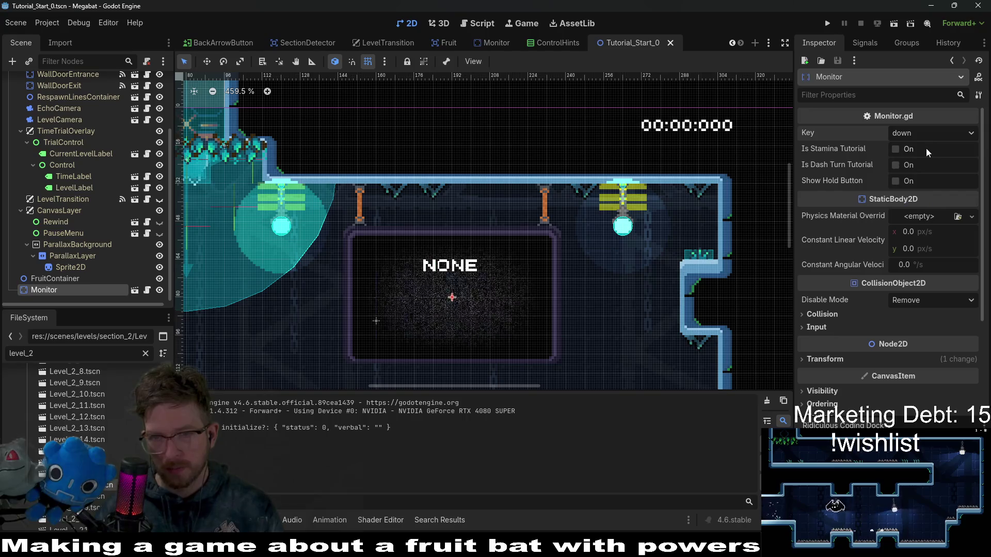
{"action": "left_click", "coordinate": [146, 291]}
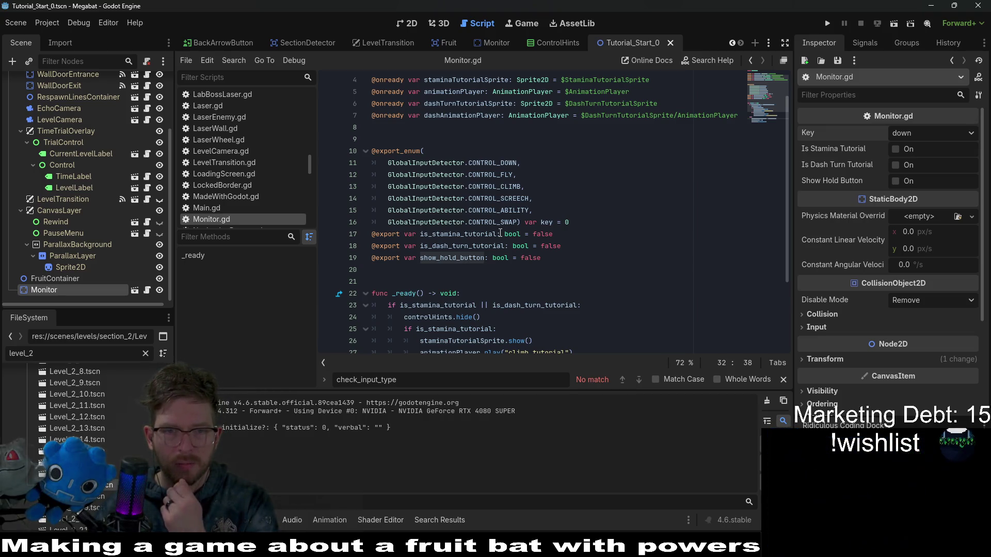
Open the Monitor scene's ControlHints.gd and select the control constants on lines 11–20
{"action": "left_click", "coordinate": [485, 147]}
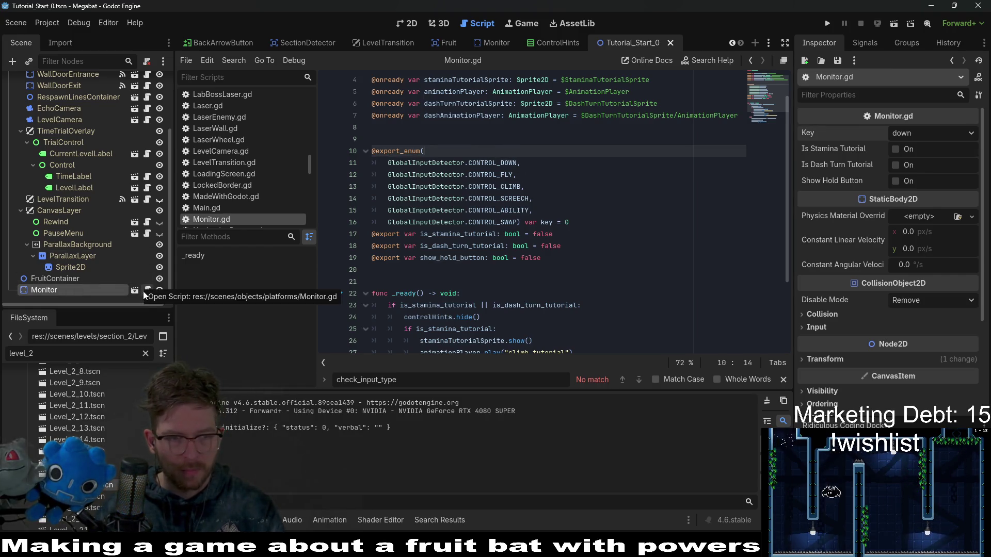
{"action": "left_click", "coordinate": [135, 291]}
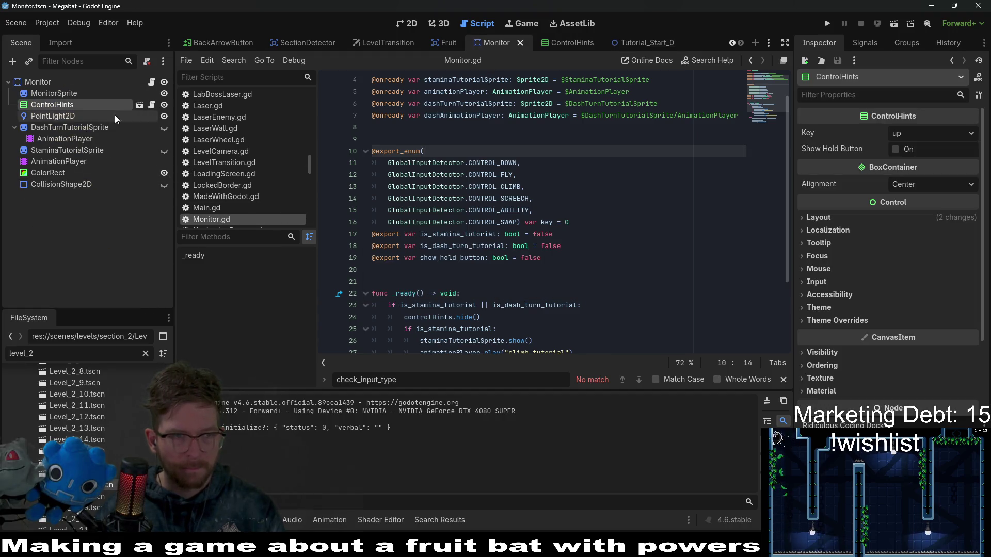
{"action": "left_click", "coordinate": [157, 81]}
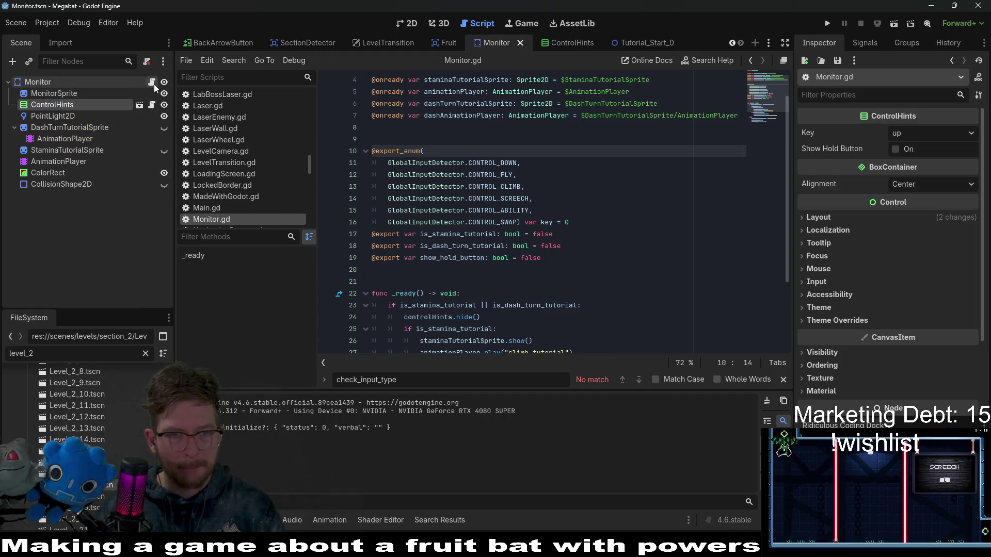
{"action": "left_click", "coordinate": [150, 106]}
{"action": "scroll", "coordinate": [525, 279], "scroll_direction": "up", "scroll_amount": 5}
{"action": "mouse_move", "coordinate": [537, 305]}
{"action": "left_mouse_down"}
{"action": "mouse_move", "coordinate": [374, 257]}
{"action": "mouse_move", "coordinate": [371, 198]}
{"action": "left_mouse_up"}
{"action": "key", "text": "ctrl+c"}
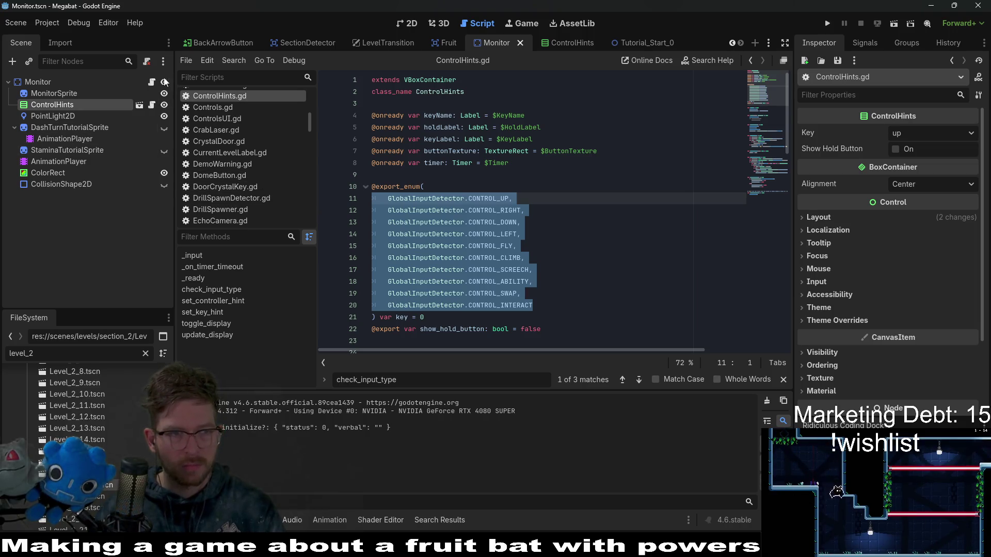
Replace Monitor.gd's old enum entries with the full UP…INTERACT list and save
{"action": "left_click", "coordinate": [152, 82]}
{"action": "left_click_drag", "start_coordinate": [518, 222], "coordinate": [312, 164]}
{"action": "key", "text": "ctrl+v"}
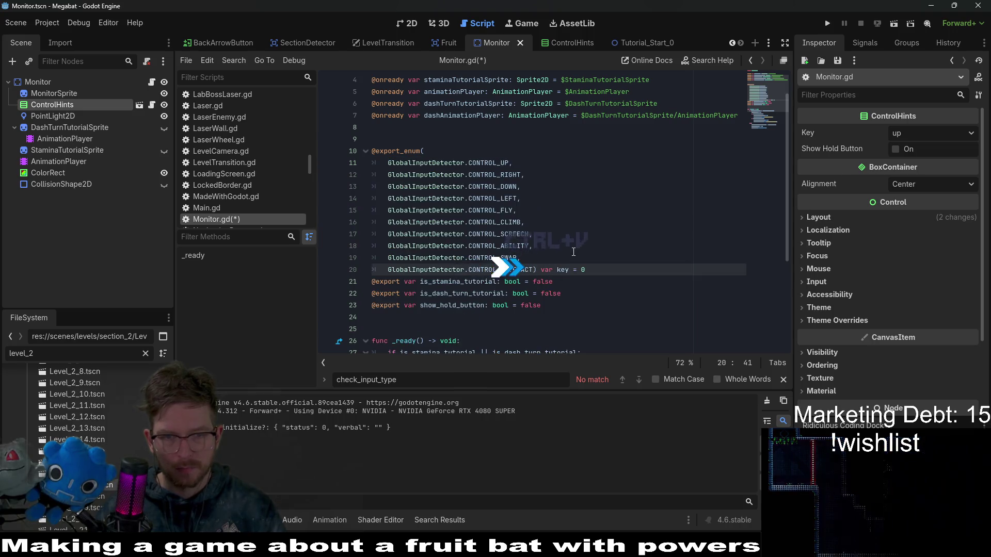
{"action": "key", "text": "Return"}
{"action": "key", "text": "BackSpace"}
{"action": "key", "text": "ctrl+s"}
{"action": "left_click", "coordinate": [643, 219]}
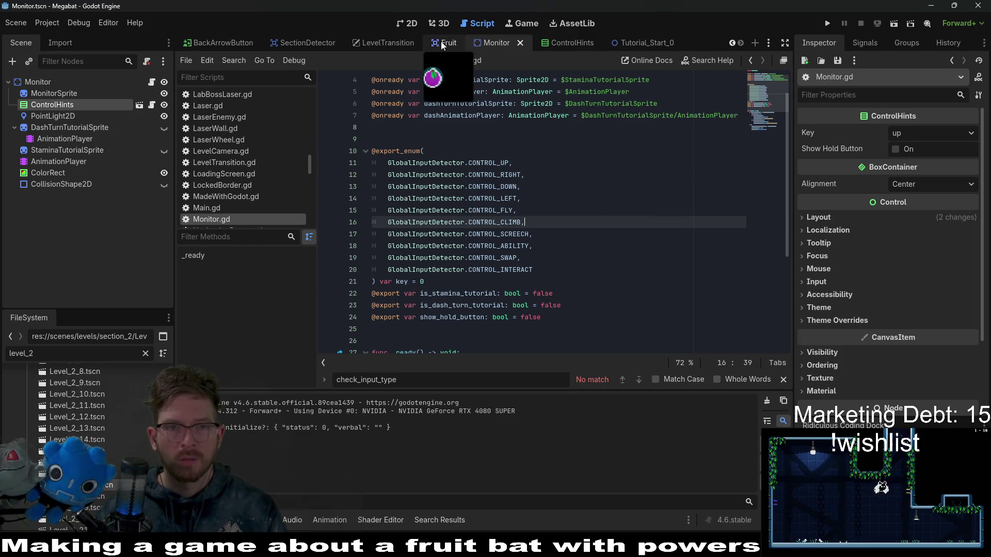
Test-run Tutorial_Start_0, set the Monitor's Key to down, and save the scene
{"action": "left_click", "coordinate": [635, 42]}
{"action": "left_click", "coordinate": [888, 24]}
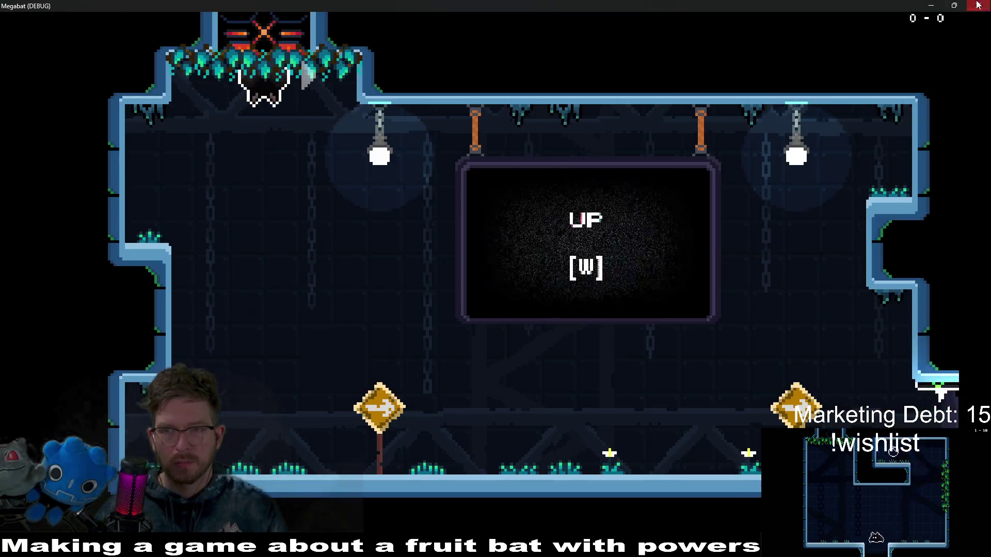
{"action": "left_click", "coordinate": [978, 4]}
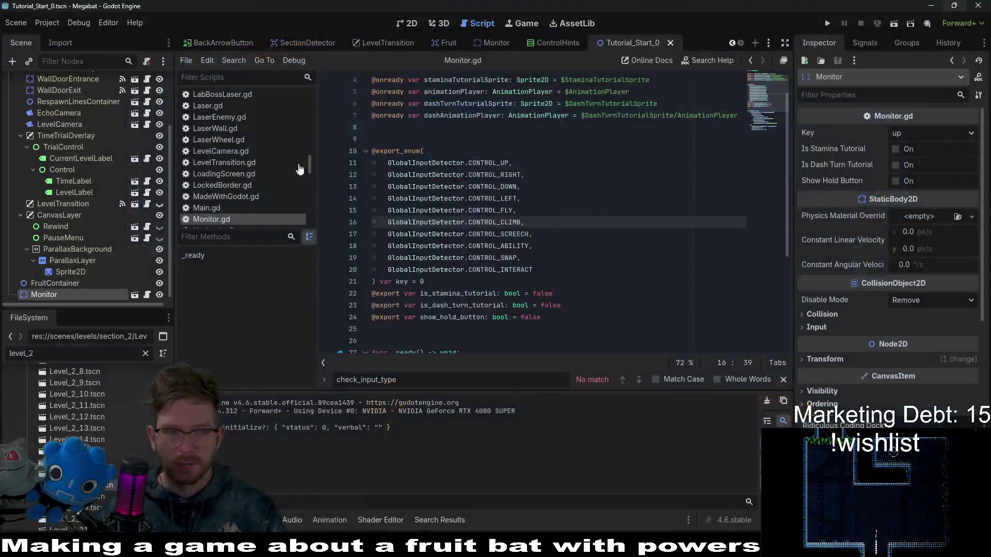
{"action": "left_click", "coordinate": [893, 138]}
{"action": "left_click", "coordinate": [908, 178]}
{"action": "key", "text": "ctrl+s"}
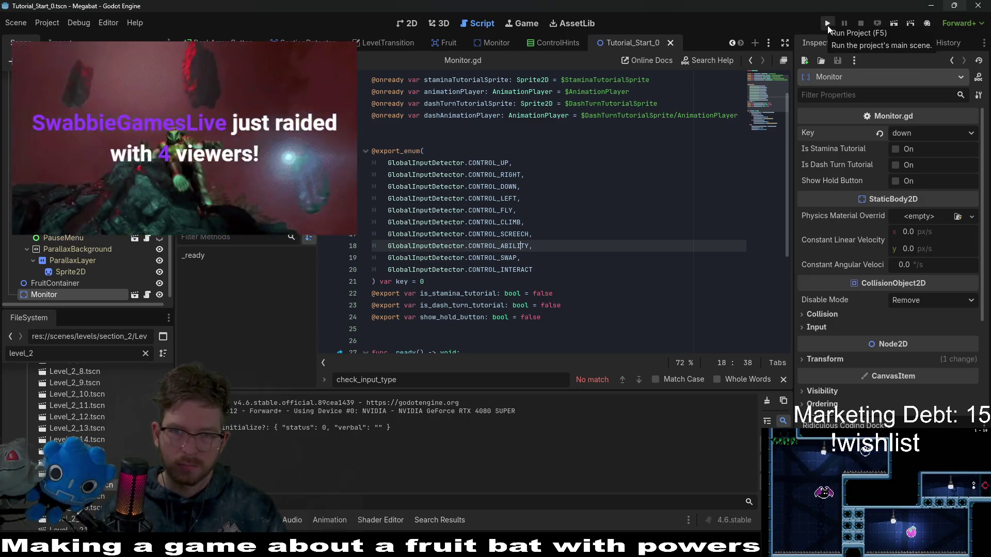
{"action": "left_click", "coordinate": [827, 24]}
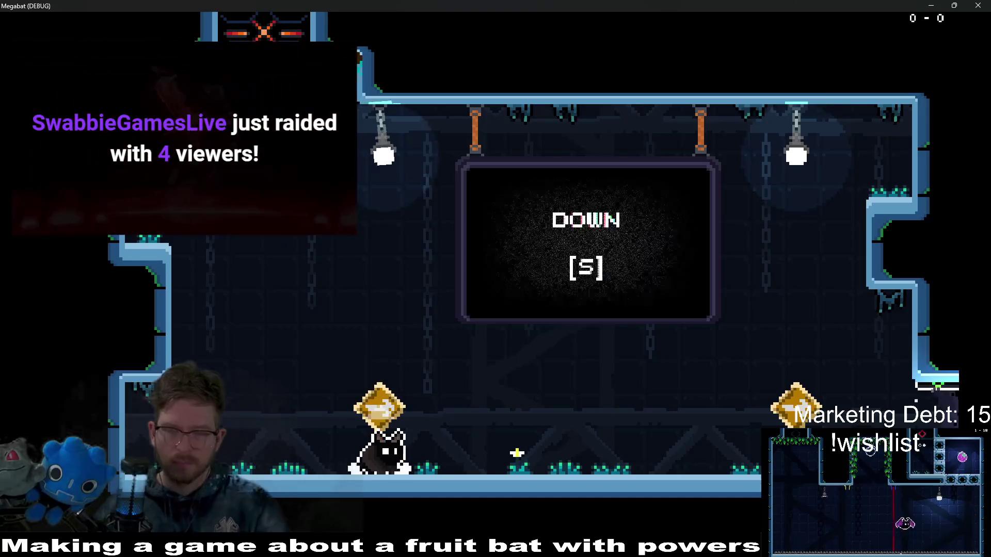
{"action": "key", "text": "d"}
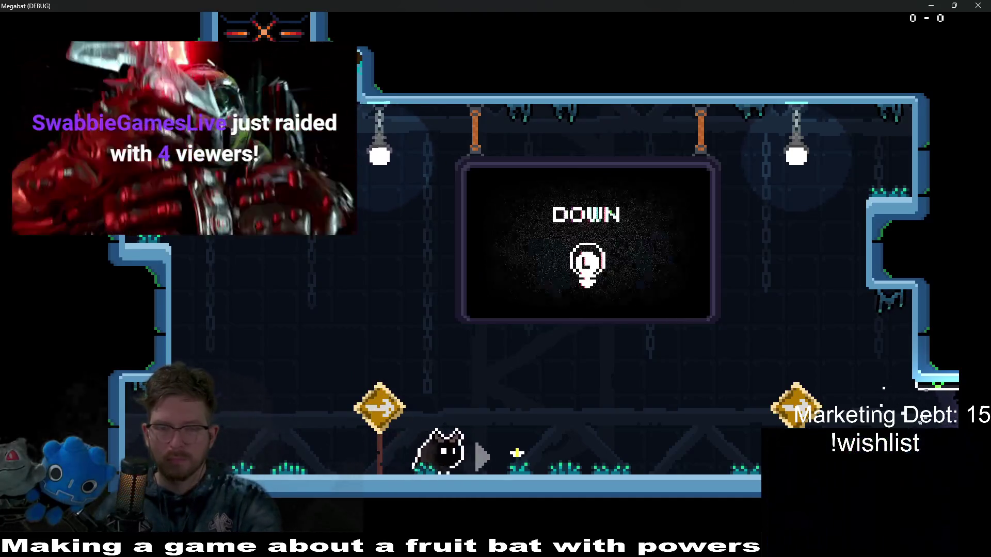
{"action": "key", "text": "a"}
{"action": "key", "text": "d"}
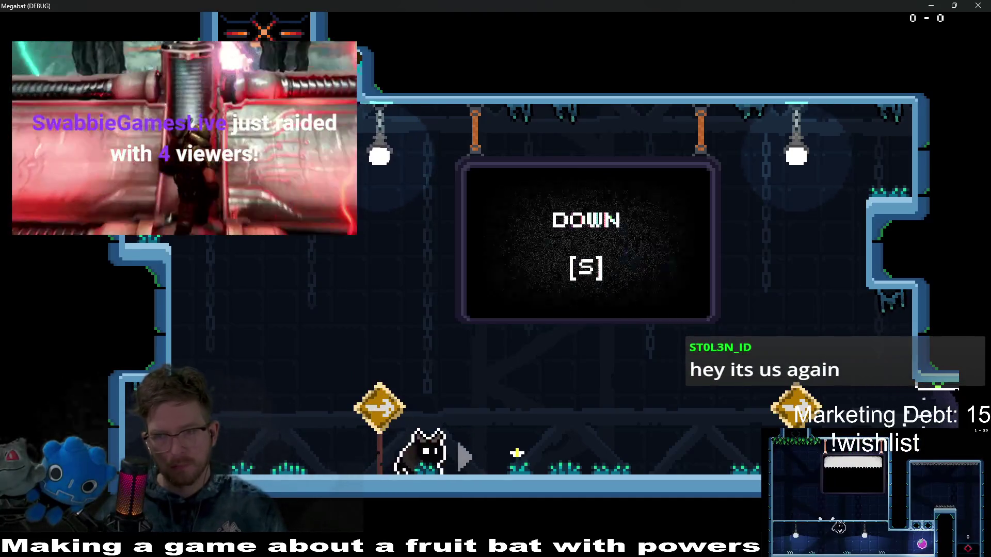
{"action": "left_click", "coordinate": [979, 5]}
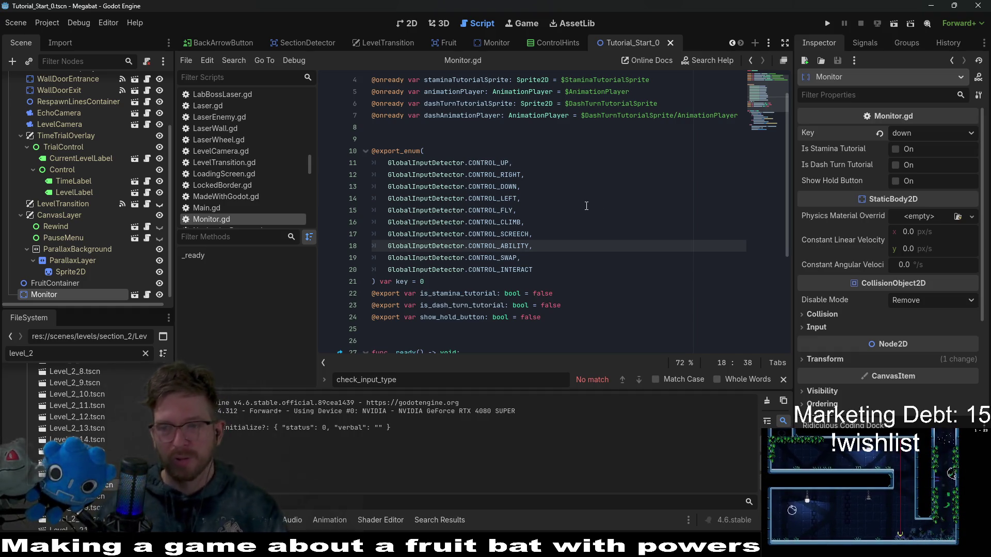
{"action": "scroll", "coordinate": [586, 206], "scroll_direction": "up", "scroll_amount": 1}
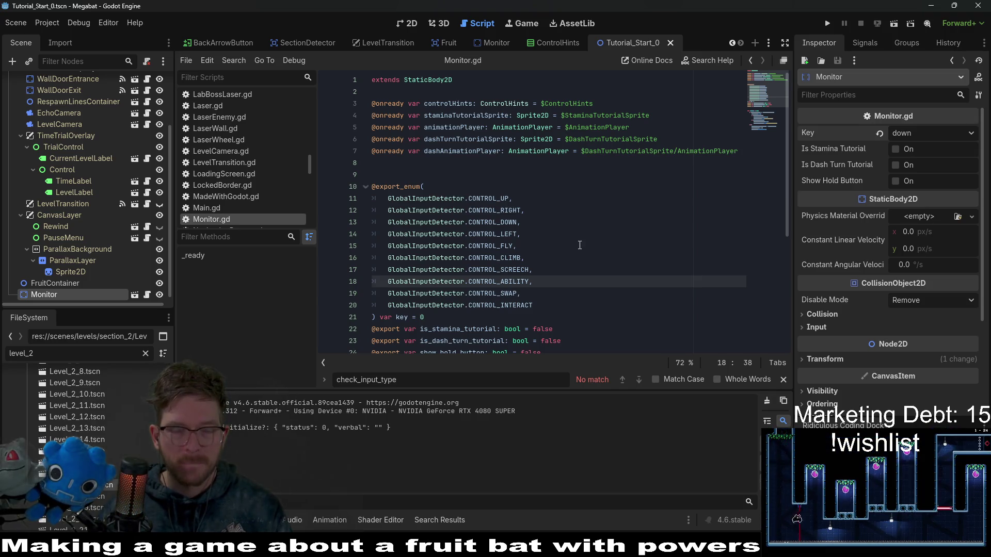
{"action": "mouse_move", "coordinate": [562, 305]}
{"action": "left_mouse_down"}
{"action": "mouse_move", "coordinate": [392, 188]}
{"action": "mouse_move", "coordinate": [372, 198]}
{"action": "left_mouse_up"}
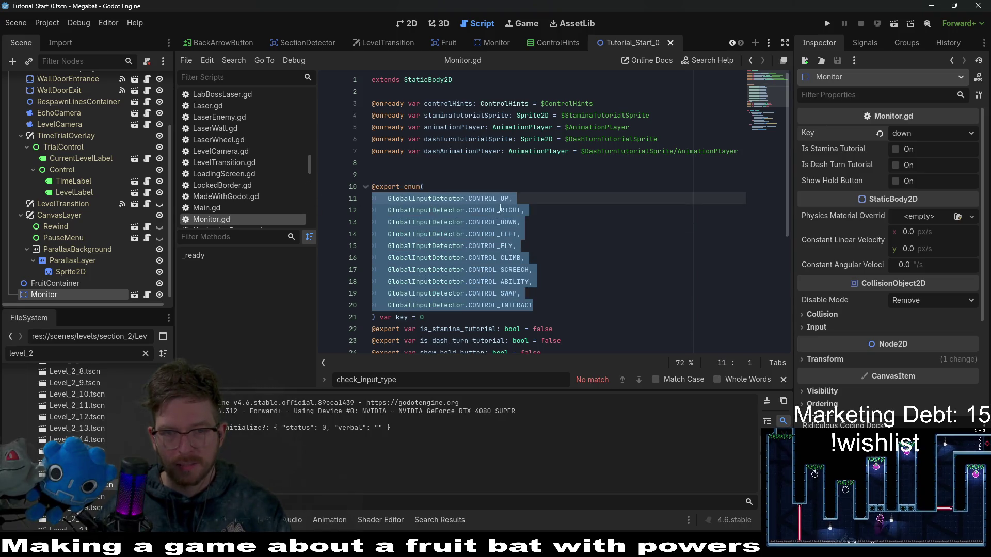
{"action": "left_click", "coordinate": [575, 234]}
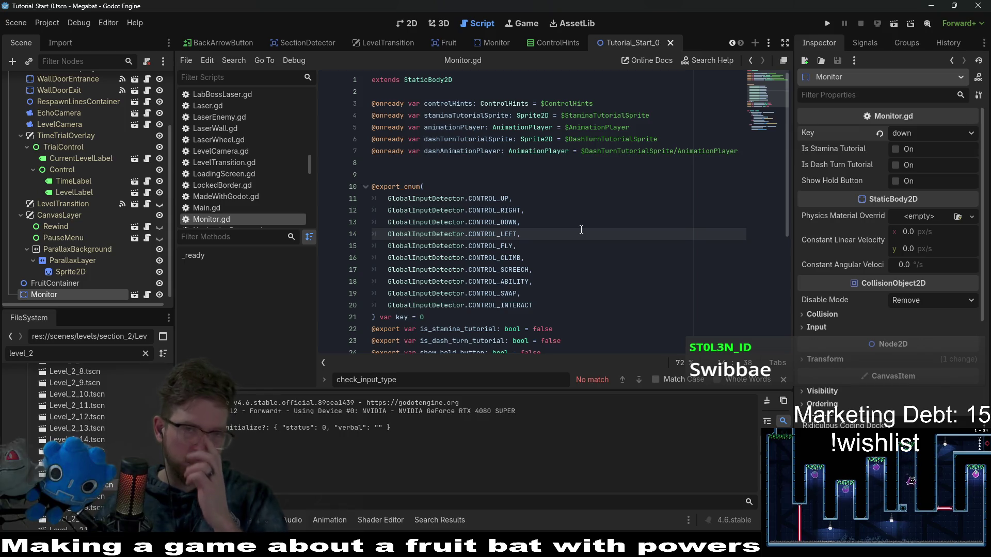
{"action": "key", "text": "shift+alt+o"}
Open Tutorial_Fly_0, set its Monitor key to fly, and save
{"action": "type", "text": "tutorial_"}
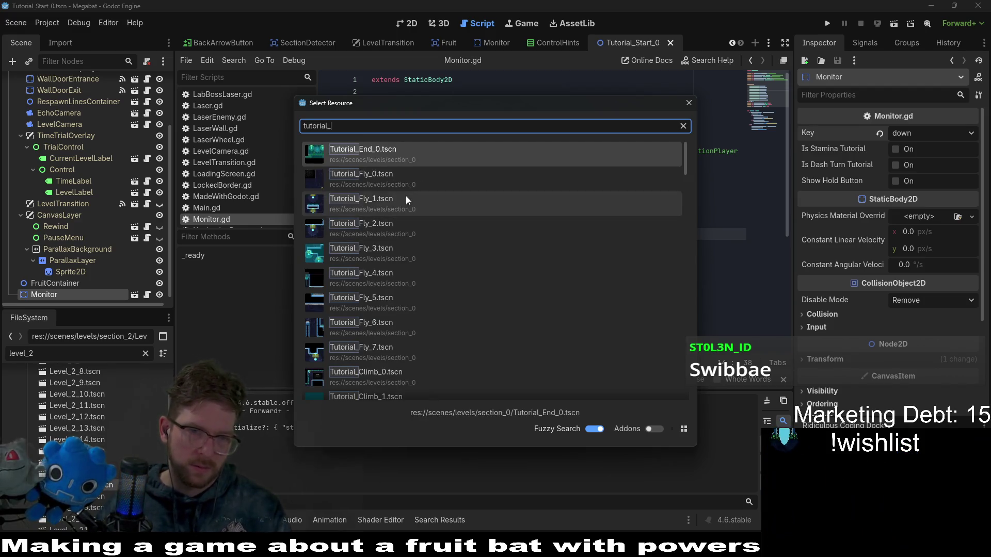
{"action": "left_click", "coordinate": [390, 176]}
{"action": "left_click", "coordinate": [410, 25]}
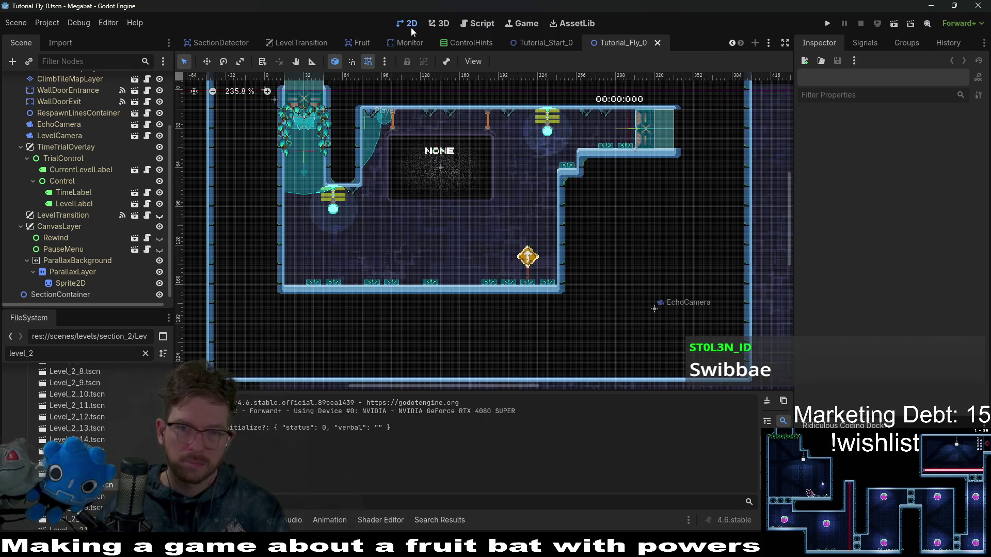
{"action": "scroll", "coordinate": [69, 212], "scroll_direction": "up", "scroll_amount": 3}
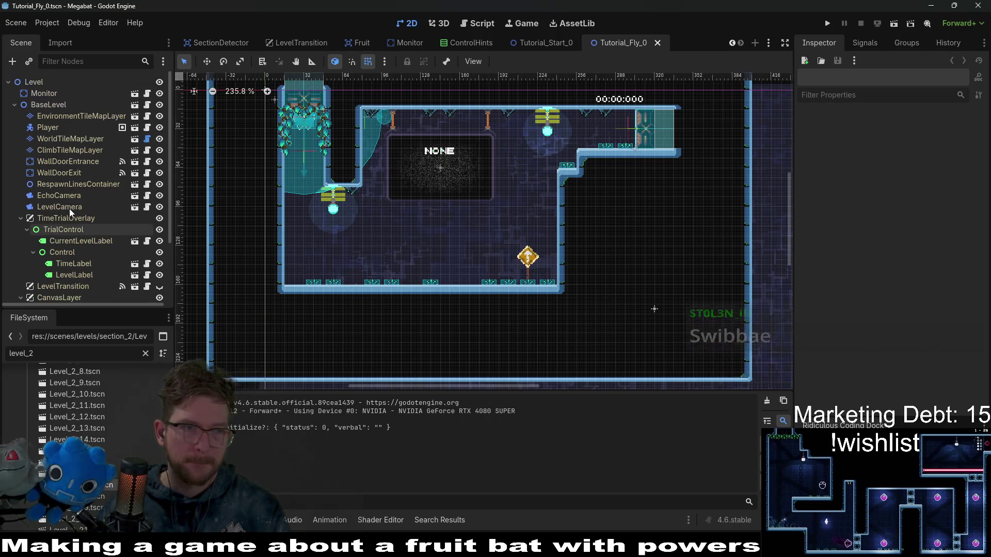
{"action": "left_click", "coordinate": [50, 94]}
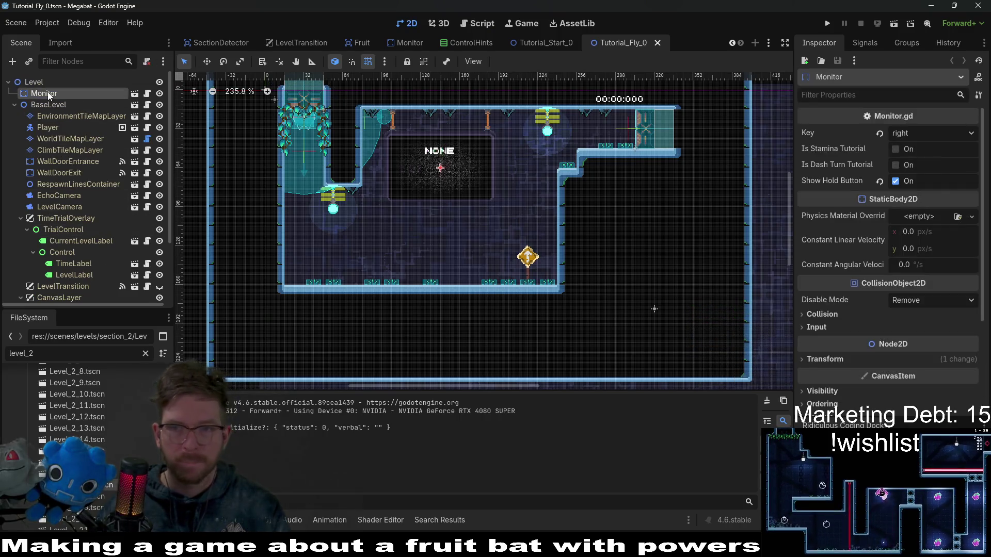
{"action": "left_click", "coordinate": [912, 133]}
{"action": "left_click", "coordinate": [922, 196]}
{"action": "key", "text": "ctrl+s"}
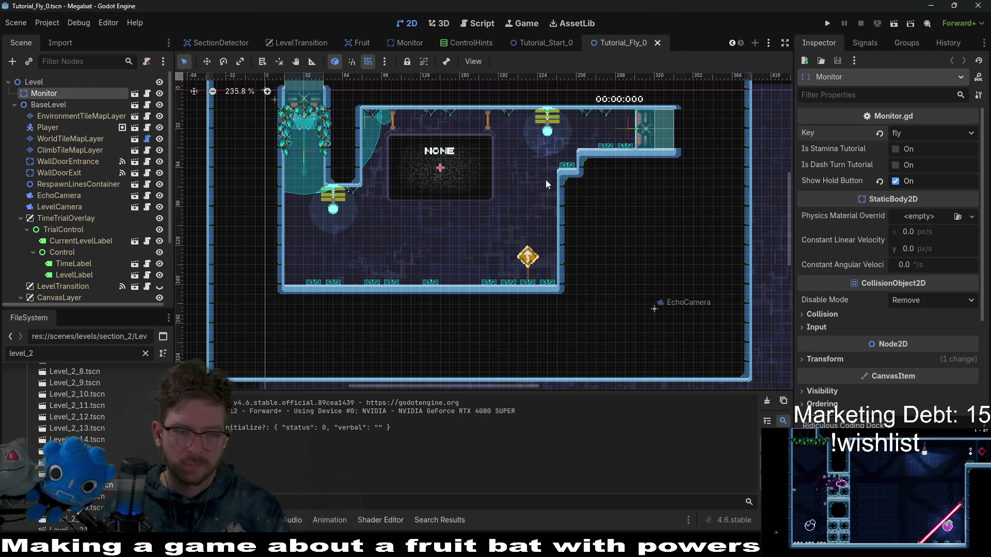
Open Tutorial_Ability_0 and Tutorial_Ability_1, set Ability_1's Monitor key to ability, and save
{"action": "scroll", "coordinate": [67, 382], "scroll_direction": "up", "scroll_amount": 2}
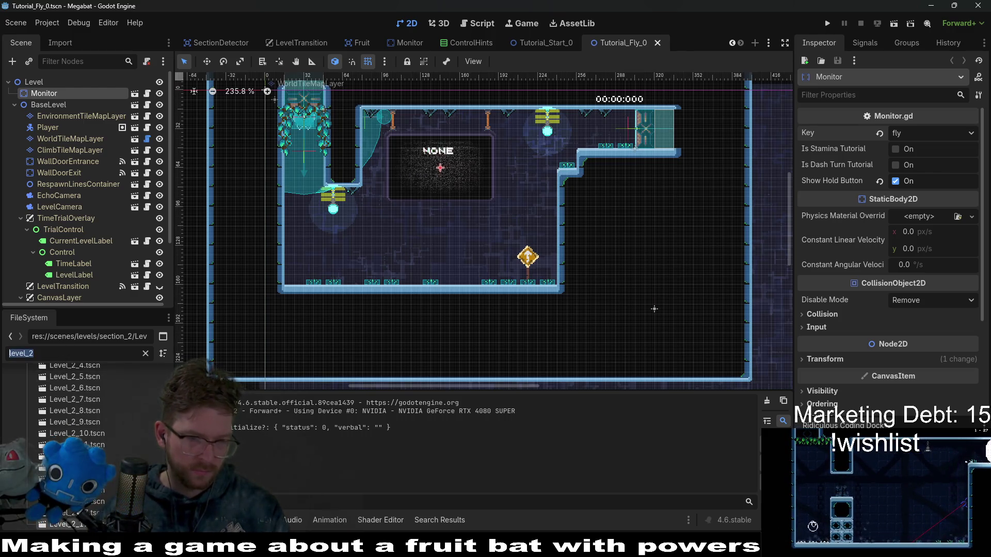
{"action": "type", "text": "tutorial"}
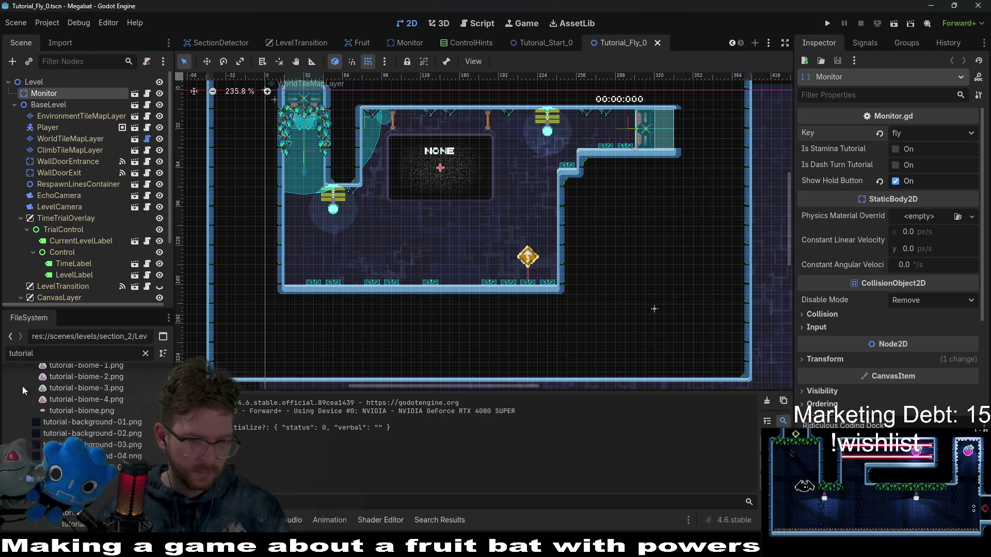
{"action": "scroll", "coordinate": [83, 409], "scroll_direction": "down", "scroll_amount": 5}
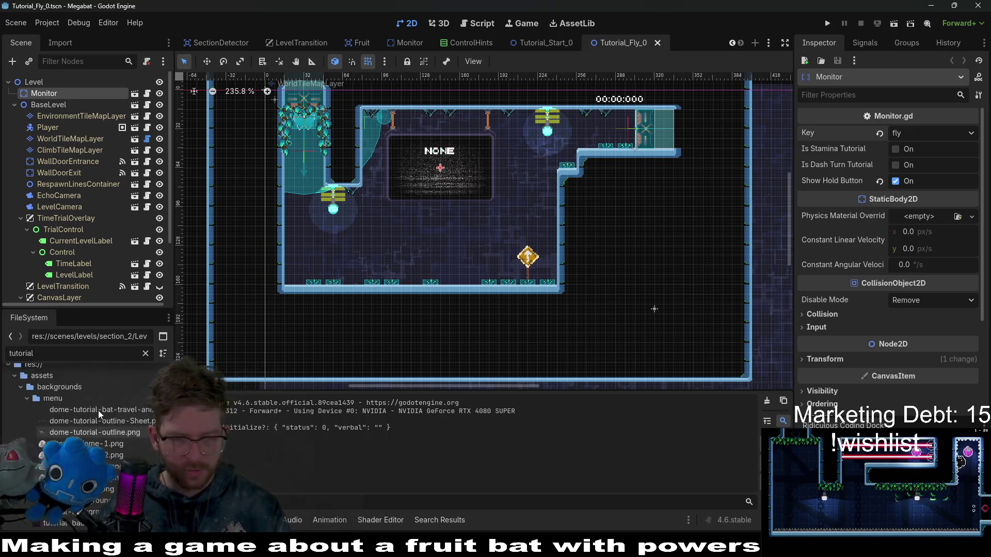
{"action": "scroll", "coordinate": [98, 411], "scroll_direction": "up", "scroll_amount": 5}
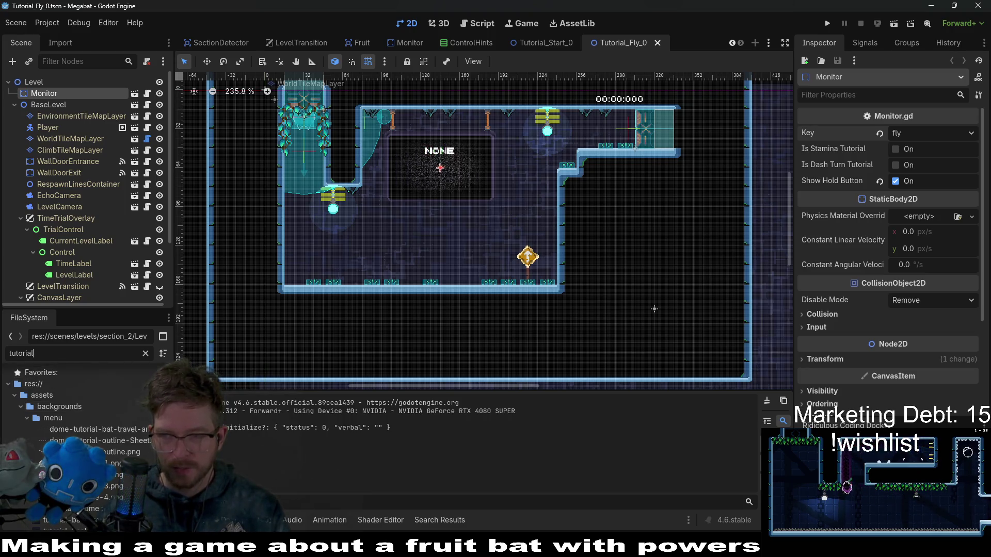
{"action": "scroll", "coordinate": [115, 440], "scroll_direction": "down", "scroll_amount": 3}
{"action": "type", "text": "_"}
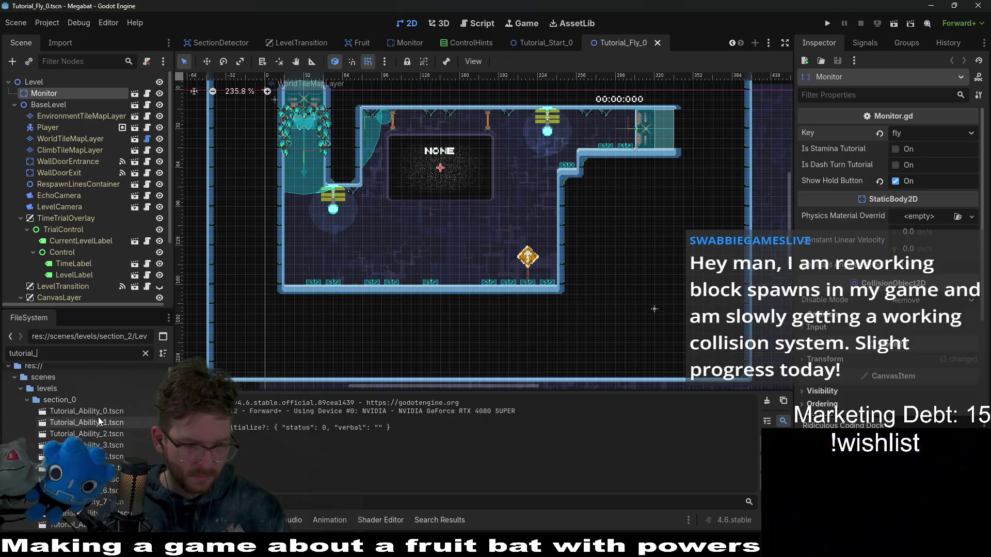
{"action": "double_click", "coordinate": [89, 409]}
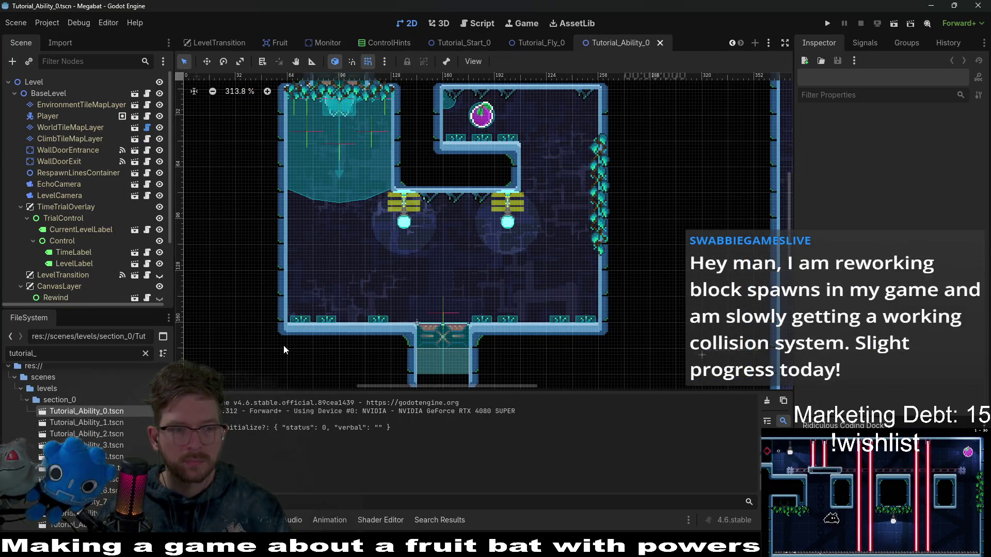
{"action": "double_click", "coordinate": [124, 422]}
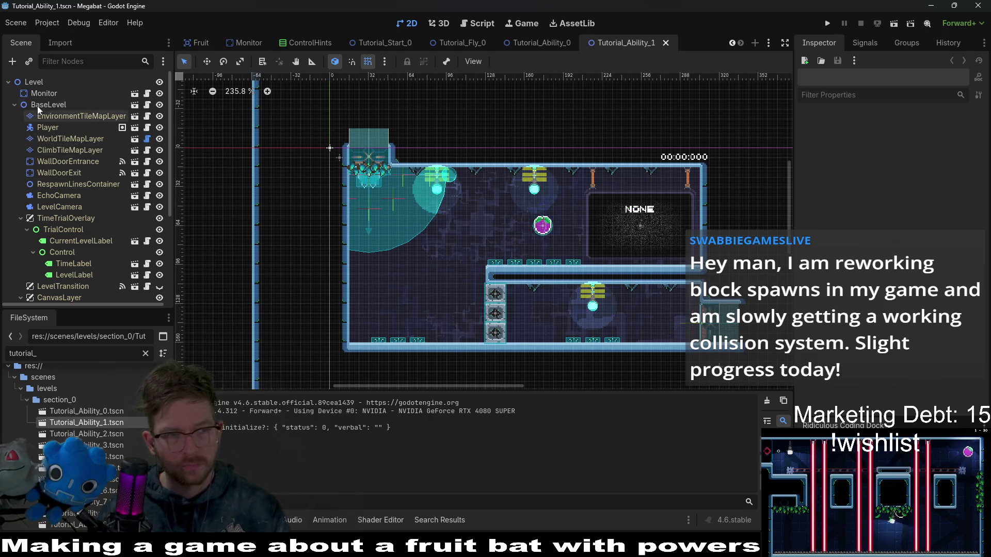
{"action": "left_click", "coordinate": [44, 93]}
{"action": "left_click", "coordinate": [916, 132]}
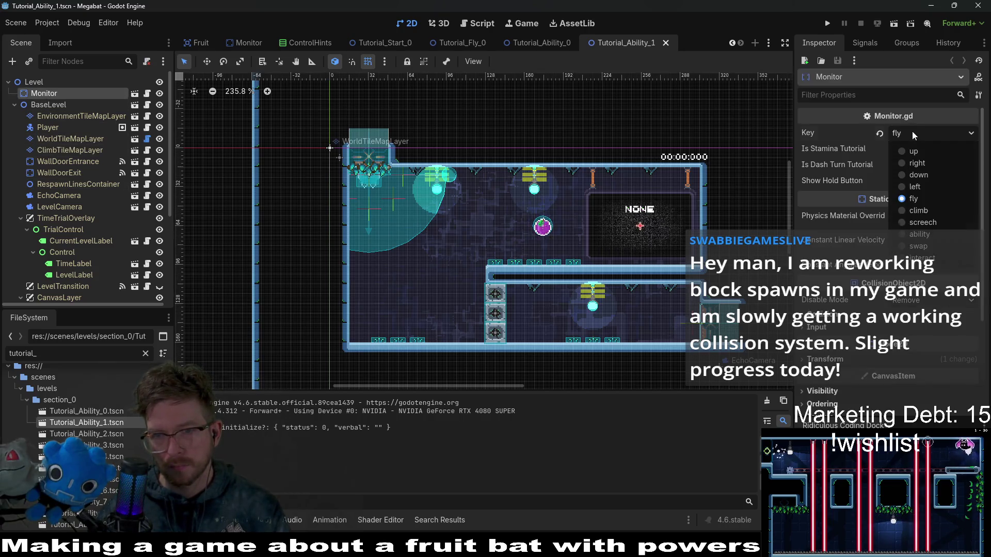
{"action": "left_click", "coordinate": [927, 235]}
{"action": "key", "text": "ctrl+s"}
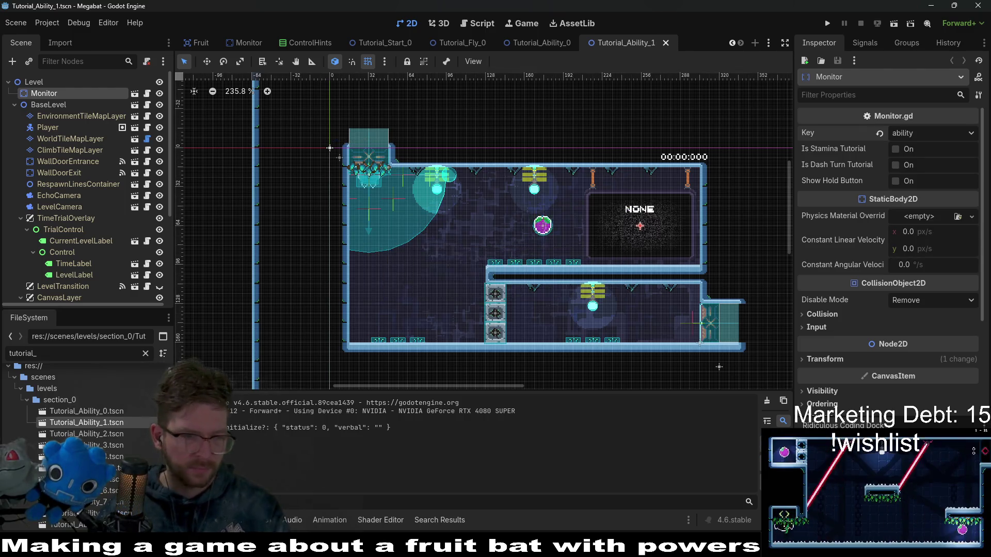
Open Tutorial_Climb_0, set its Monitor key to climb, and save
{"action": "scroll", "coordinate": [139, 447], "scroll_direction": "down", "scroll_amount": 2}
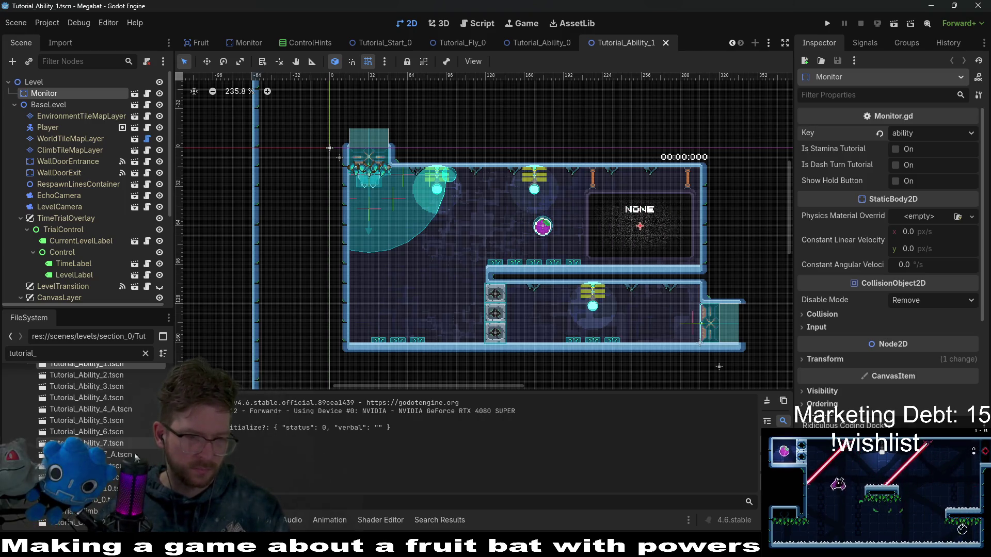
{"action": "scroll", "coordinate": [136, 448], "scroll_direction": "down", "scroll_amount": 3}
{"action": "double_click", "coordinate": [129, 460]}
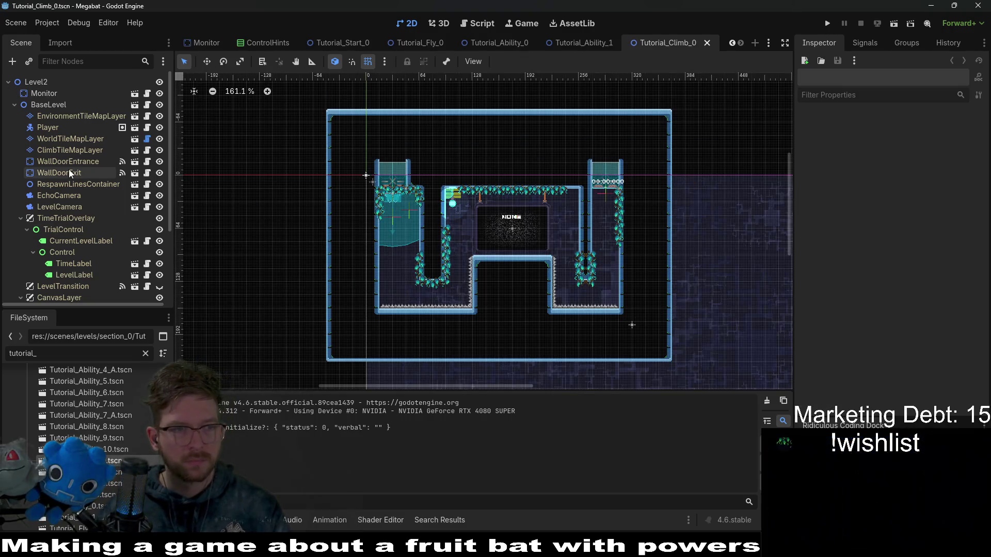
{"action": "left_click", "coordinate": [44, 94]}
{"action": "left_click", "coordinate": [939, 133]}
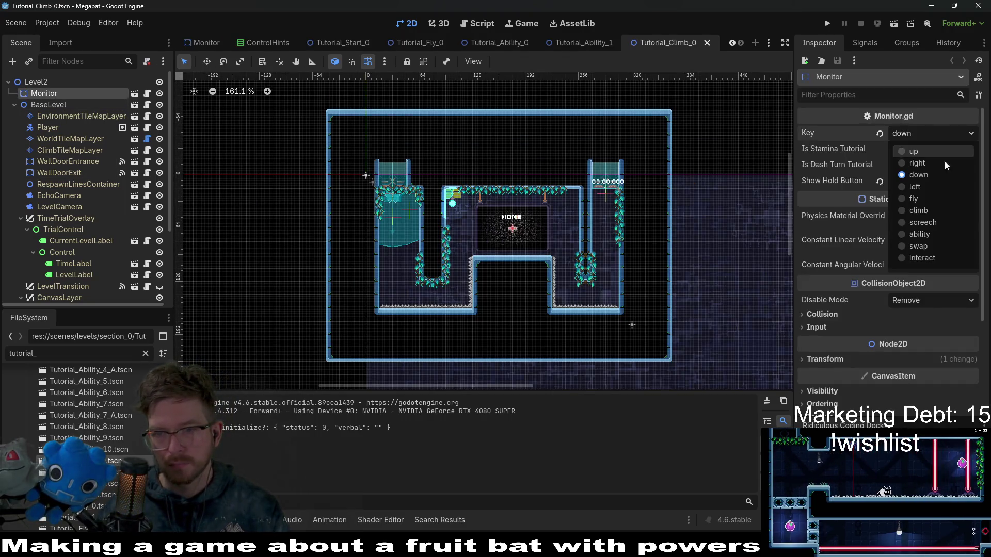
{"action": "left_click", "coordinate": [924, 216]}
{"action": "key", "text": "ctrl+s"}
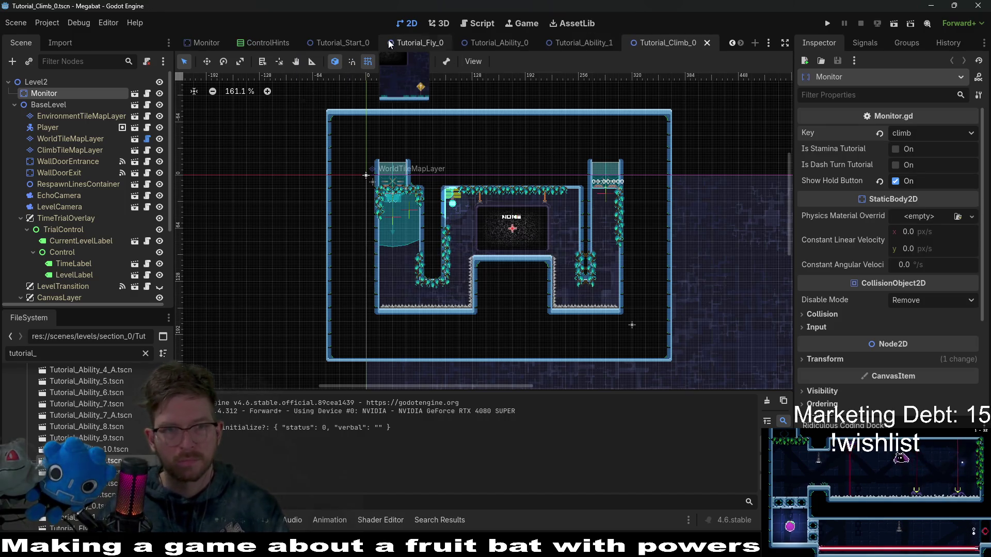
In Tutorial_Start_0, move the Monitor node under Level above BaseLevel and save
{"action": "left_click", "coordinate": [349, 45]}
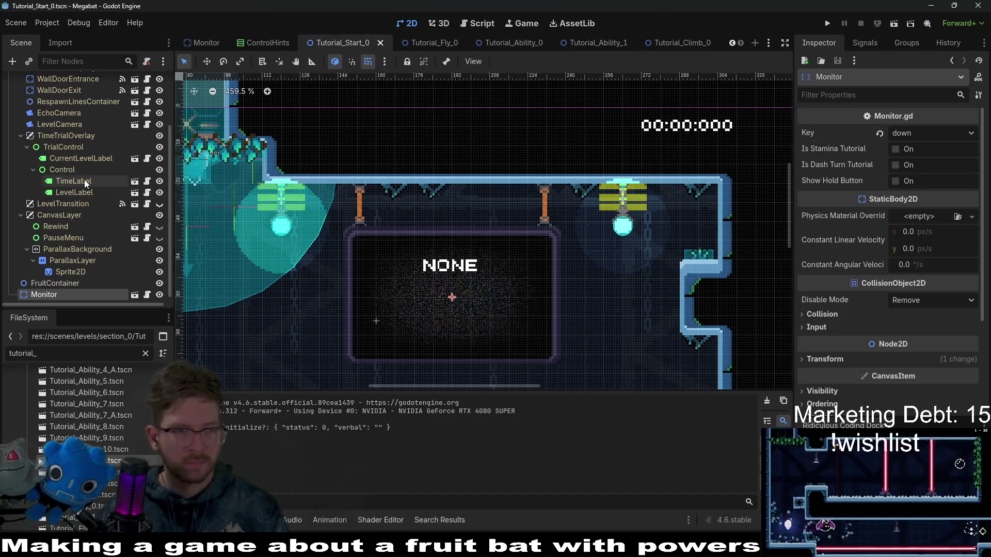
{"action": "scroll", "coordinate": [51, 85], "scroll_direction": "up", "scroll_amount": 3}
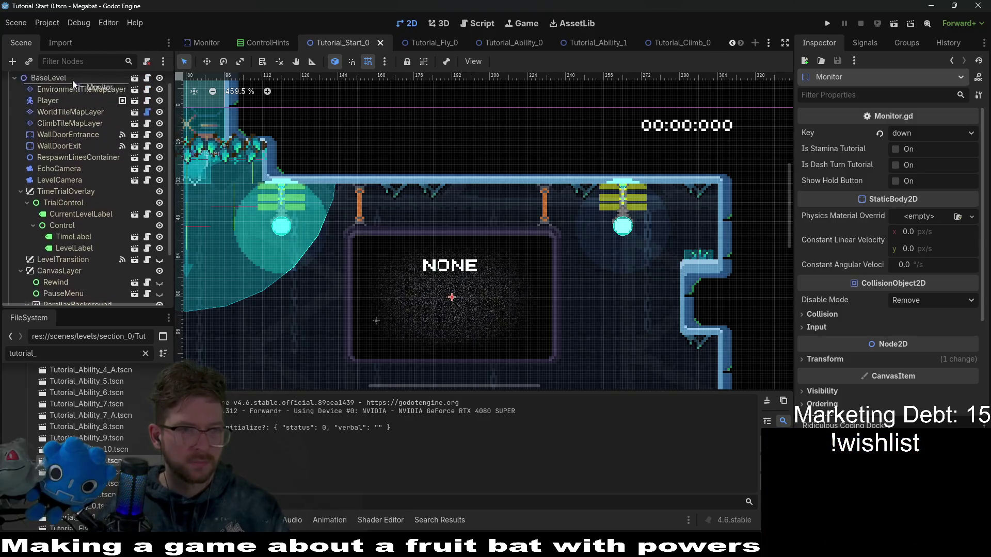
{"action": "left_click_drag", "start_coordinate": [52, 86], "coordinate": [52, 85]}
{"action": "key", "text": "ctrl+s"}
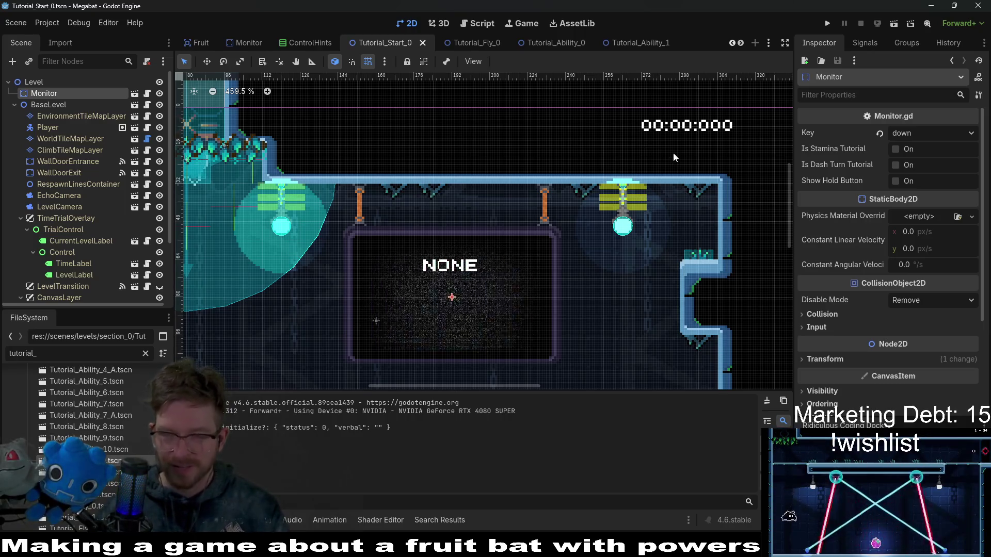
Review the open tutorial scenes, then open Tutorial_Screech_0.tscn from the FileSystem dock
{"action": "left_click", "coordinate": [475, 42]}
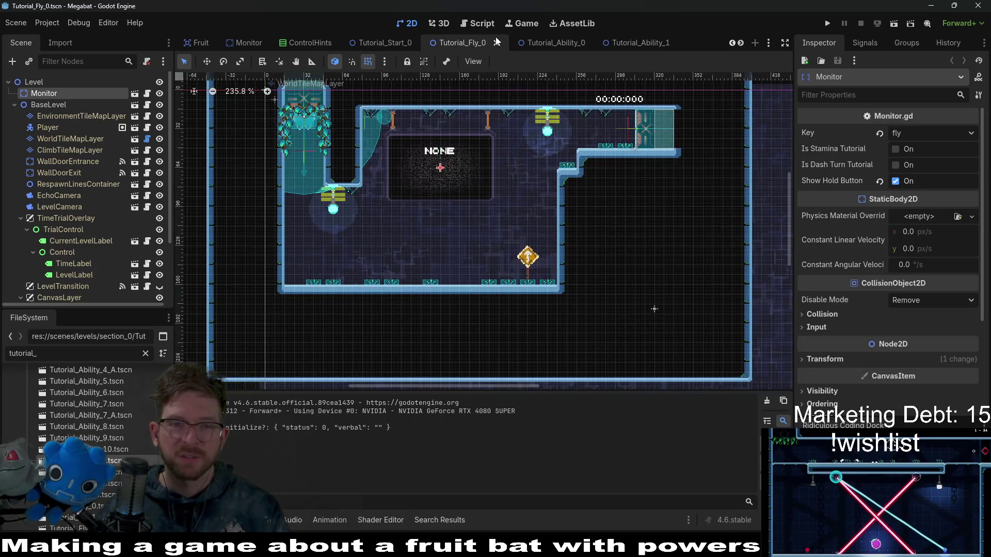
{"action": "left_click", "coordinate": [541, 42]}
{"action": "left_click", "coordinate": [619, 45]}
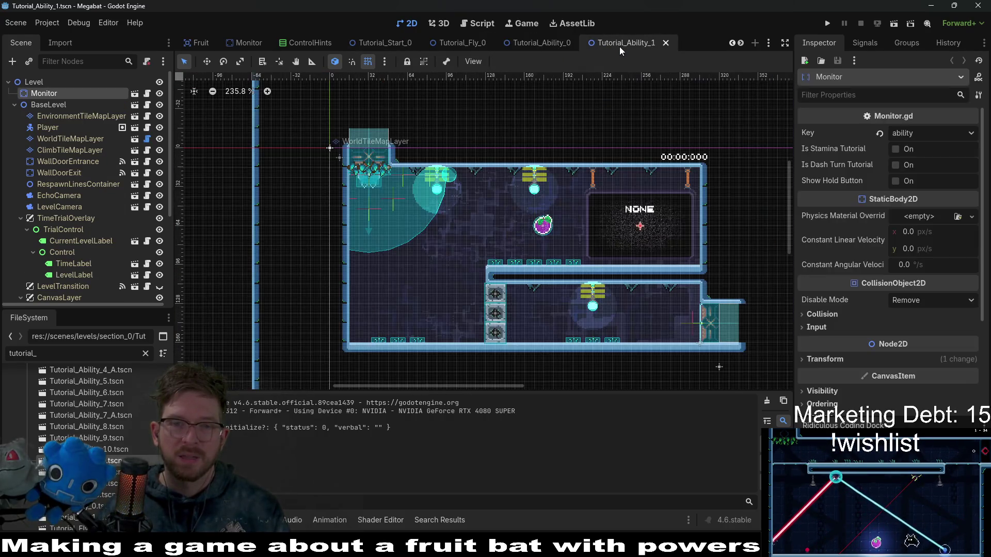
{"action": "scroll", "coordinate": [619, 46], "scroll_direction": "down", "scroll_amount": 1}
{"action": "left_click", "coordinate": [661, 45]}
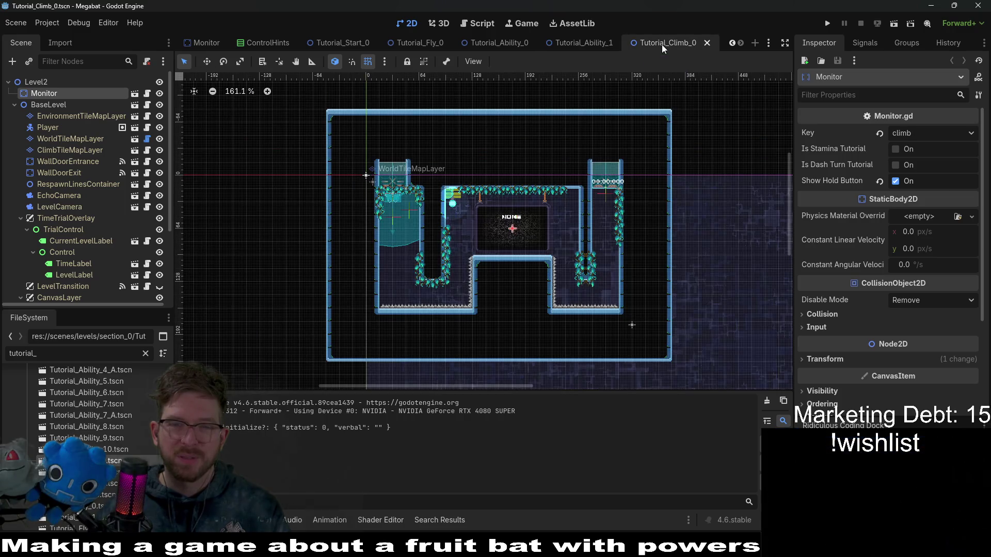
{"action": "scroll", "coordinate": [82, 412], "scroll_direction": "down", "scroll_amount": 5}
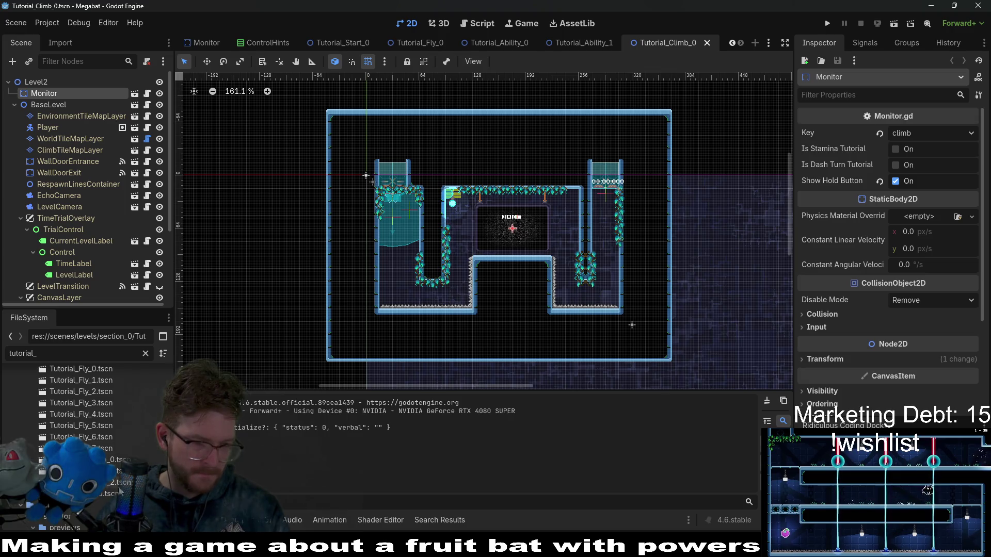
{"action": "double_click", "coordinate": [103, 460]}
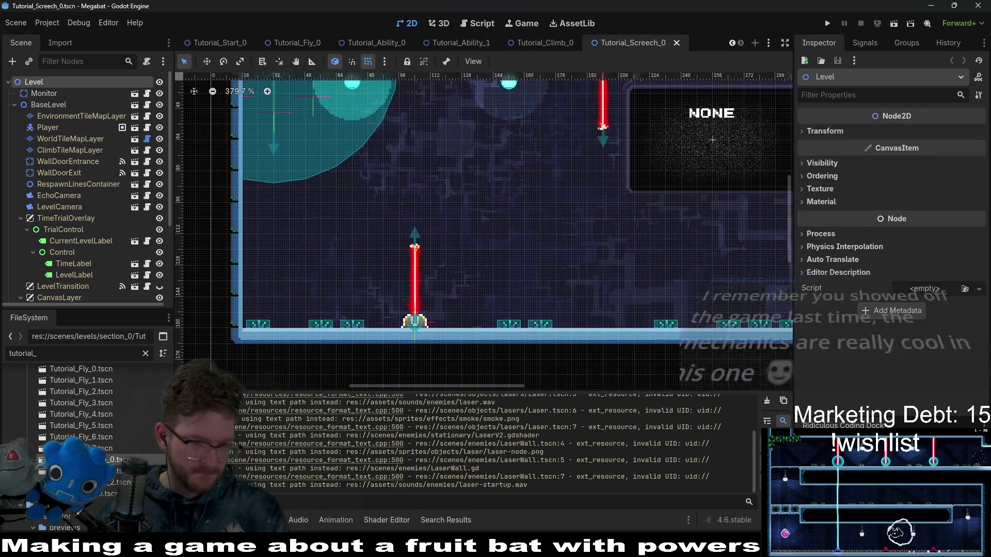
Set Tutorial_Screech_0's Monitor key to screech, save, and close the scene tab
{"action": "left_click", "coordinate": [43, 93]}
{"action": "left_click", "coordinate": [903, 135]}
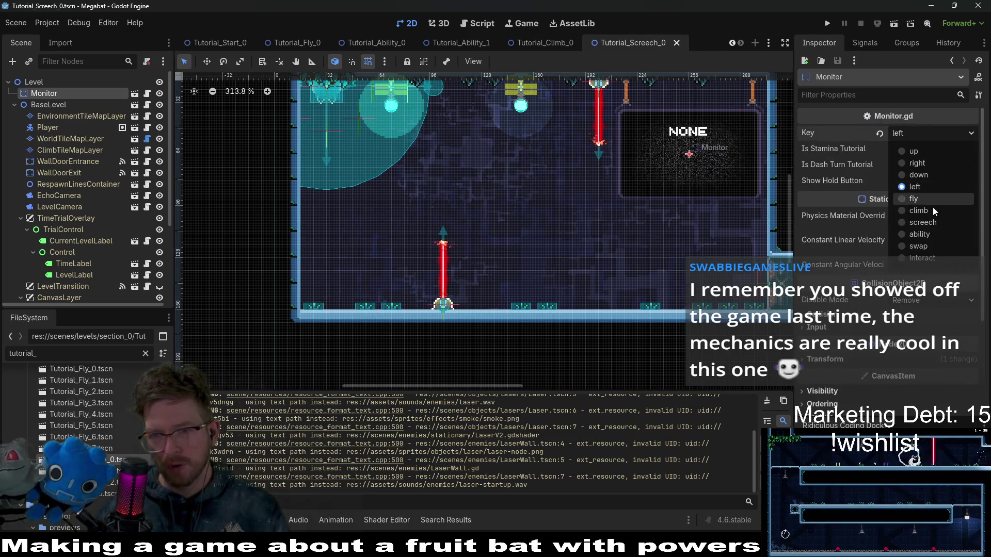
{"action": "left_click", "coordinate": [933, 223]}
{"action": "key", "text": "ctrl+s"}
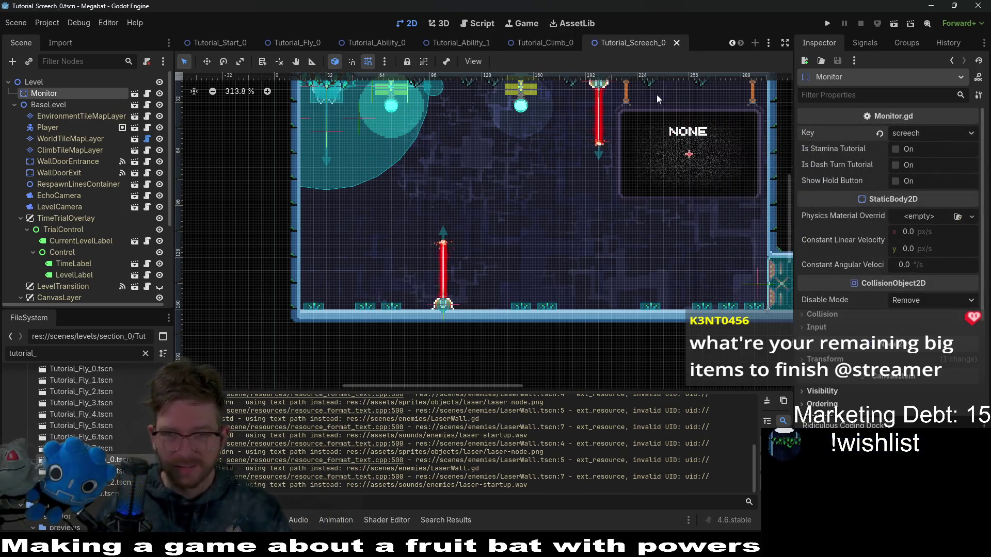
{"action": "middle_click", "coordinate": [629, 42]}
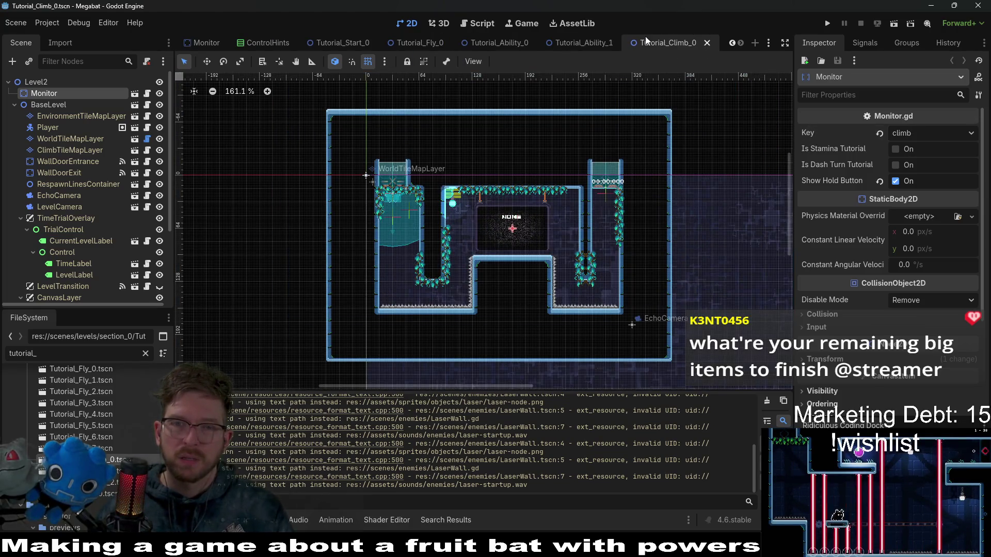
Close the Tutorial_Climb_0, Ability_1, Ability_0, Fly_0 and Start_0 tabs, then open ControlHints.gd
{"action": "middle_click", "coordinate": [646, 39]}
{"action": "middle_click", "coordinate": [649, 39]}
{"action": "middle_click", "coordinate": [619, 45]}
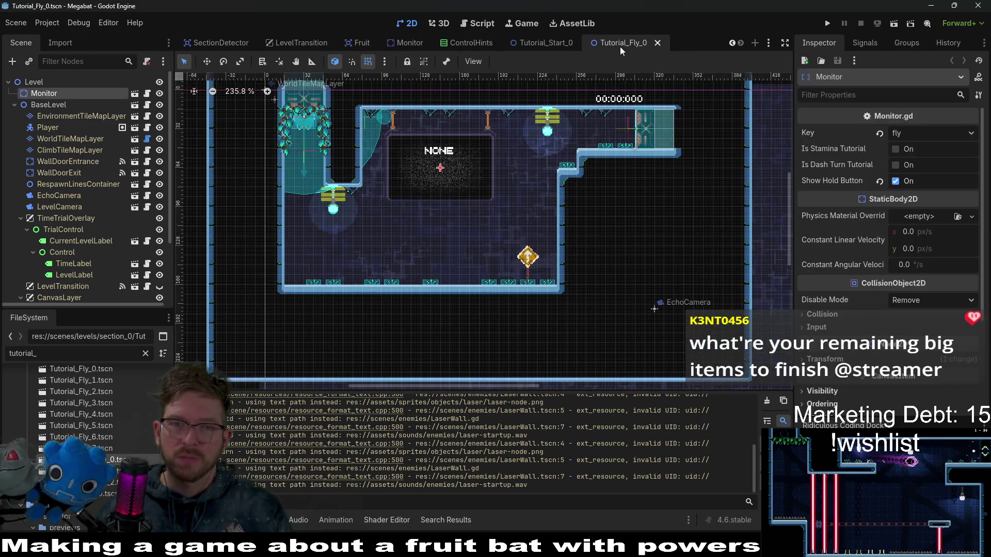
{"action": "middle_click", "coordinate": [620, 46]}
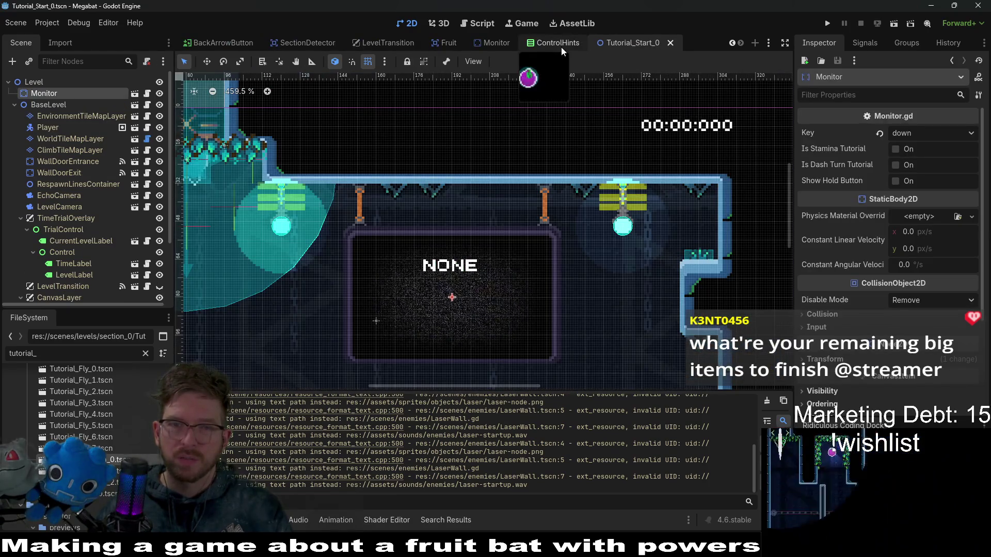
{"action": "left_click", "coordinate": [561, 48]}
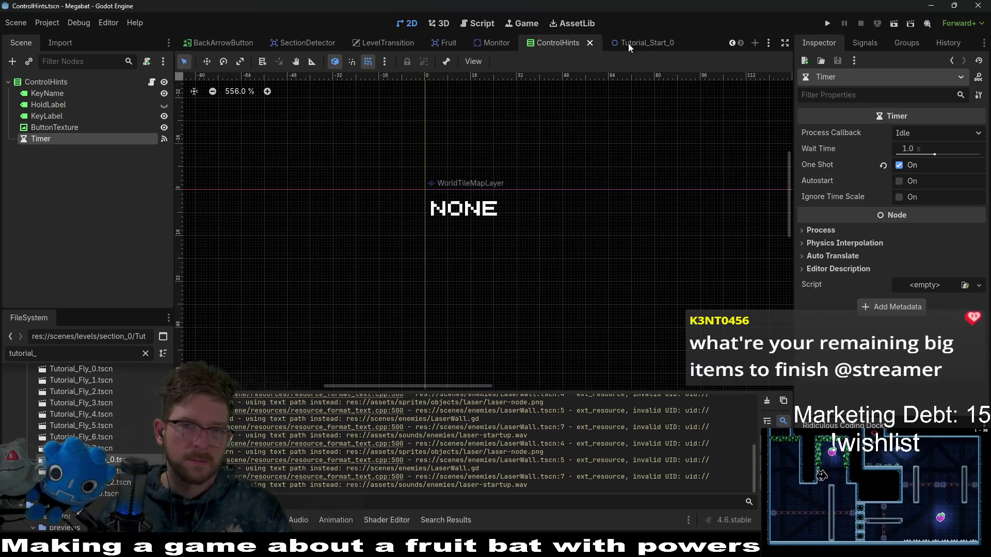
{"action": "middle_click", "coordinate": [645, 44]}
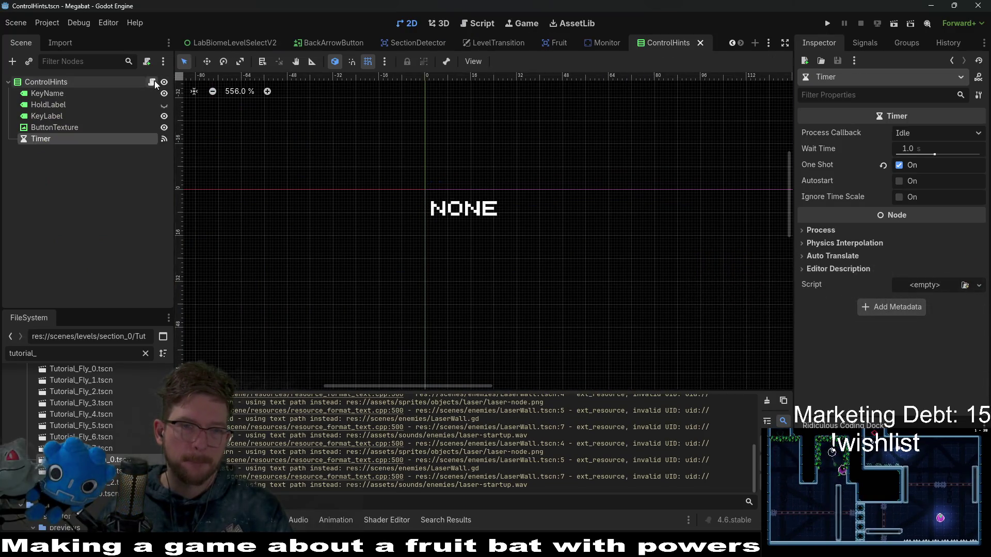
{"action": "left_click", "coordinate": [151, 81]}
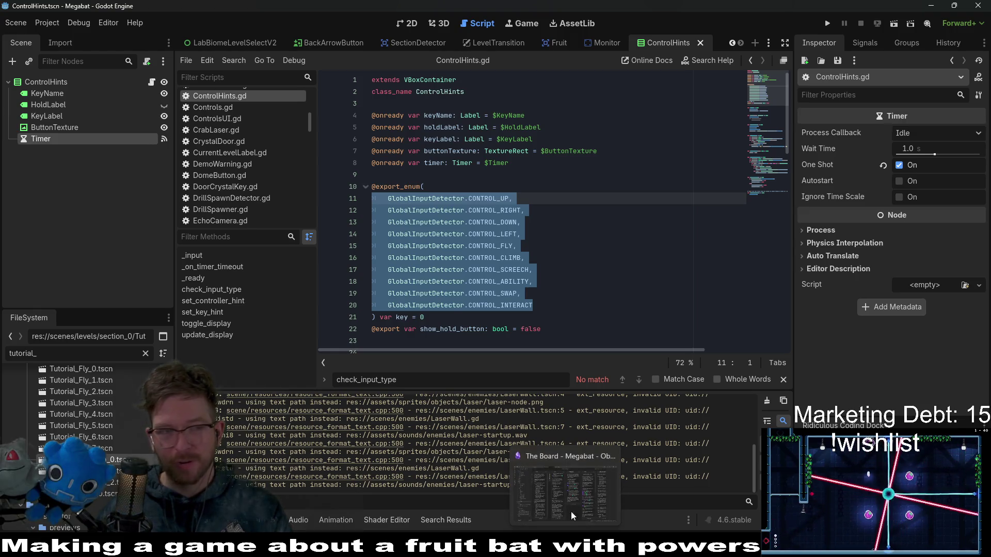
Follow check_input_type and get_is_controller_input to the controller_input variable in GlobalInputDetector.gd
{"action": "left_click", "coordinate": [580, 193]}
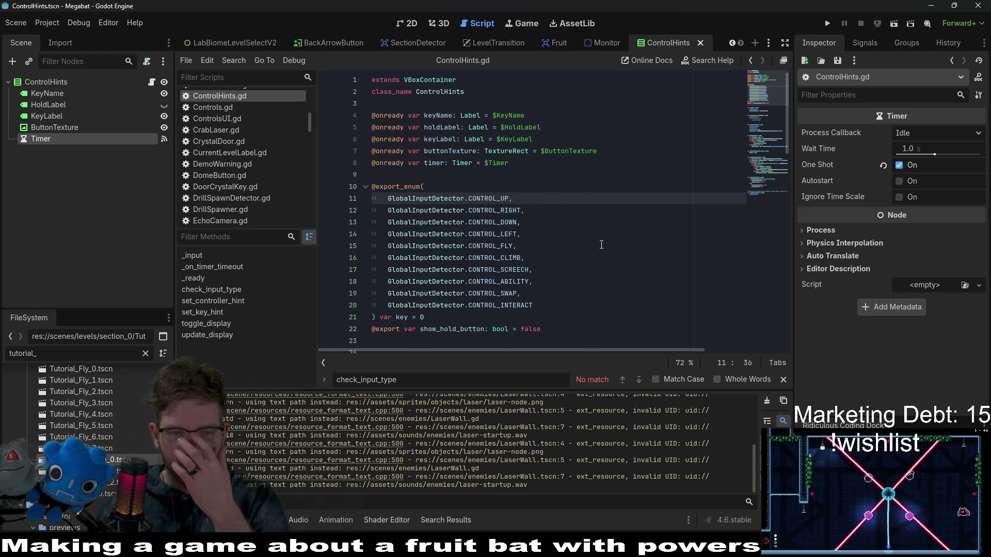
{"action": "scroll", "coordinate": [504, 231], "scroll_direction": "down", "scroll_amount": 7}
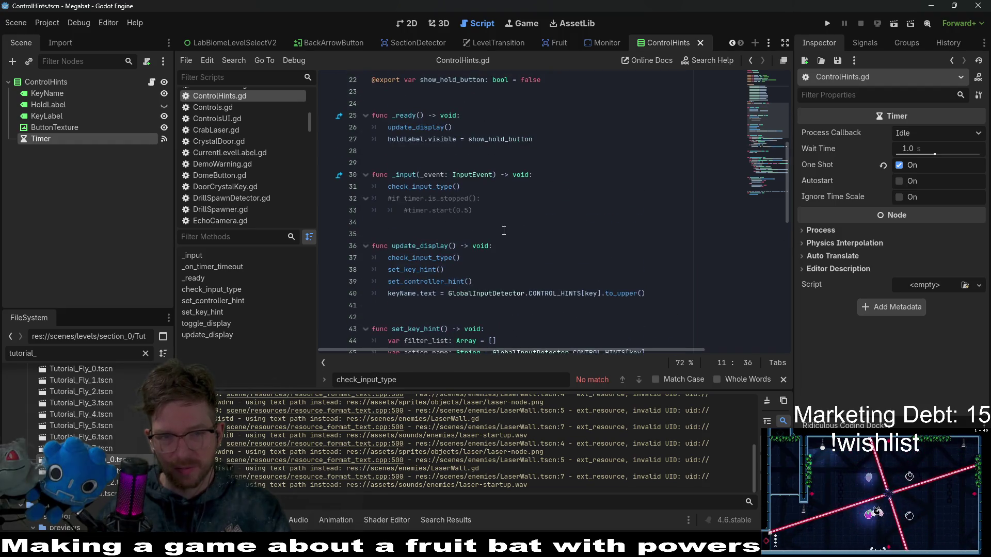
{"action": "scroll", "coordinate": [493, 220], "scroll_direction": "down", "scroll_amount": 6}
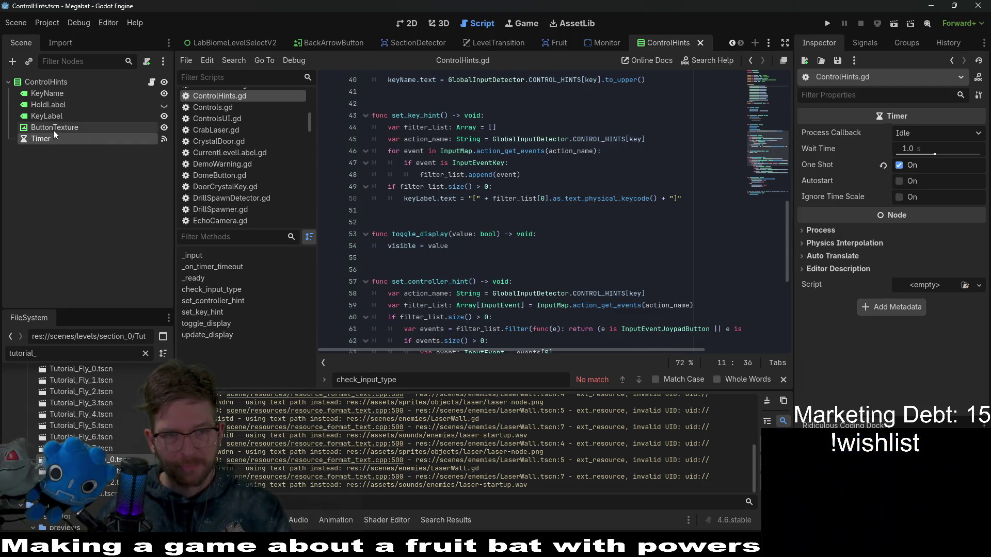
{"action": "scroll", "coordinate": [535, 174], "scroll_direction": "up", "scroll_amount": 2}
{"action": "scroll", "coordinate": [535, 175], "scroll_direction": "up", "scroll_amount": 2}
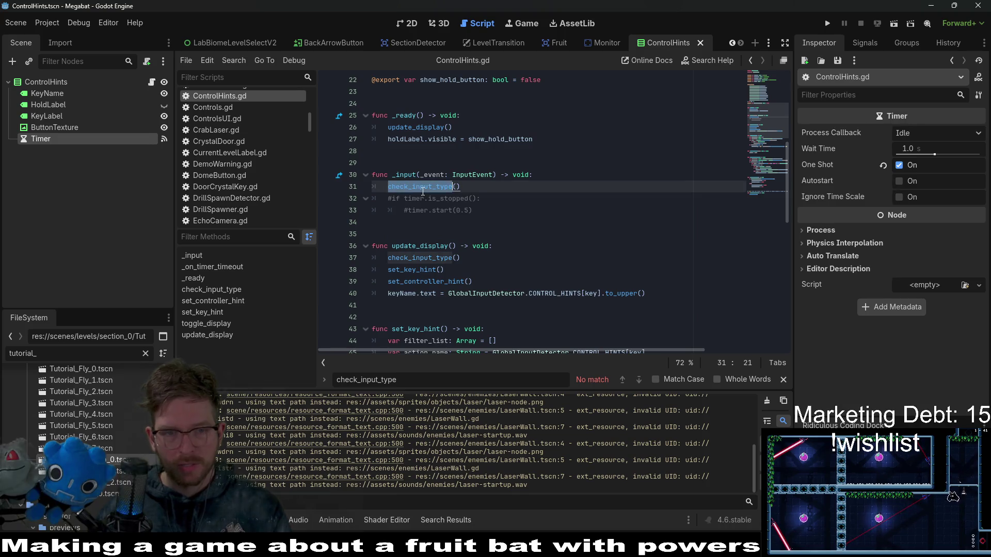
{"action": "left_click", "coordinate": [431, 191], "text": "ctrl"}
{"action": "double_click", "coordinate": [526, 222]}
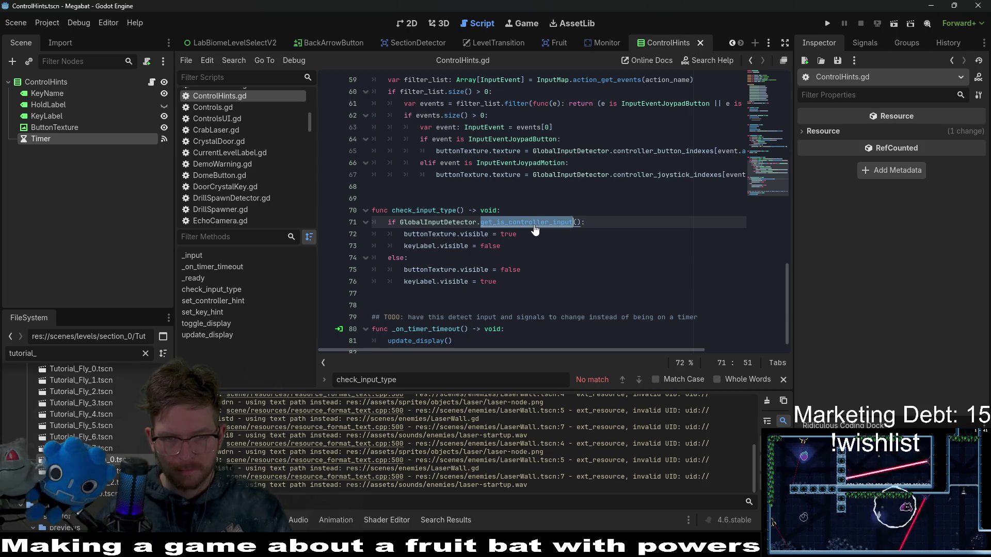
{"action": "left_click", "coordinate": [534, 230], "text": "ctrl"}
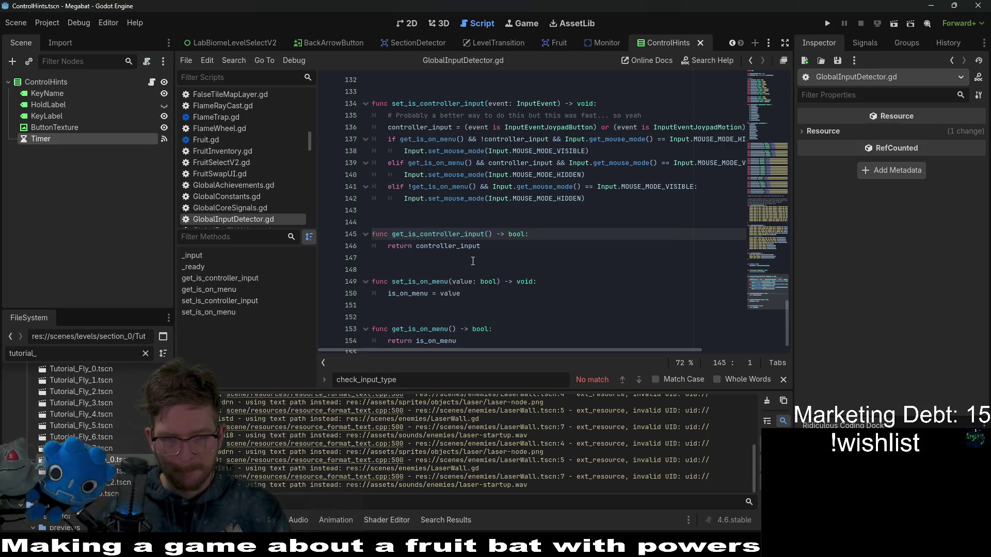
{"action": "left_click", "coordinate": [450, 249], "text": "ctrl"}
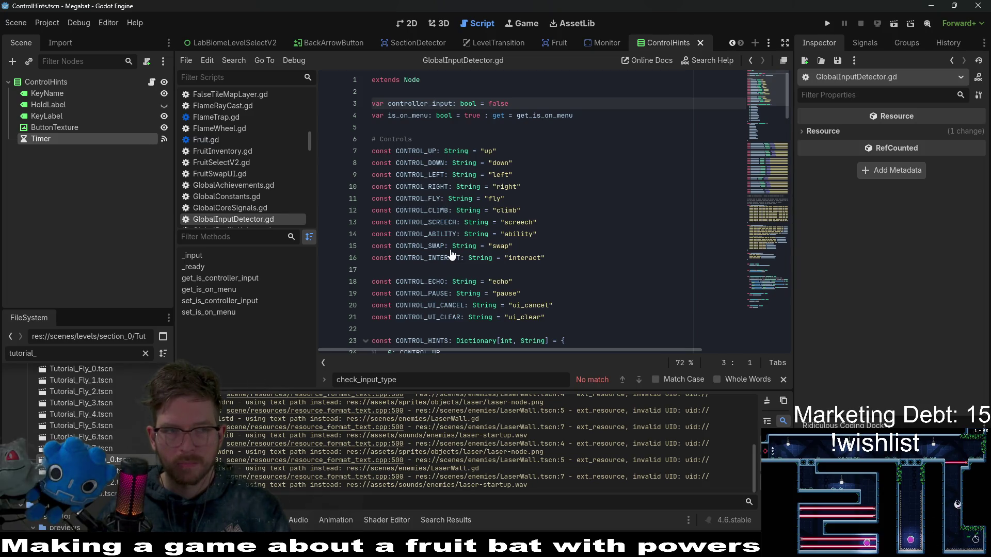
Return to ControlHints.gd and select the commented-out timer lines in _input
{"action": "left_click", "coordinate": [154, 82]}
{"action": "scroll", "coordinate": [480, 216], "scroll_direction": "up", "scroll_amount": 10}
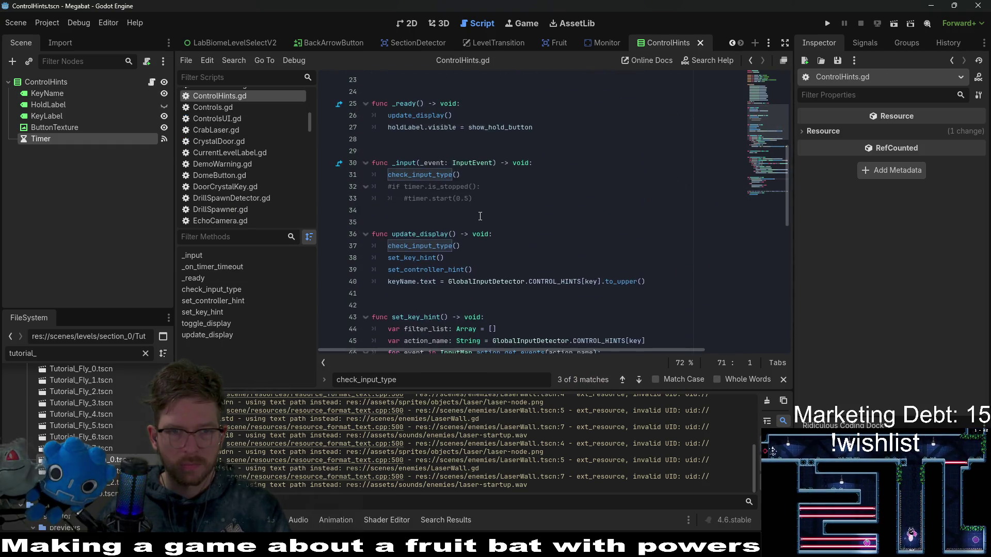
{"action": "scroll", "coordinate": [480, 215], "scroll_direction": "up", "scroll_amount": 3}
{"action": "left_click_drag", "start_coordinate": [498, 305], "coordinate": [464, 281]}
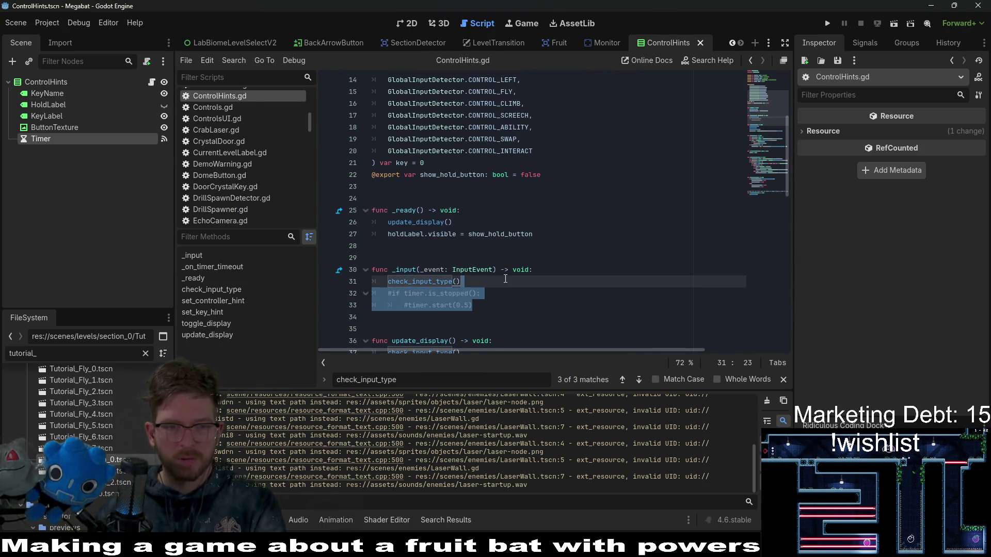
Delete the commented-out timer restart lines from _input and review the script
{"action": "key", "text": "BackSpace"}
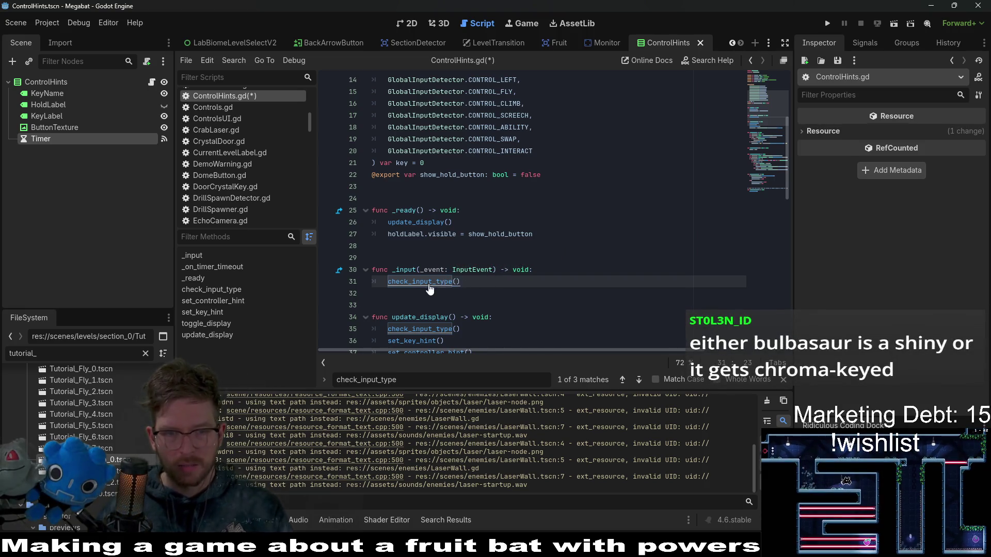
{"action": "left_click", "coordinate": [427, 283], "text": "ctrl"}
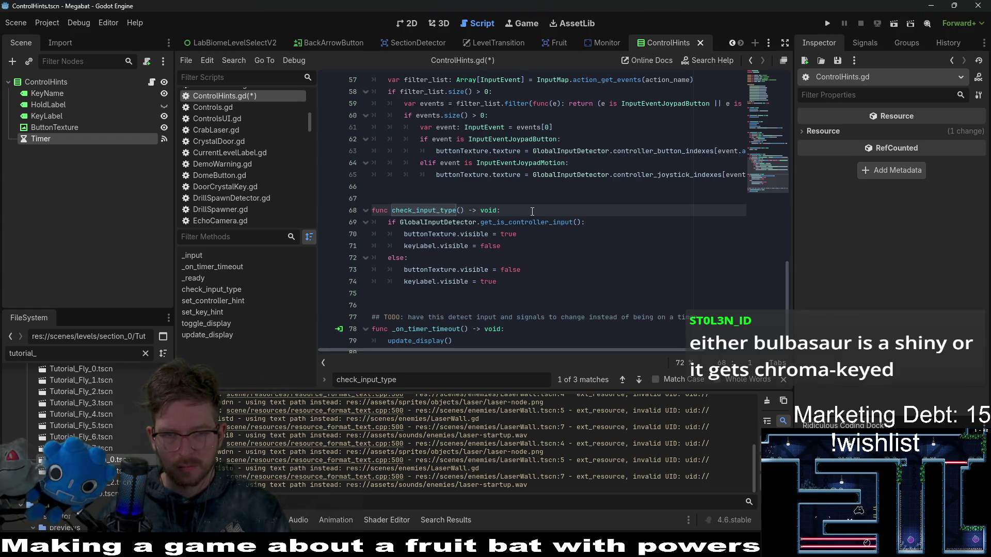
{"action": "scroll", "coordinate": [532, 211], "scroll_direction": "up", "scroll_amount": 12}
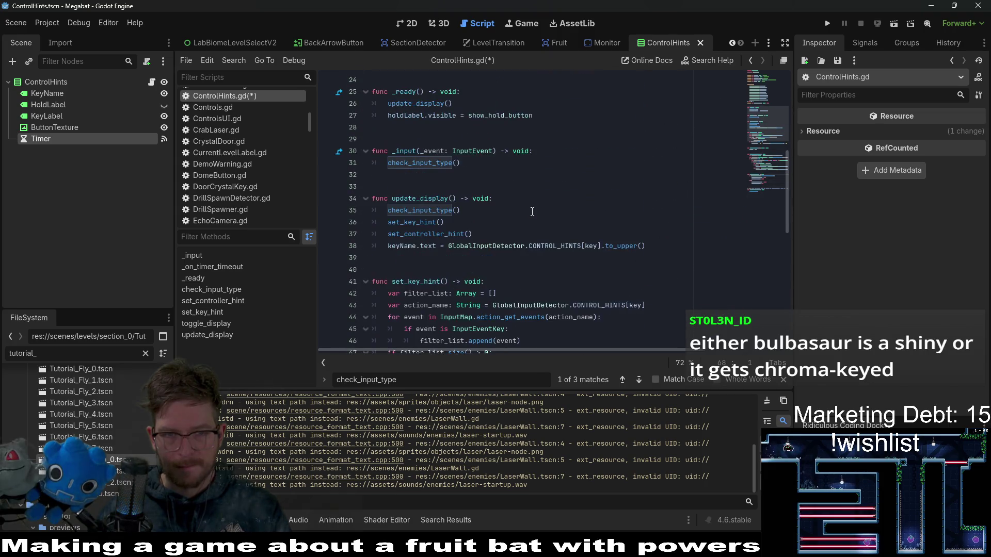
{"action": "scroll", "coordinate": [545, 267], "scroll_direction": "down", "scroll_amount": 8}
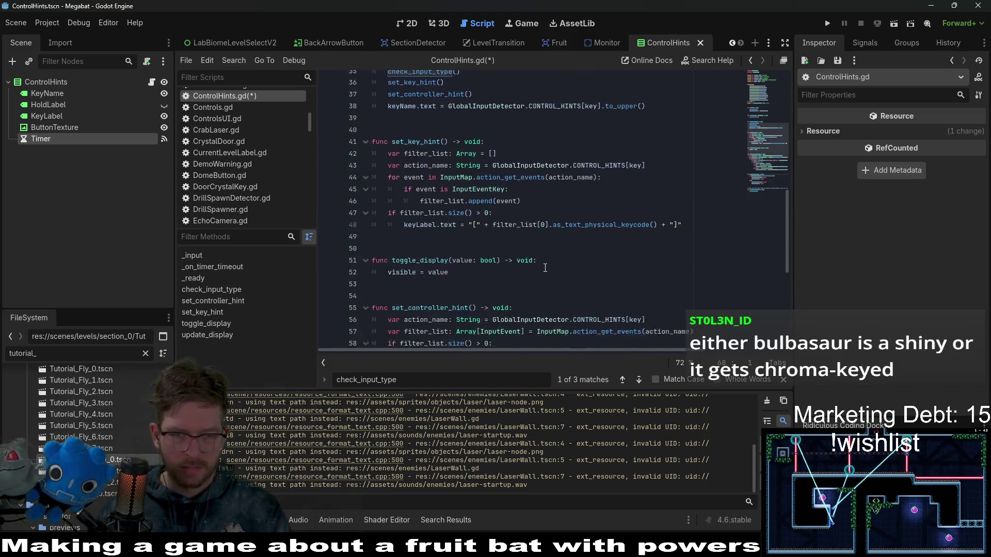
{"action": "scroll", "coordinate": [544, 247], "scroll_direction": "up", "scroll_amount": 12}
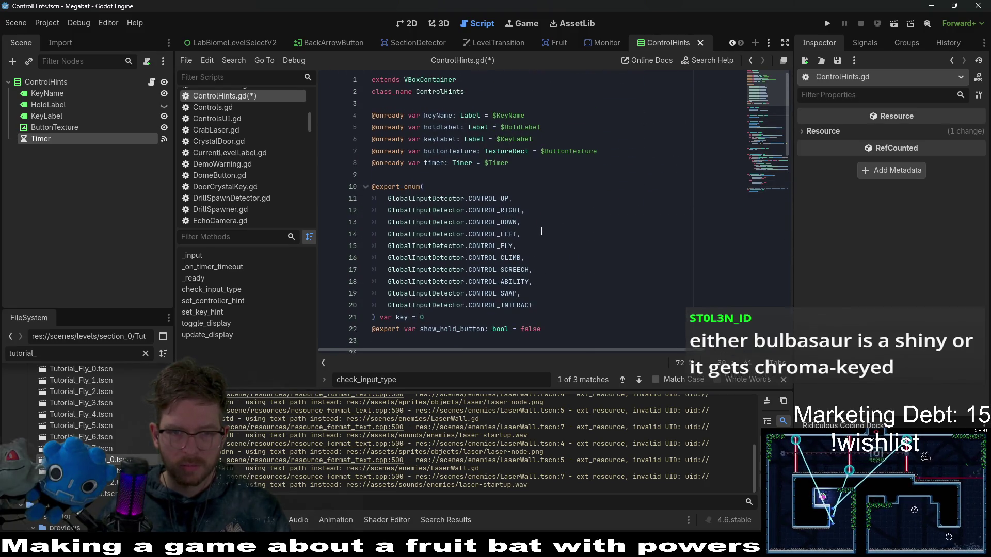
{"action": "scroll", "coordinate": [542, 227], "scroll_direction": "down", "scroll_amount": 4}
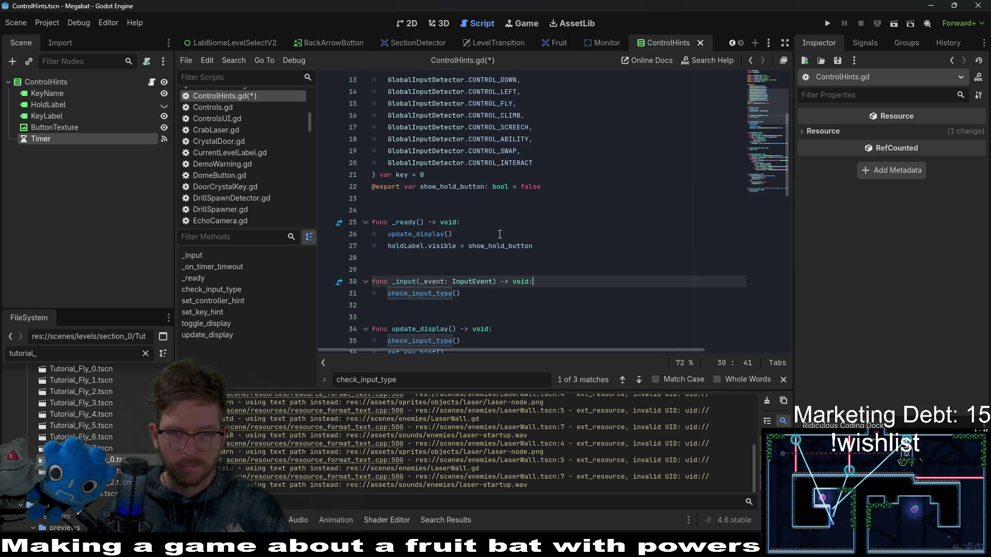
{"action": "scroll", "coordinate": [545, 187], "scroll_direction": "up", "scroll_amount": 2}
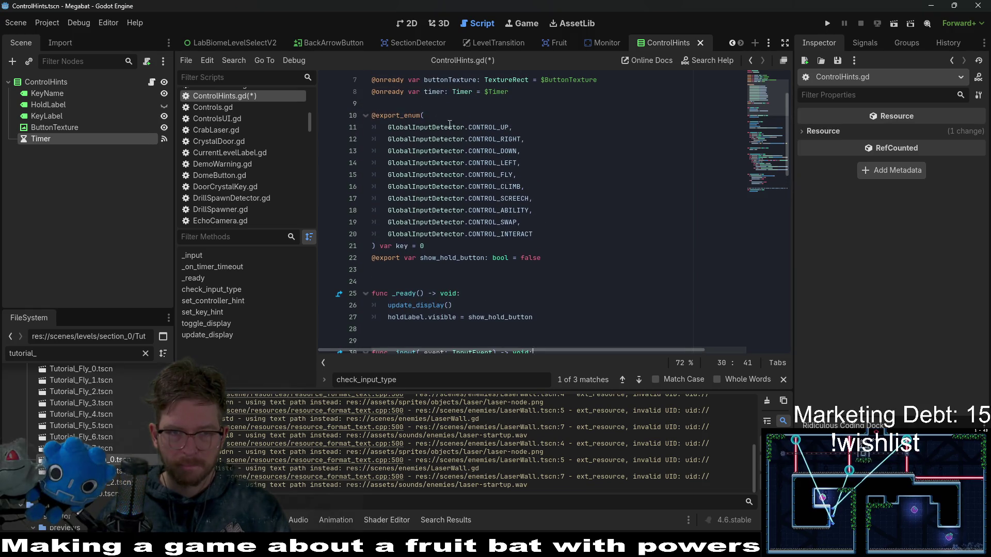
{"action": "scroll", "coordinate": [449, 124], "scroll_direction": "up", "scroll_amount": 2}
Insert a blank line after the onready variables, above _ready, for a new variable
{"action": "left_click", "coordinate": [496, 175]}
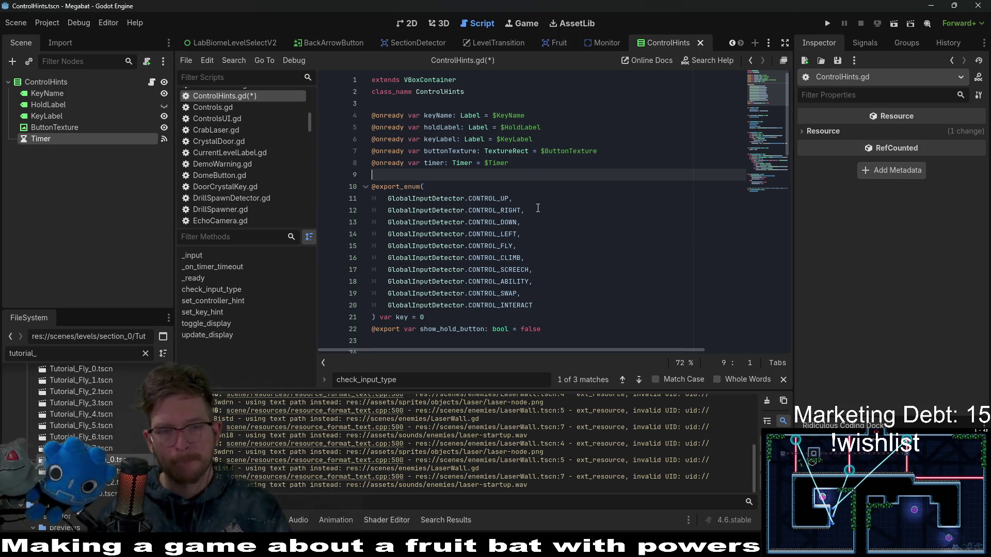
{"action": "key", "text": "Down"}
{"action": "key", "text": "Down"}
{"action": "key", "text": "Down"}
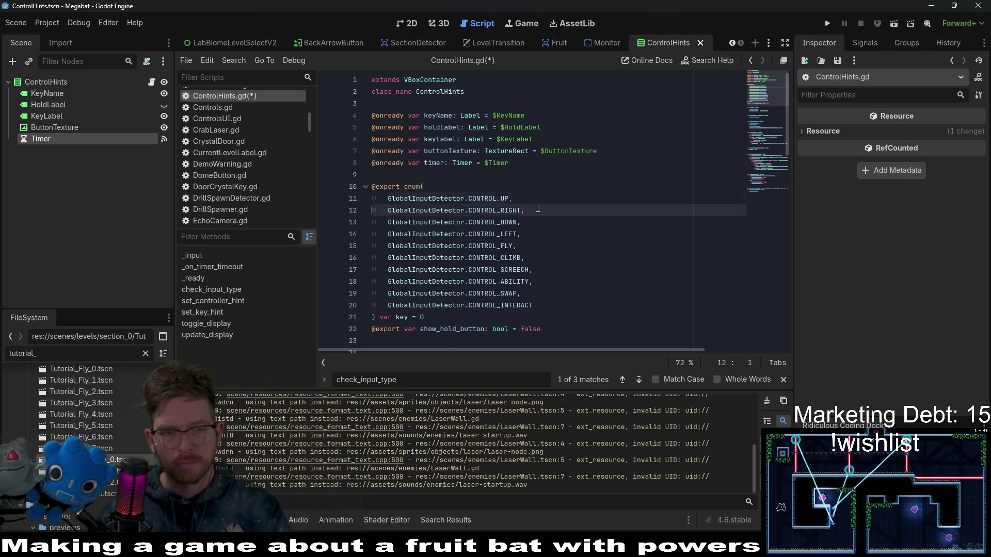
{"action": "key", "text": "Up"}
{"action": "key", "text": "ctrl+shift+Return"}
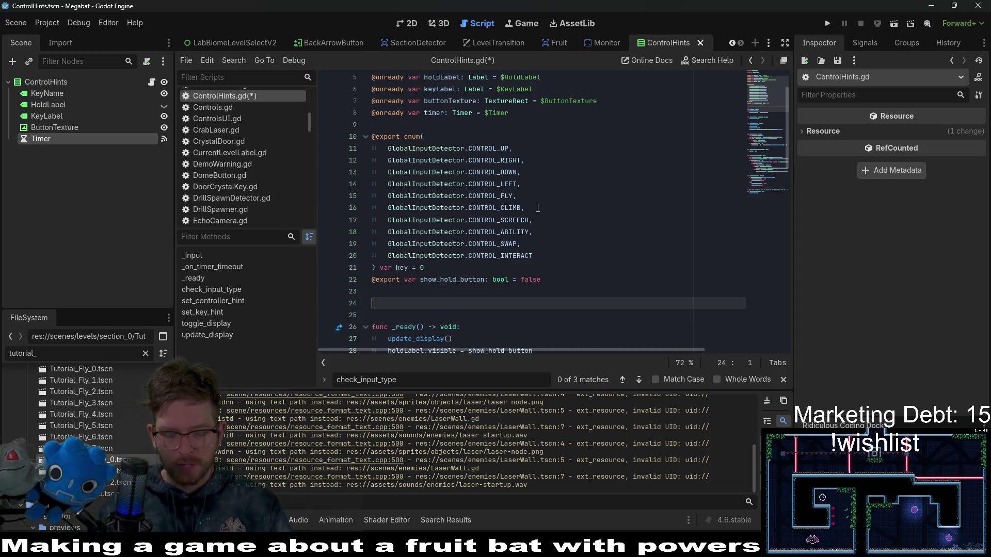
Complete line 24 as var is_controller_input: bool = false
{"action": "type", "text": "s"}
{"action": "key", "text": "BackSpace"}
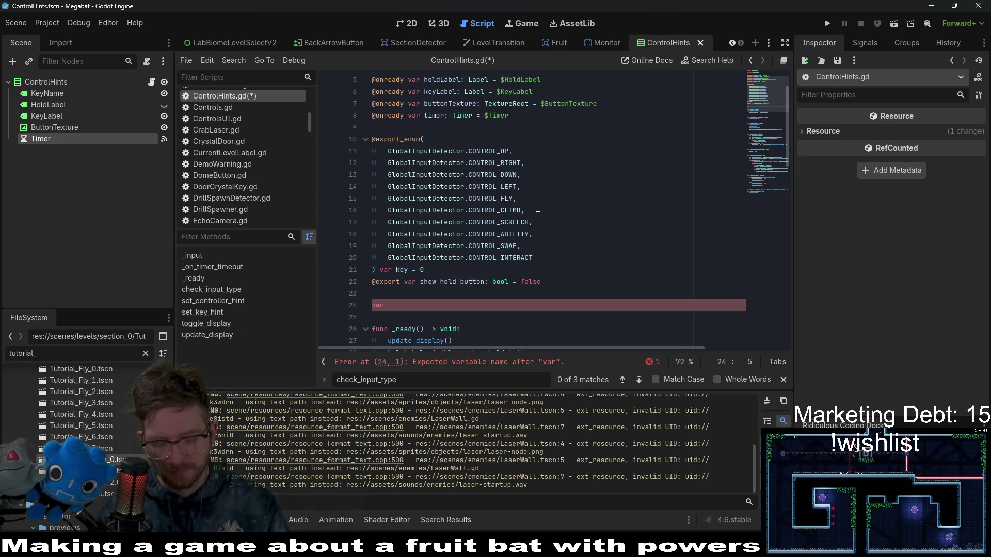
{"action": "key", "text": "BackSpace"}
{"action": "key", "text": "BackSpace"}
{"action": "key", "text": "BackSpace"}
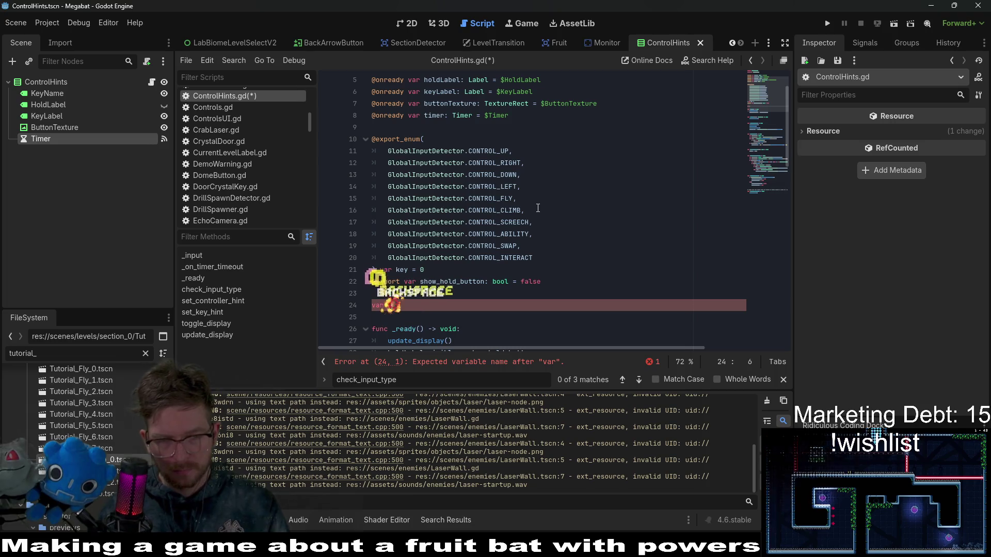
{"action": "type", "text": "is_"}
{"action": "type", "text": "ontroller"}
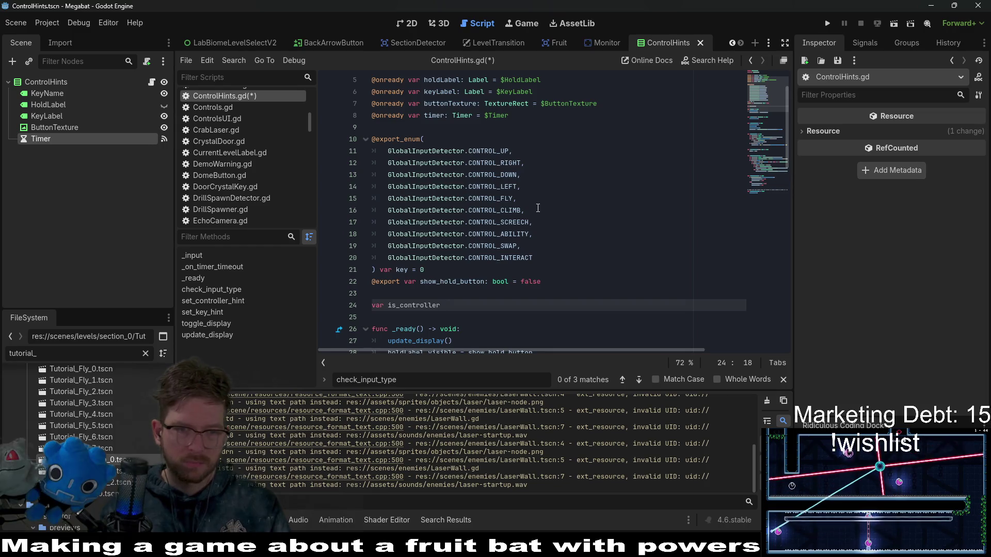
{"action": "type", "text": "_input_"}
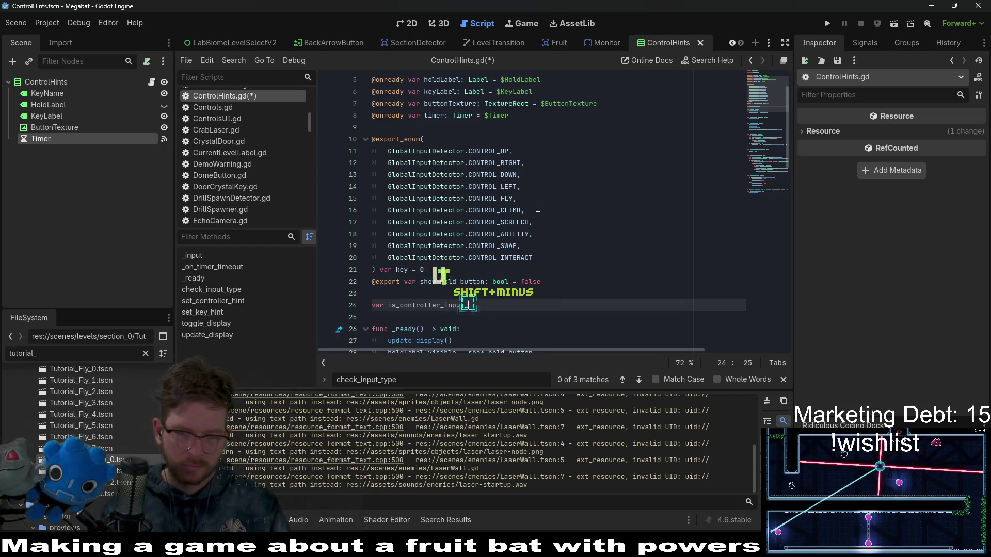
{"action": "type", "text": "emp:"}
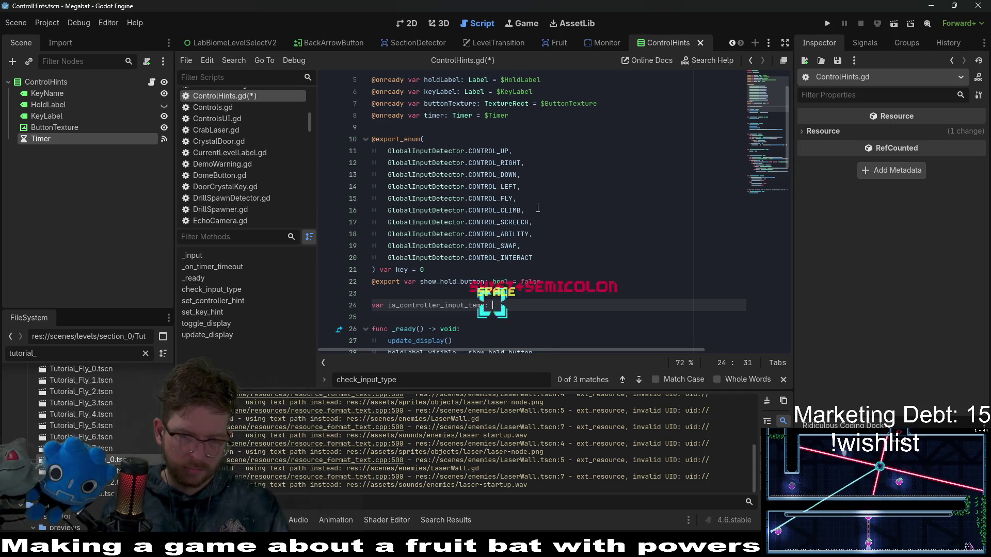
{"action": "key", "text": "BackSpace"}
{"action": "key", "text": "BackSpace"}
{"action": "key", "text": "BackSpace"}
{"action": "key", "text": "BackSpace"}
{"action": "key", "text": "BackSpace"}
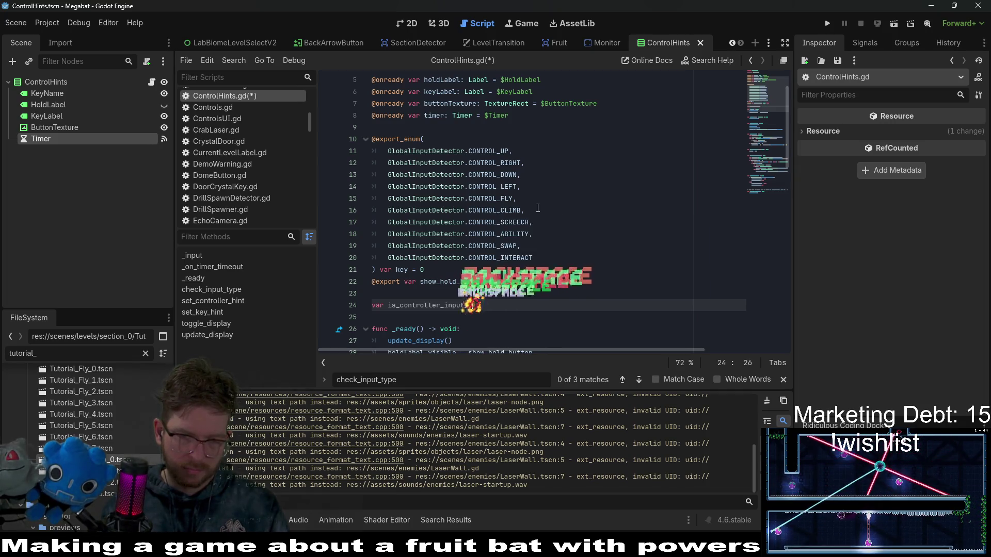
{"action": "type", "text": ": bool = "}
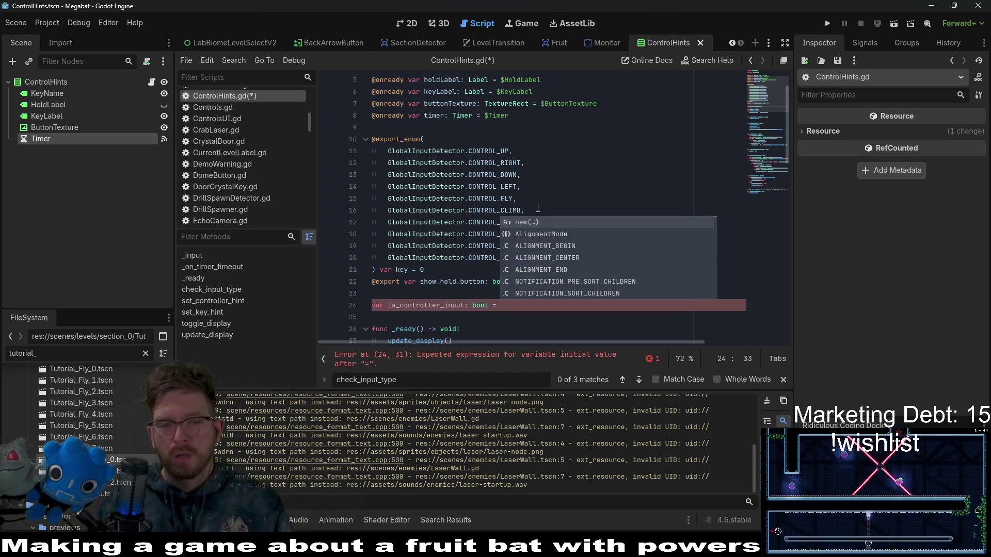
{"action": "type", "text": "false"}
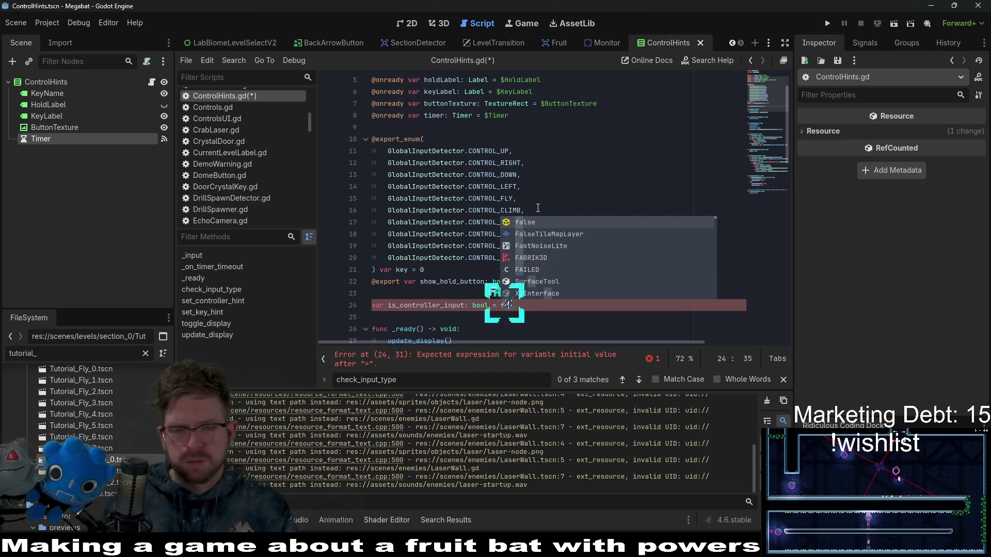
{"action": "scroll", "coordinate": [432, 228], "scroll_direction": "down", "scroll_amount": 2}
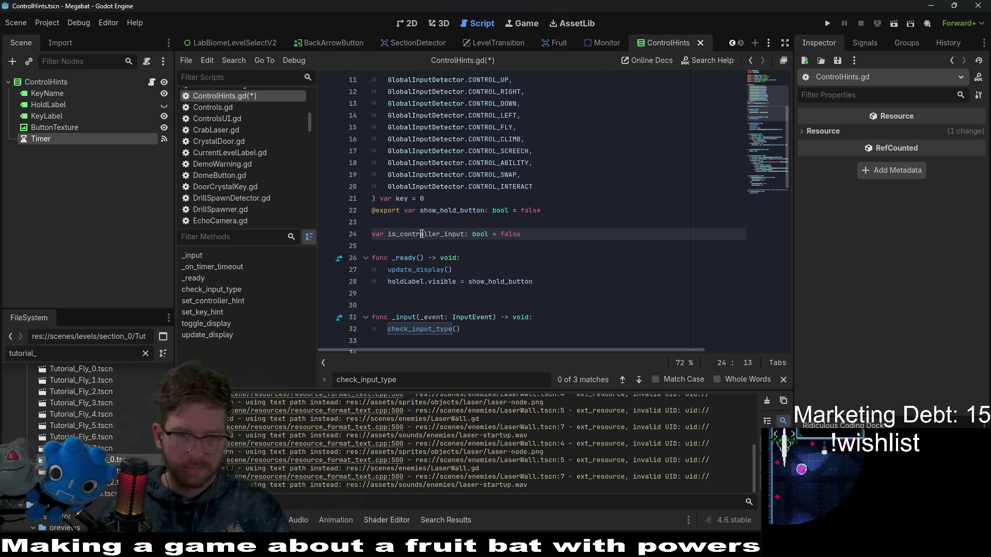
Copy the is_controller_input name and look over the buttonTexture code in check_input_type
{"action": "double_click", "coordinate": [423, 234]}
{"action": "key", "text": "ctrl+c"}
{"action": "scroll", "coordinate": [580, 266], "scroll_direction": "down", "scroll_amount": 2}
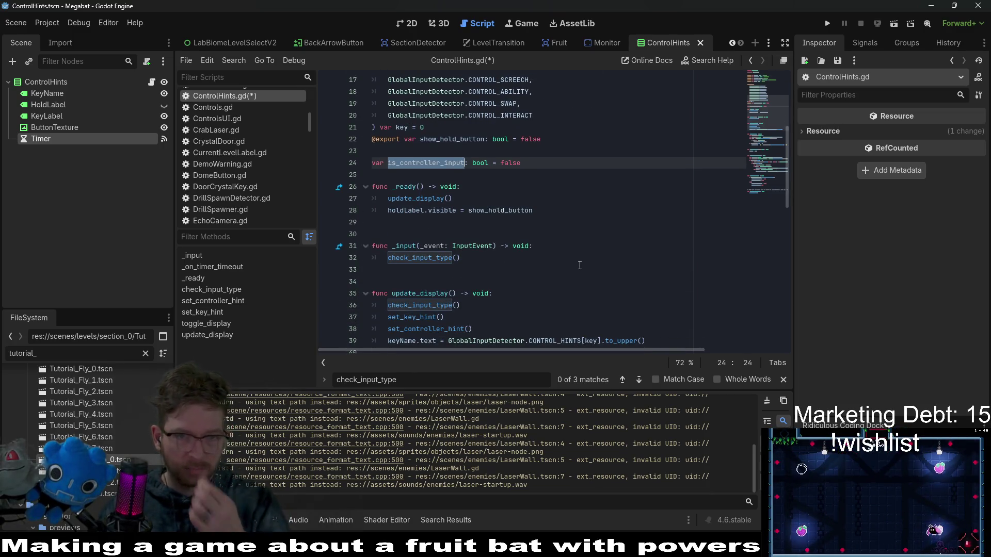
{"action": "scroll", "coordinate": [579, 265], "scroll_direction": "up", "scroll_amount": 5}
{"action": "scroll", "coordinate": [579, 258], "scroll_direction": "down", "scroll_amount": 9}
{"action": "scroll", "coordinate": [579, 253], "scroll_direction": "down", "scroll_amount": 7}
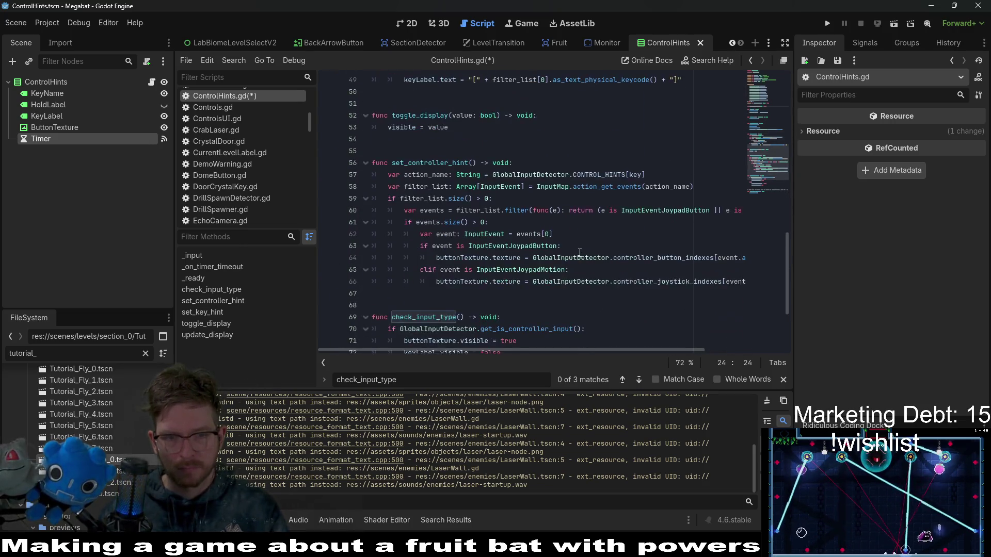
{"action": "scroll", "coordinate": [579, 253], "scroll_direction": "down", "scroll_amount": 3}
{"action": "double_click", "coordinate": [416, 235]}
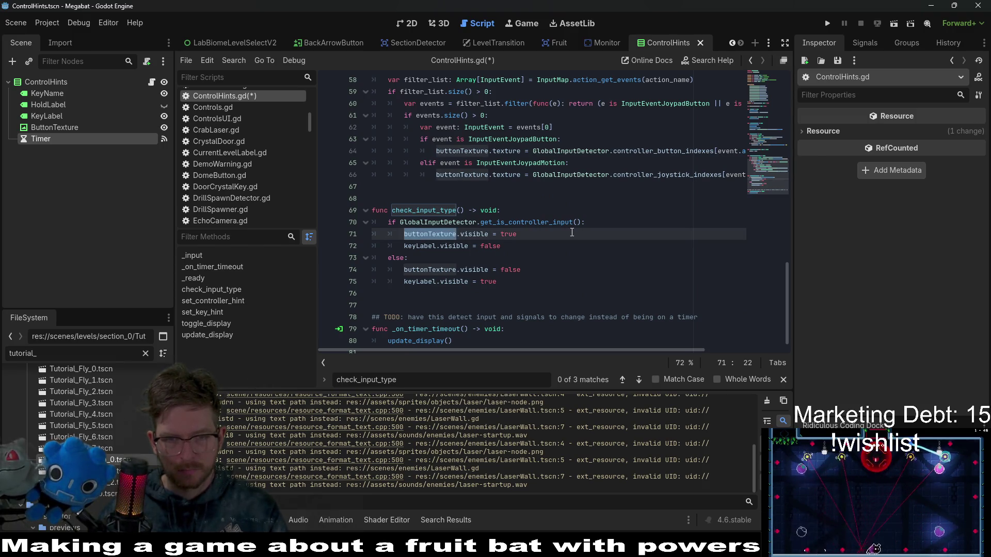
{"action": "scroll", "coordinate": [572, 233], "scroll_direction": "up", "scroll_amount": 11}
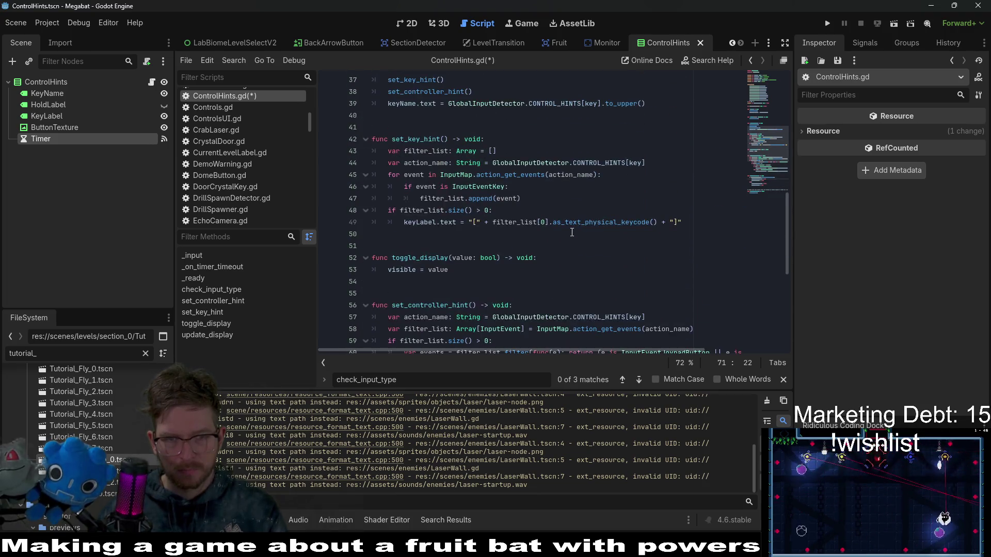
{"action": "scroll", "coordinate": [572, 233], "scroll_direction": "up", "scroll_amount": 4}
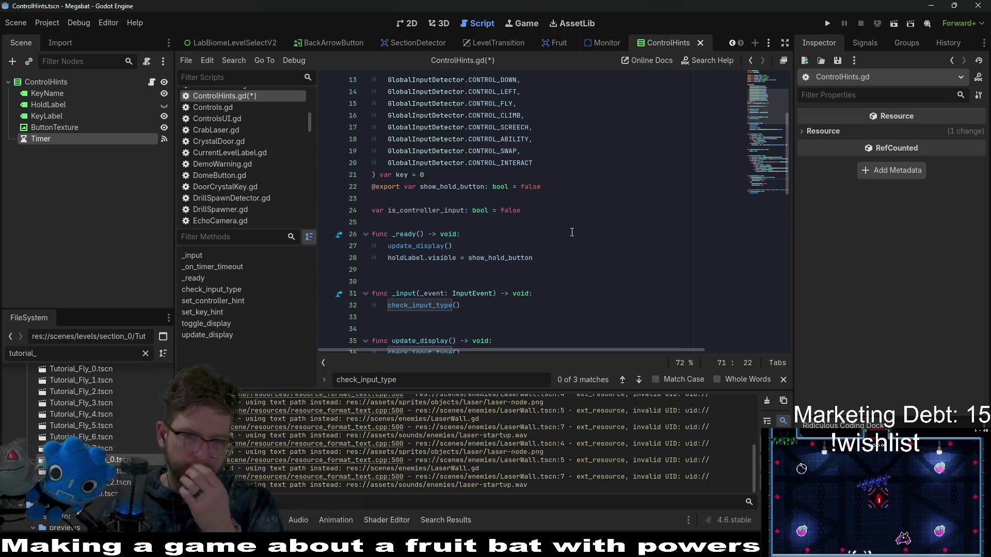
Jump to check_input_type's definition and start a new line at its top
{"action": "left_click", "coordinate": [494, 236]}
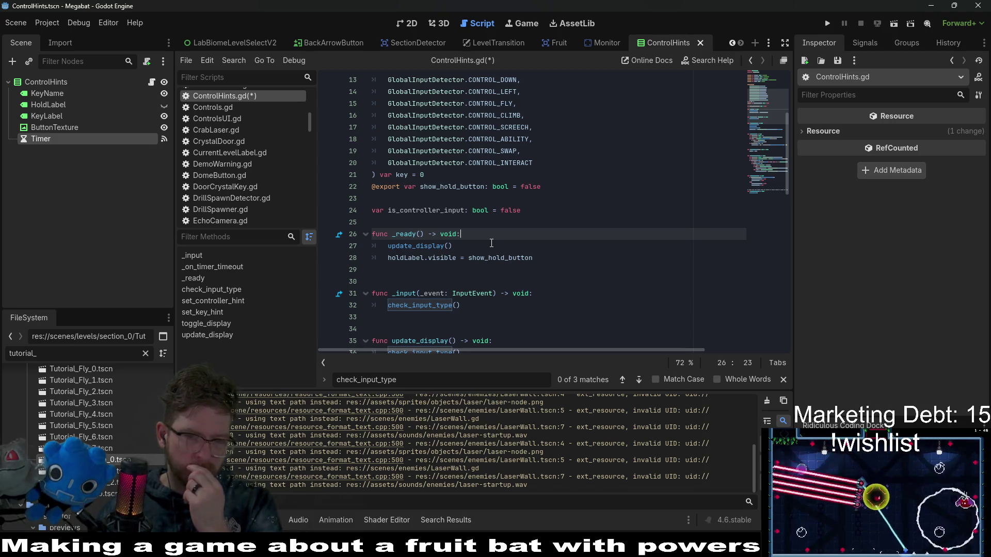
{"action": "left_click", "coordinate": [432, 305]}
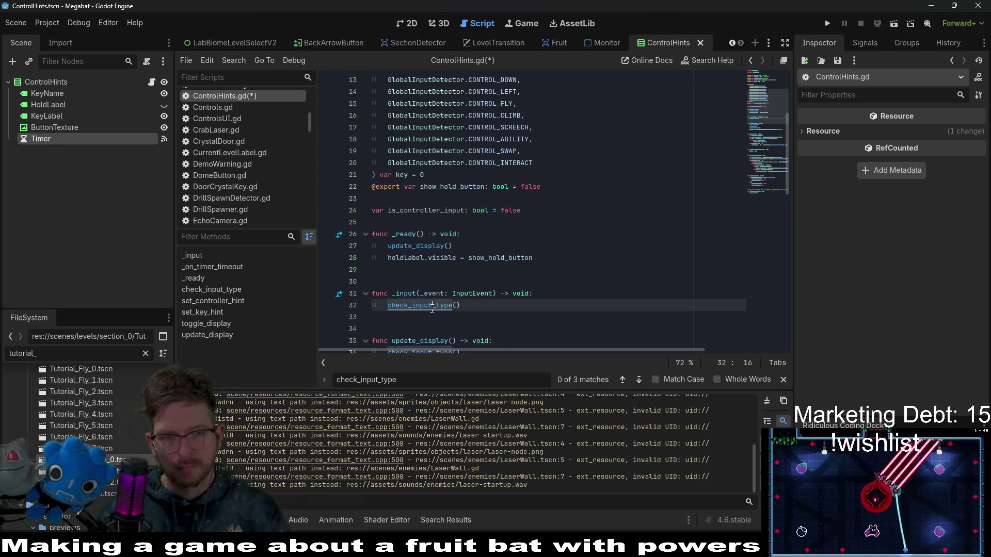
{"action": "left_click", "coordinate": [433, 306], "text": "ctrl"}
{"action": "left_click", "coordinate": [537, 285]}
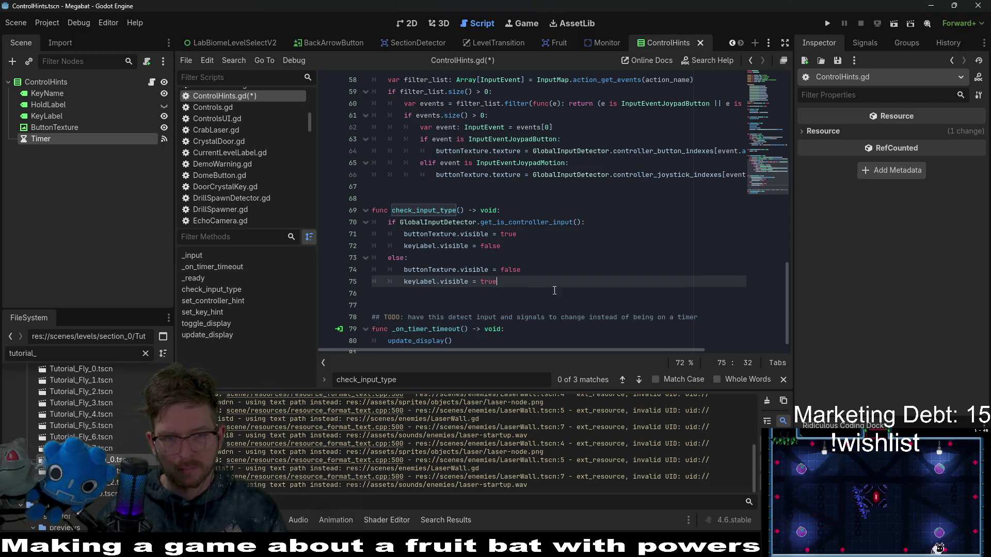
{"action": "left_click", "coordinate": [533, 209]}
{"action": "key", "text": "Return"}
Assign is_controller_input = GlobalInputDetector.get_is_controller_input() in check_input_type and save
{"action": "key", "text": "ctrl+v"}
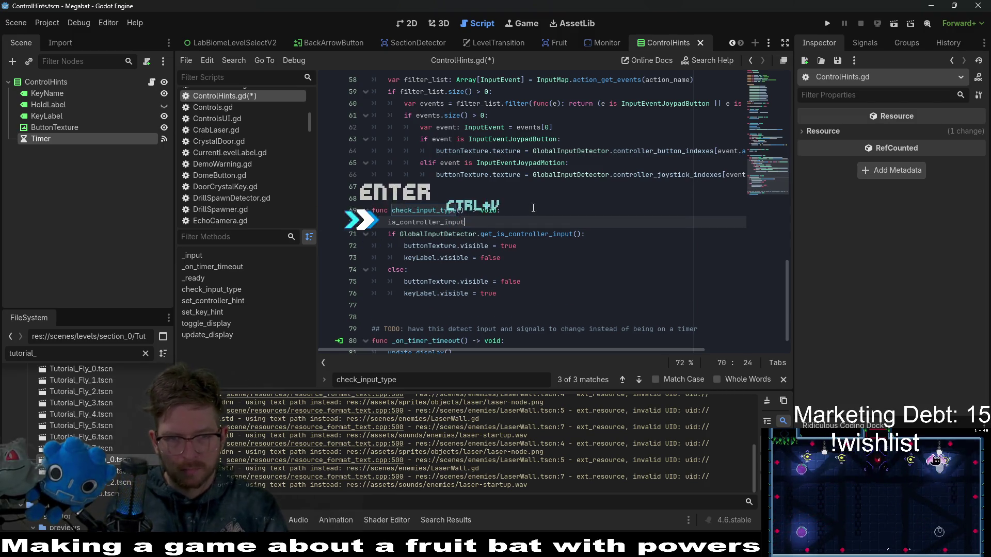
{"action": "type", "text": " ="}
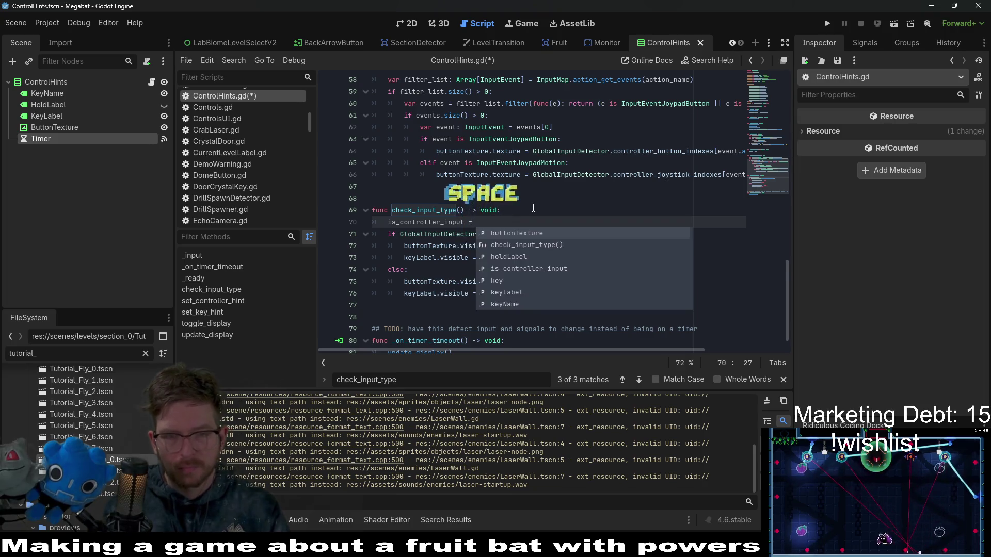
{"action": "left_click", "coordinate": [593, 204]}
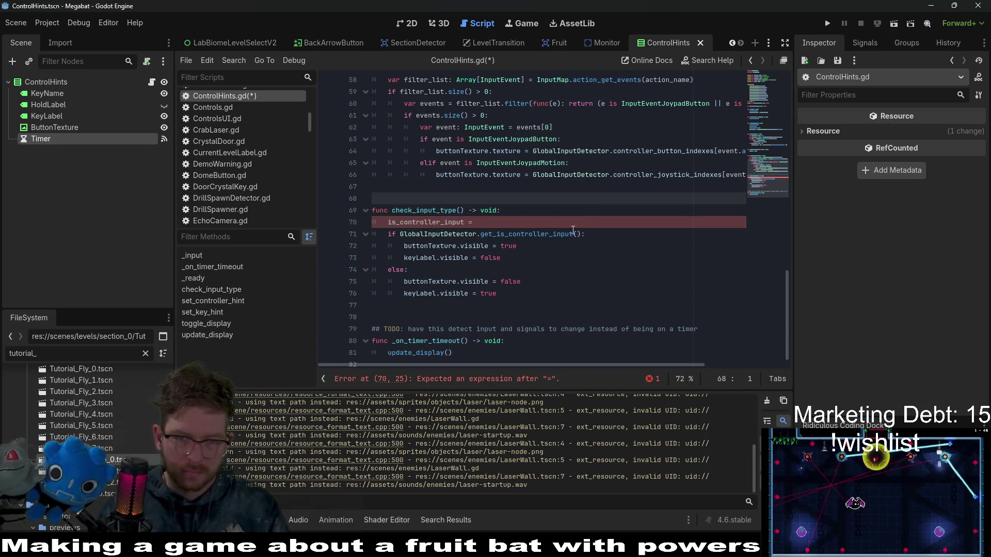
{"action": "left_click_drag", "start_coordinate": [582, 234], "coordinate": [401, 235]}
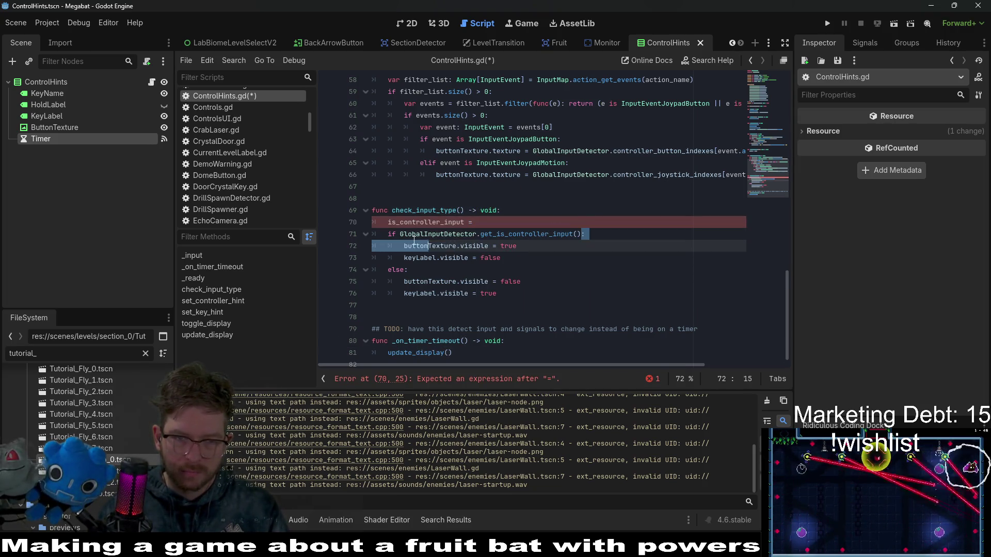
{"action": "key", "text": "ctrl+c"}
{"action": "left_click", "coordinate": [506, 218]}
{"action": "key", "text": "ctrl+v"}
{"action": "left_click", "coordinate": [518, 207]}
{"action": "key", "text": "ctrl+s"}
Start an 'if is_controller_input !=' condition under the _input header
{"action": "left_click", "coordinate": [436, 221]}
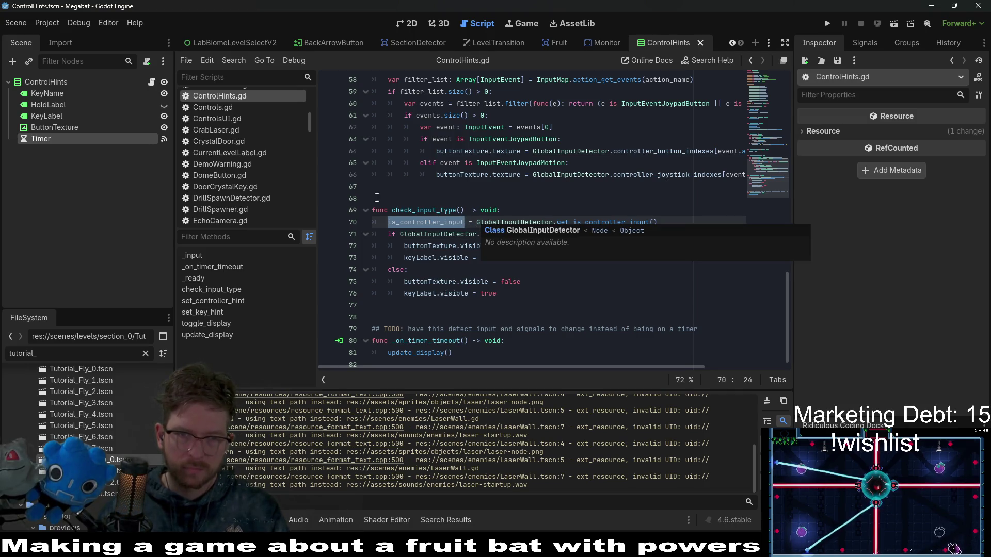
{"action": "scroll", "coordinate": [377, 198], "scroll_direction": "up", "scroll_amount": 13}
{"action": "left_click", "coordinate": [543, 222]}
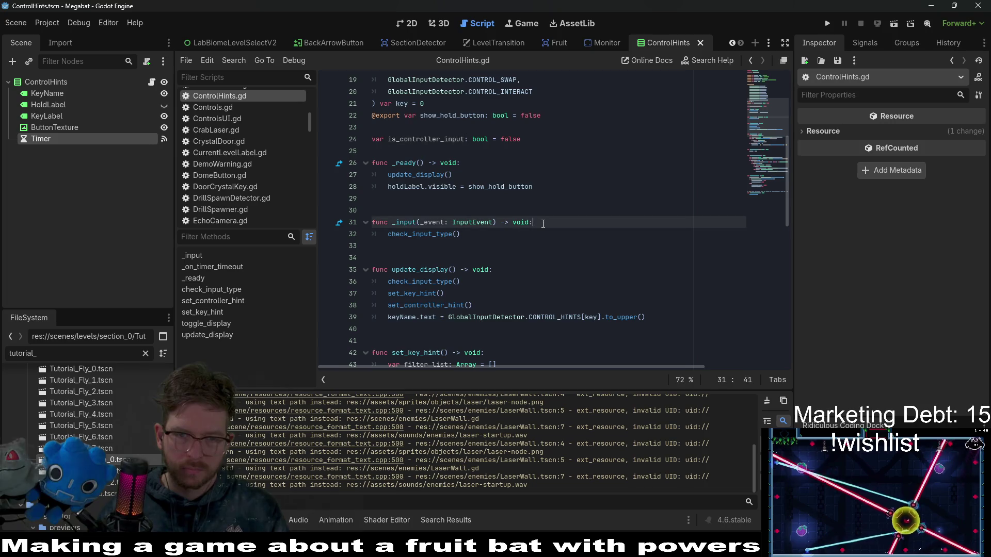
{"action": "key", "text": "Return"}
{"action": "type", "text": "if"}
{"action": "key", "text": "ctrl+v"}
{"action": "type", "text": ":"}
{"action": "type", "text": "!="}
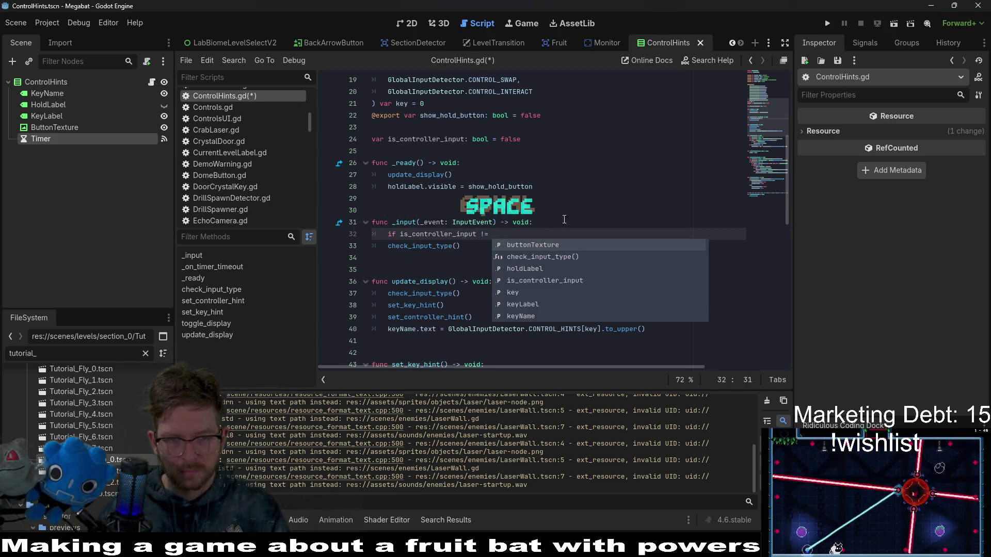
Complete the condition with GlobalInputDetector.get_is_controller_input() after the != operator
{"action": "scroll", "coordinate": [550, 213], "scroll_direction": "down", "scroll_amount": 4}
{"action": "scroll", "coordinate": [549, 212], "scroll_direction": "down", "scroll_amount": 10}
{"action": "left_click", "coordinate": [653, 234]}
{"action": "left_click_drag", "start_coordinate": [653, 235], "coordinate": [476, 234]}
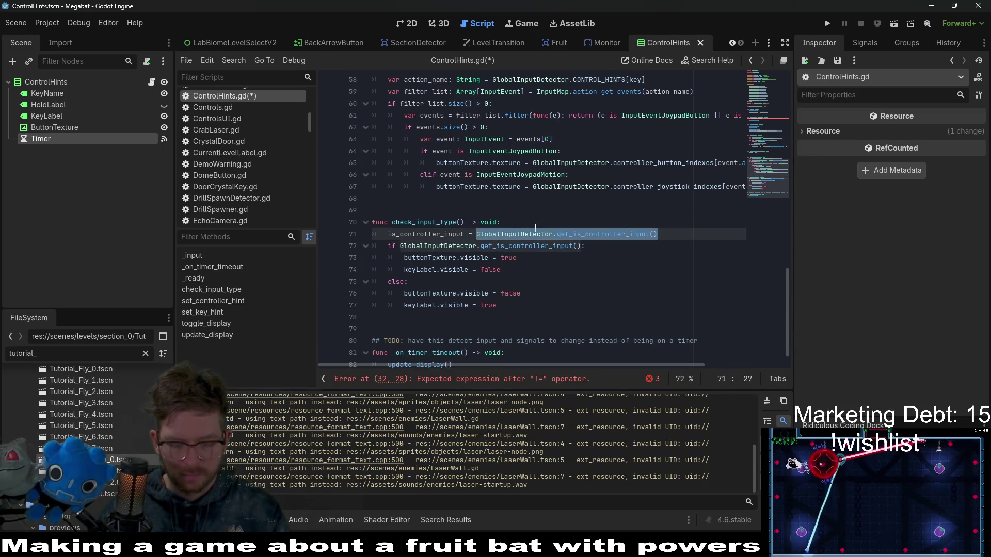
{"action": "scroll", "coordinate": [577, 178], "scroll_direction": "up", "scroll_amount": 1}
{"action": "key", "text": "ctrl+c"}
{"action": "scroll", "coordinate": [577, 178], "scroll_direction": "up", "scroll_amount": 12}
{"action": "left_click", "coordinate": [516, 234]}
{"action": "key", "text": "ctrl+v"}
End the if line with a colon, indent the check_input_type call beneath it, and save
{"action": "left_click", "coordinate": [390, 248]}
{"action": "left_click", "coordinate": [694, 235]}
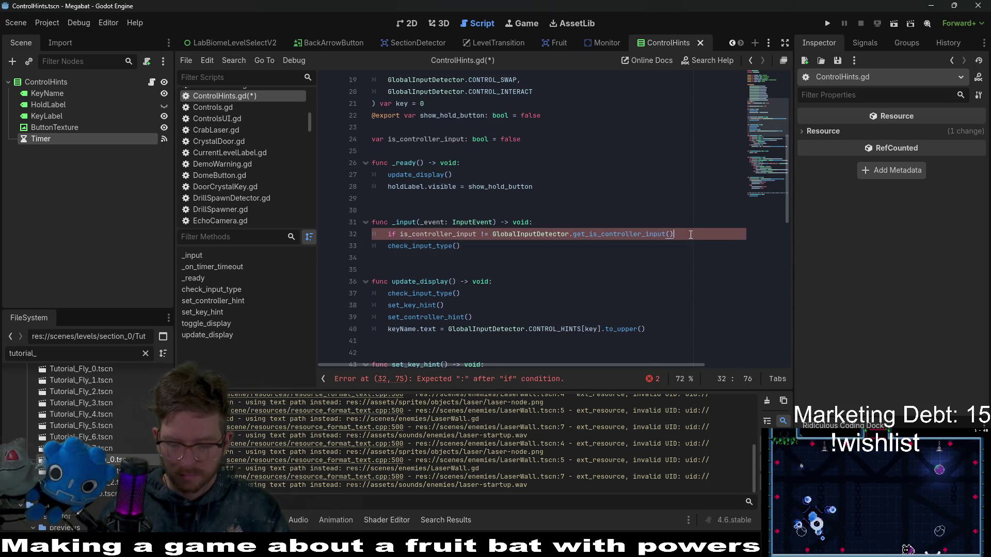
{"action": "type", "text": ":"}
{"action": "left_click", "coordinate": [390, 246]}
{"action": "key", "text": "Tab"}
{"action": "key", "text": "ctrl+s"}
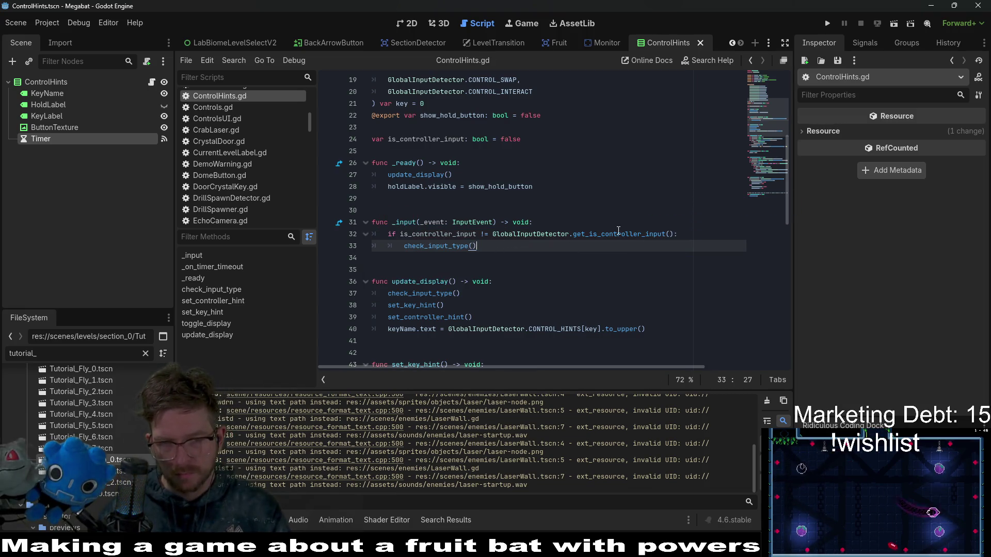
Review the new _input condition and open get_is_controller_input's definition in GlobalInputDetector.gd
{"action": "double_click", "coordinate": [618, 232]}
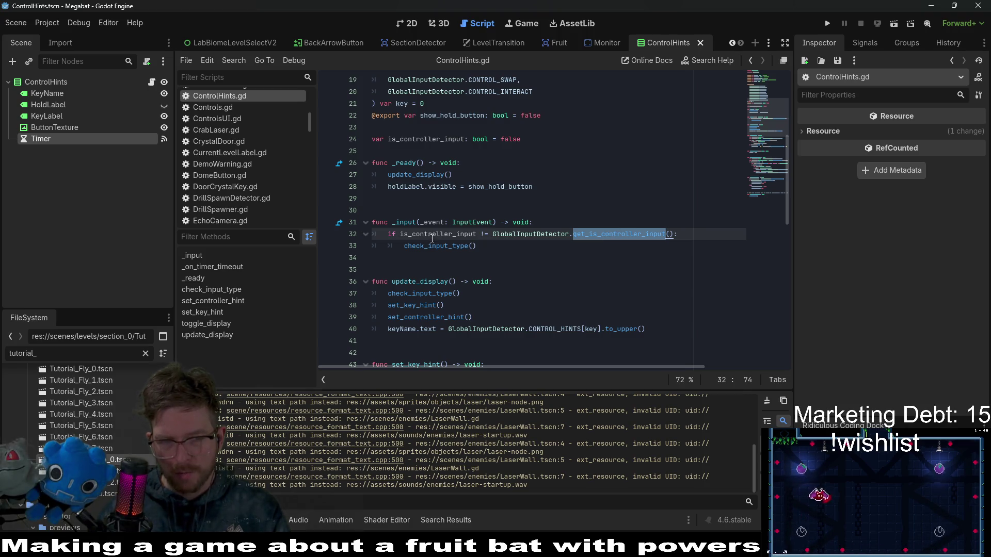
{"action": "double_click", "coordinate": [435, 235]}
{"action": "left_click", "coordinate": [571, 233]}
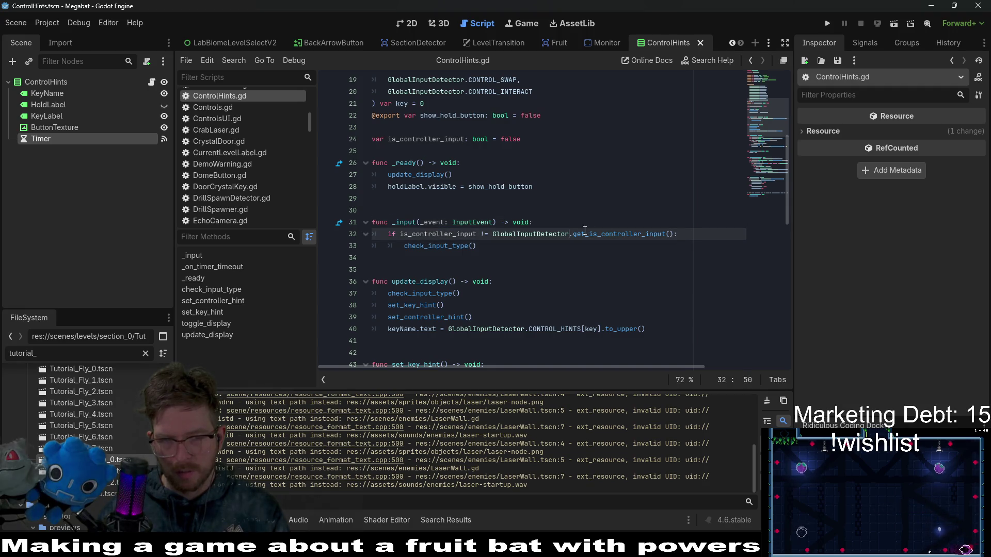
{"action": "double_click", "coordinate": [415, 223]}
{"action": "left_click", "coordinate": [623, 234], "text": "ctrl"}
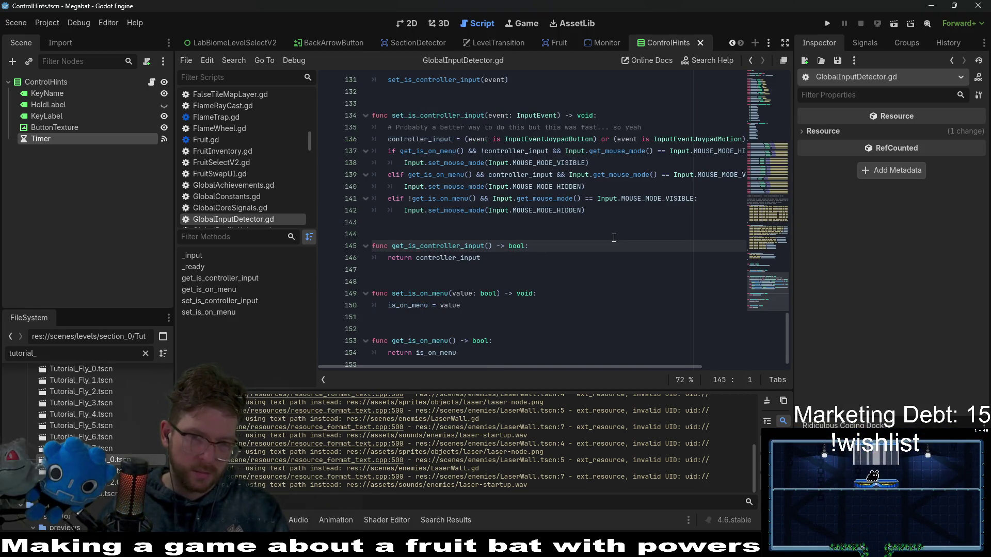
Review set_is_controller_input on line 131 of GlobalInputDetector.gd, then switch to the Monitor scene
{"action": "scroll", "coordinate": [614, 237], "scroll_direction": "up", "scroll_amount": 2}
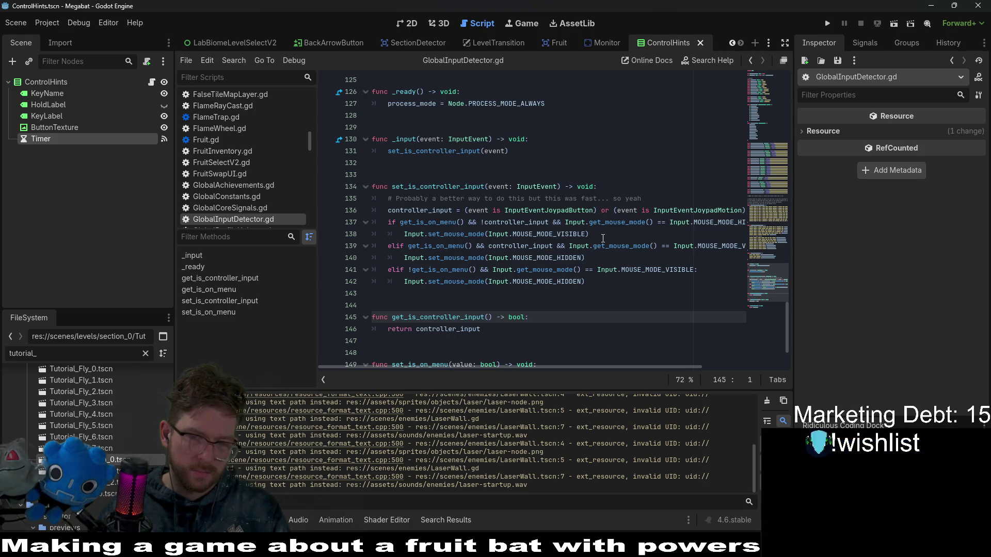
{"action": "scroll", "coordinate": [603, 238], "scroll_direction": "up", "scroll_amount": 1}
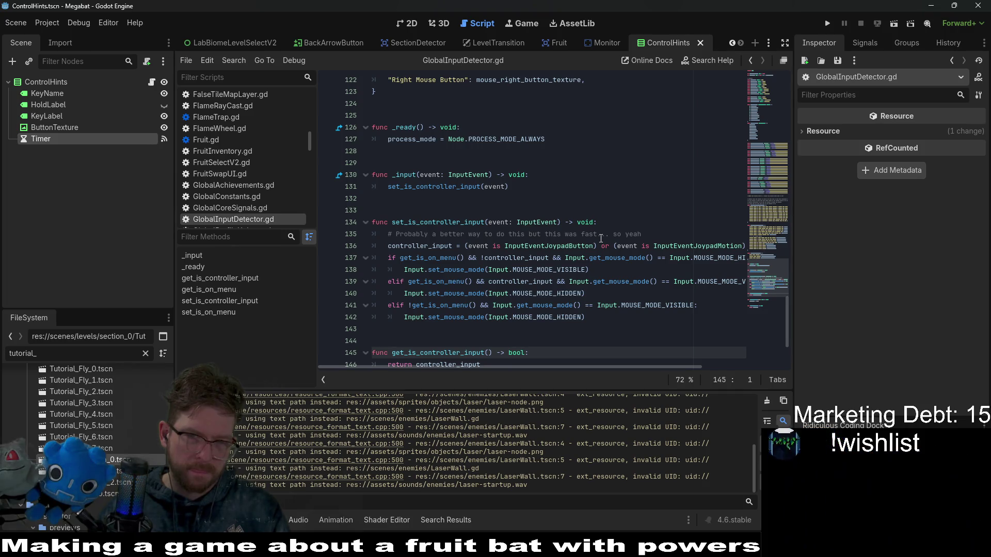
{"action": "scroll", "coordinate": [601, 237], "scroll_direction": "up", "scroll_amount": 2}
{"action": "double_click", "coordinate": [439, 258]}
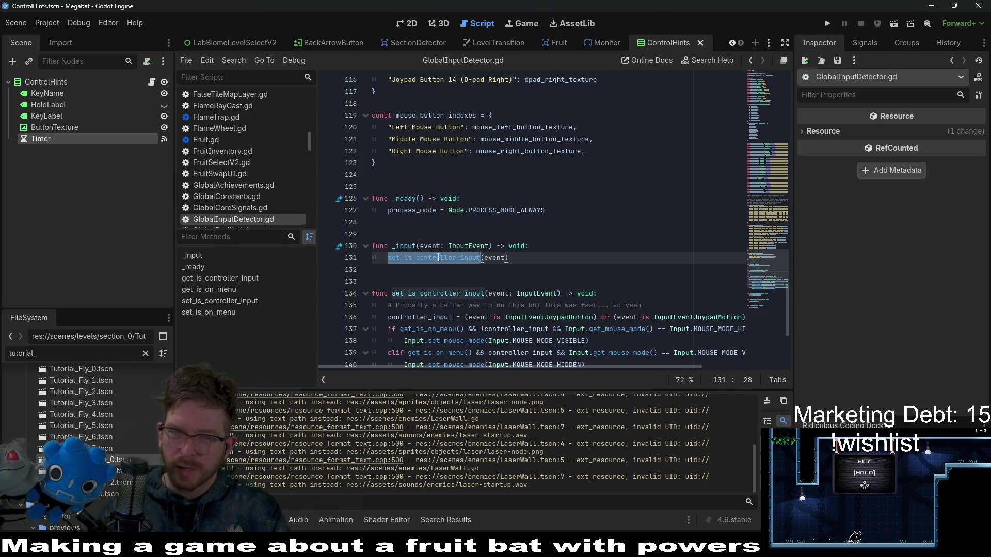
{"action": "scroll", "coordinate": [421, 279], "scroll_direction": "down", "scroll_amount": 2}
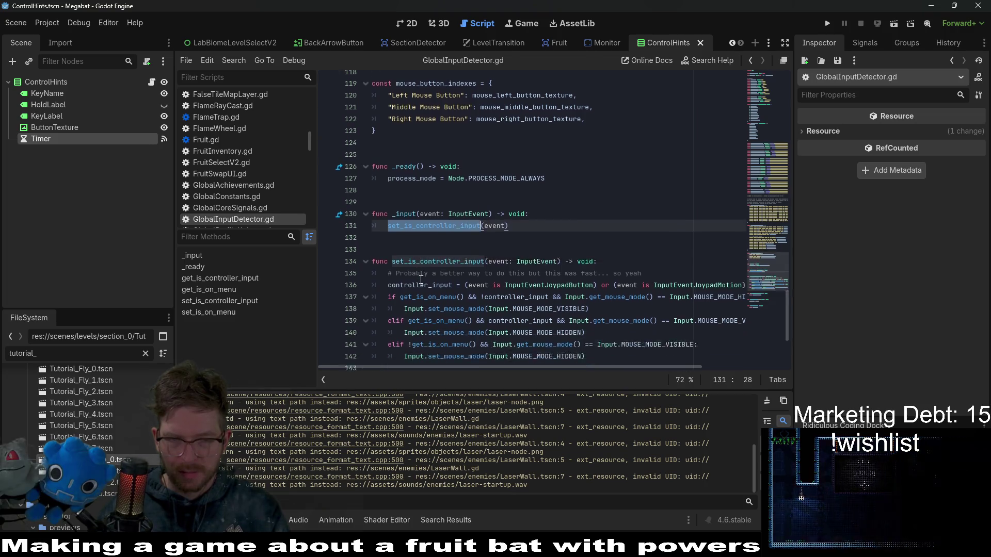
{"action": "double_click", "coordinate": [452, 222]}
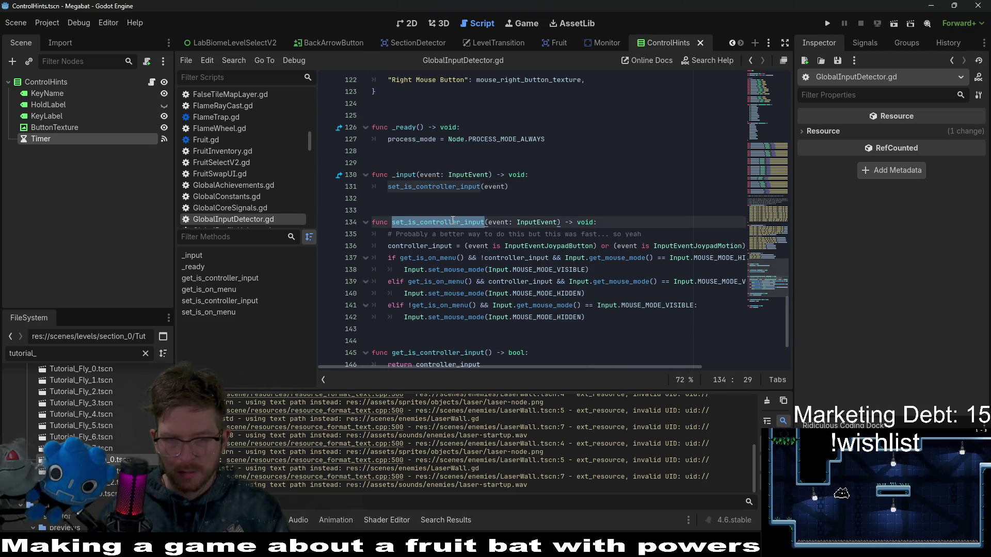
{"action": "scroll", "coordinate": [452, 222], "scroll_direction": "down", "scroll_amount": 1}
{"action": "double_click", "coordinate": [450, 329]}
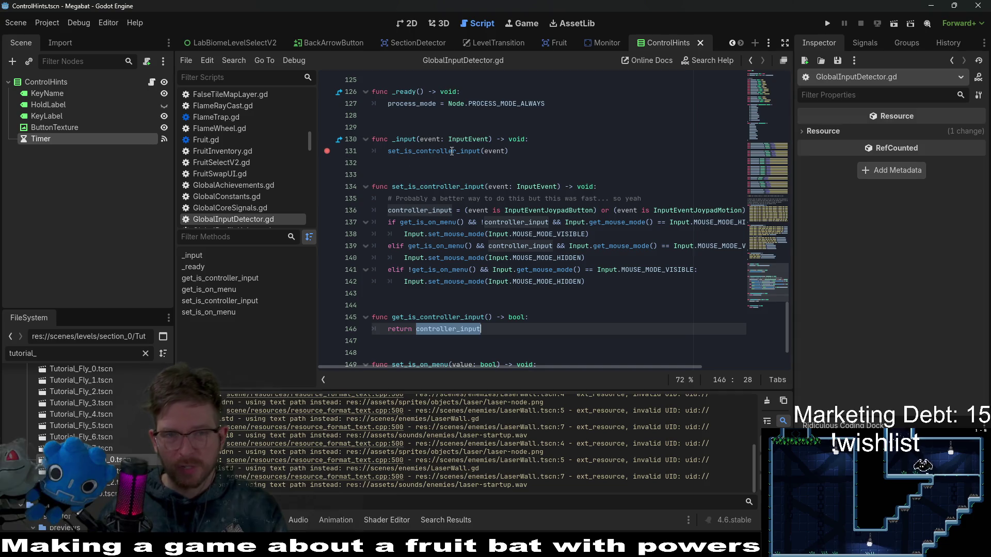
{"action": "left_click", "coordinate": [601, 44]}
{"action": "scroll", "coordinate": [482, 225], "scroll_direction": "down", "scroll_amount": 5}
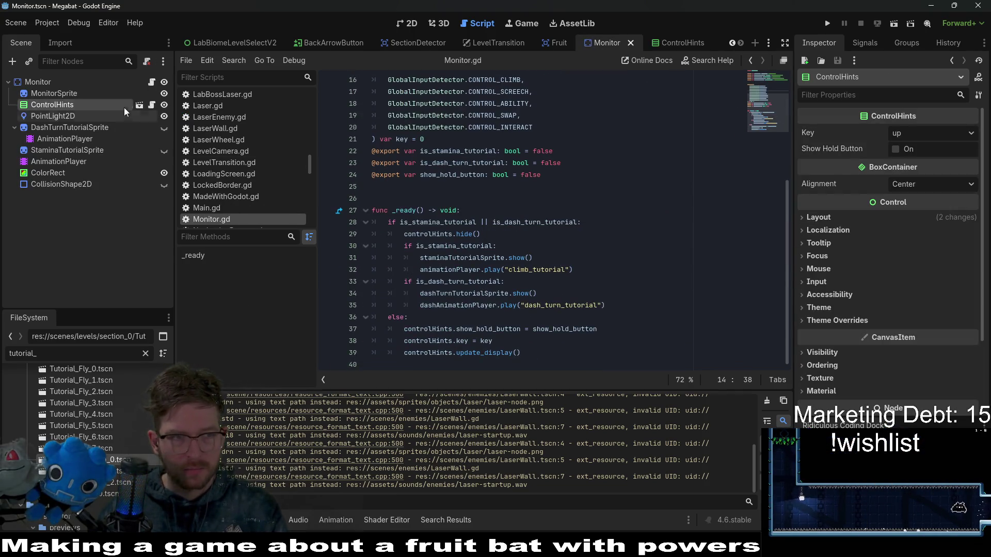
Set a breakpoint on the line-32 controller check in ControlHints.gd and save
{"action": "left_click", "coordinate": [154, 106]}
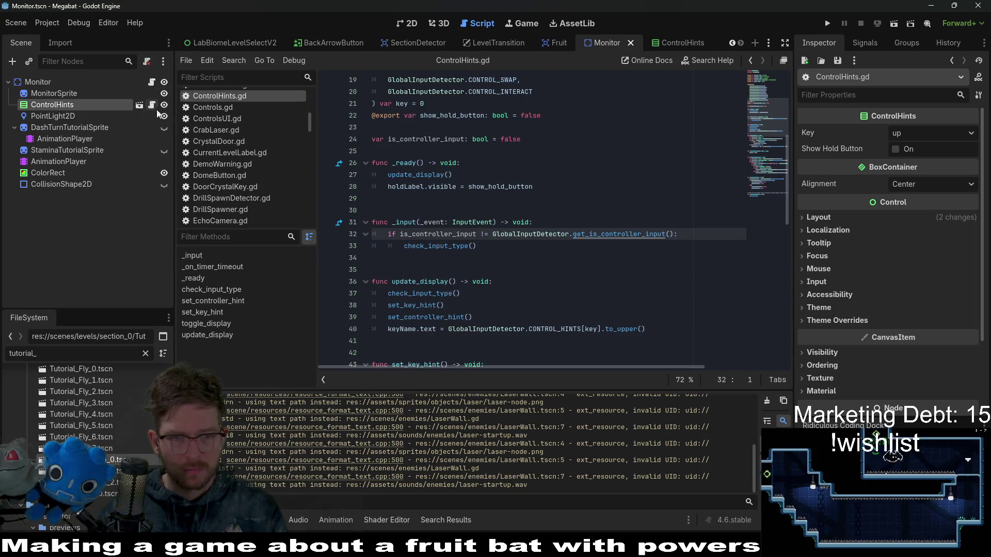
{"action": "left_click", "coordinate": [598, 230]}
{"action": "key", "text": "ctrl+s"}
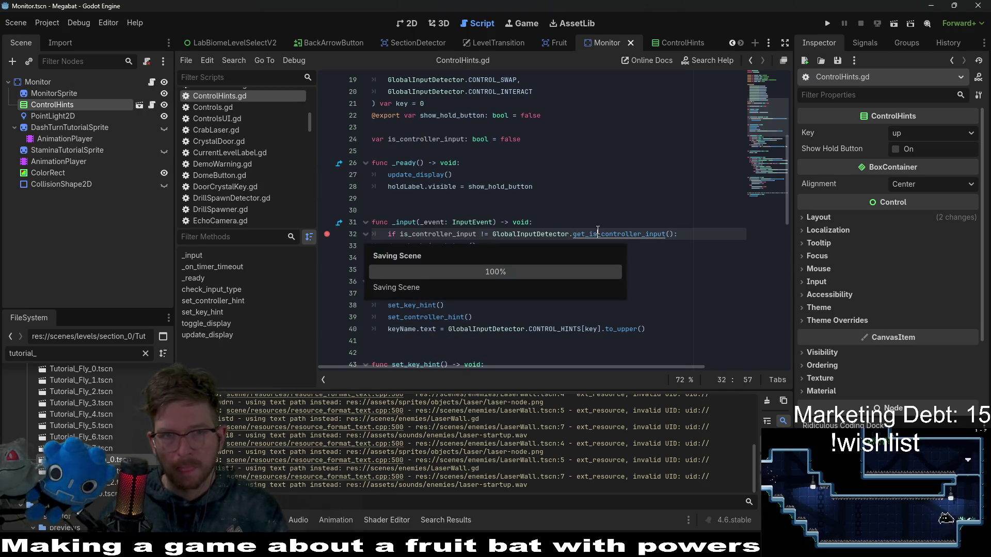
Open Tutorial_Start_0 via quick search 'tutor_start', show it in 2D, and run it
{"action": "key", "text": "shift+alt+o"}
{"action": "type", "text": "tutorial"}
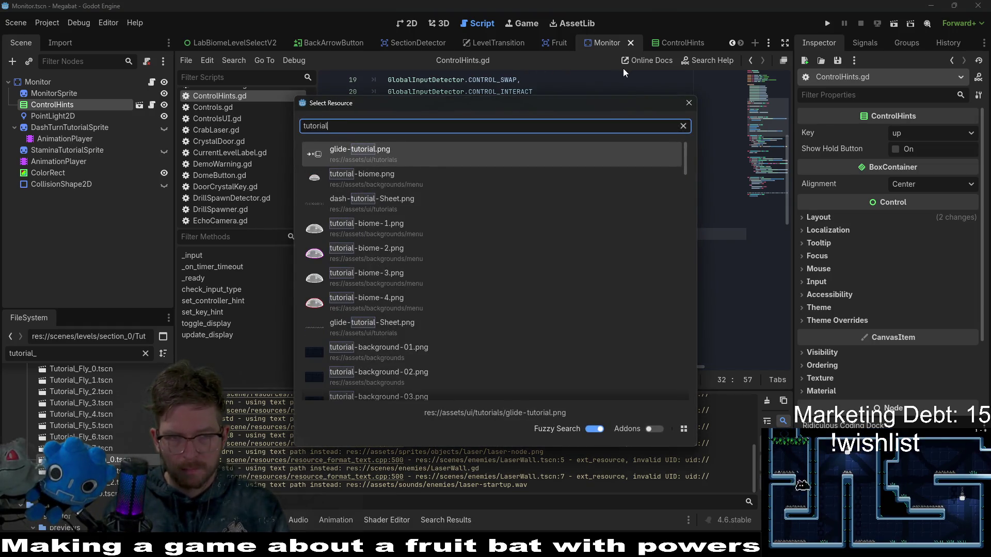
{"action": "type", "text": "_start"}
{"action": "key", "text": "Return"}
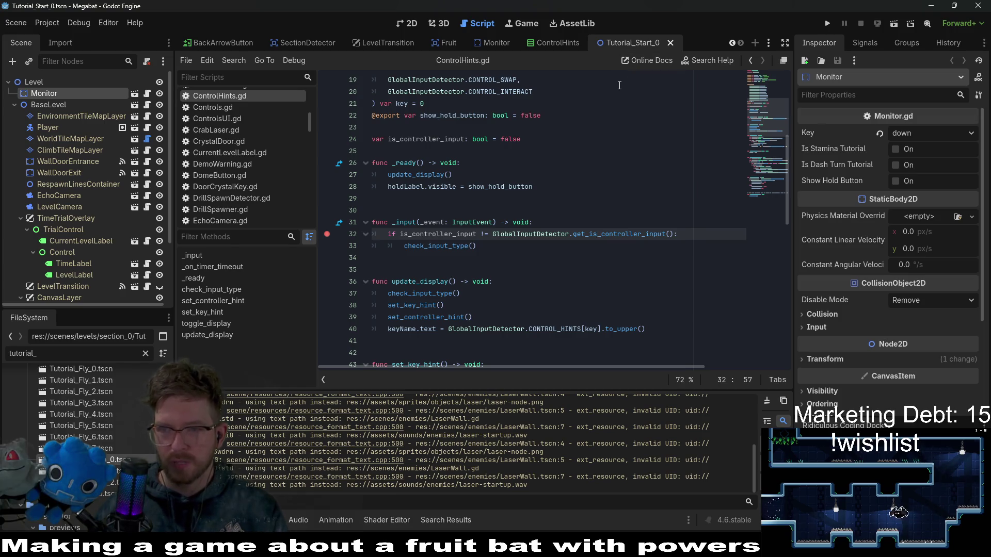
{"action": "left_click", "coordinate": [404, 23]}
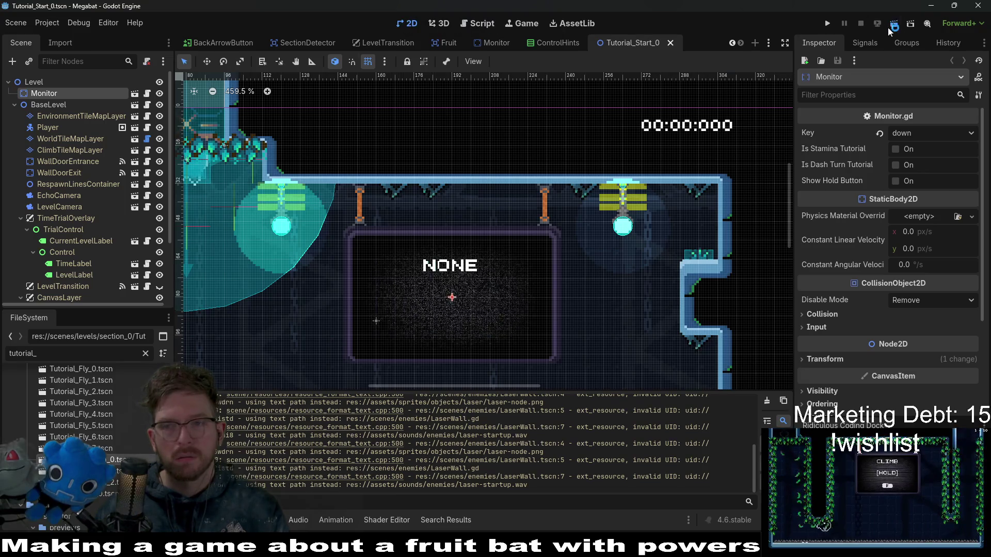
{"action": "left_click", "coordinate": [887, 27]}
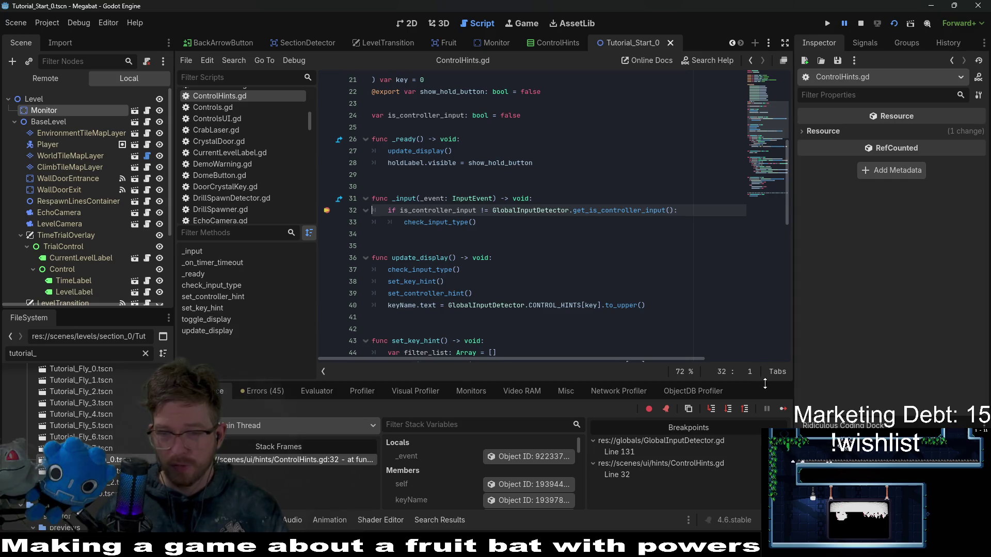
Continue twelve times through the GlobalInputDetector and ControlHints breakpoints, then stop the game
{"action": "left_click", "coordinate": [783, 410]}
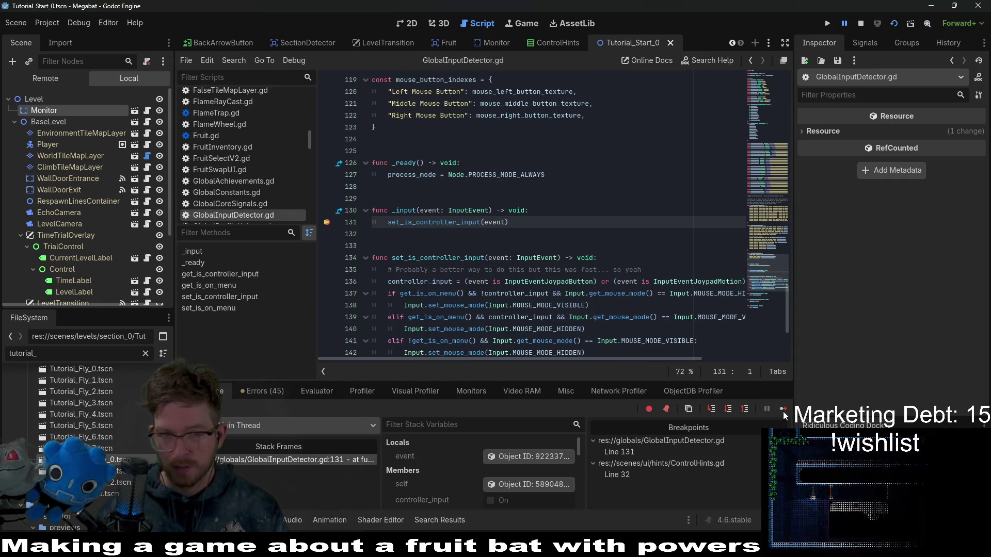
{"action": "left_click", "coordinate": [782, 409]}
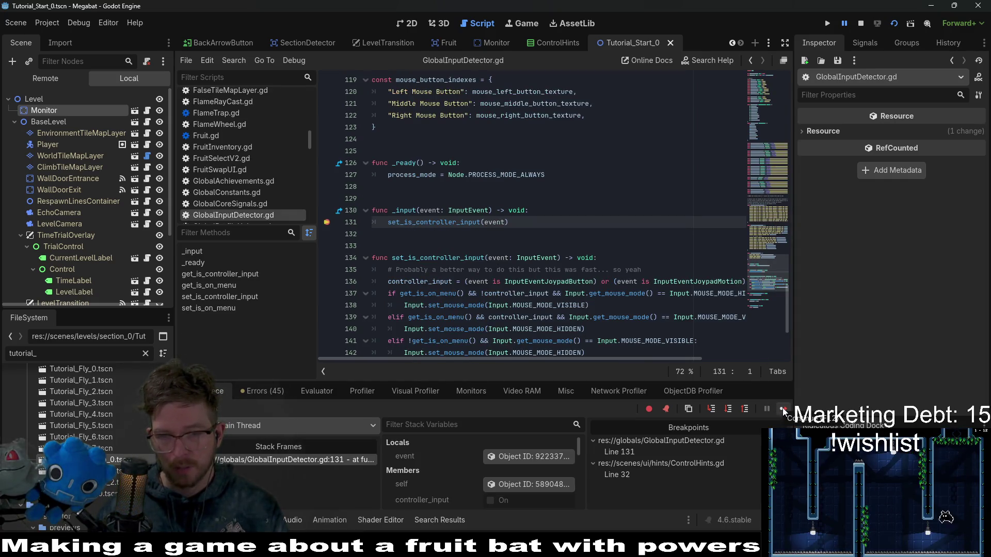
{"action": "left_click", "coordinate": [782, 410]}
{"action": "left_click", "coordinate": [782, 409]}
{"action": "left_click", "coordinate": [782, 409]}
{"action": "left_click", "coordinate": [782, 410]}
{"action": "left_click", "coordinate": [782, 410]}
{"action": "left_click", "coordinate": [782, 409]}
{"action": "left_click", "coordinate": [782, 410]}
{"action": "left_click", "coordinate": [782, 410]}
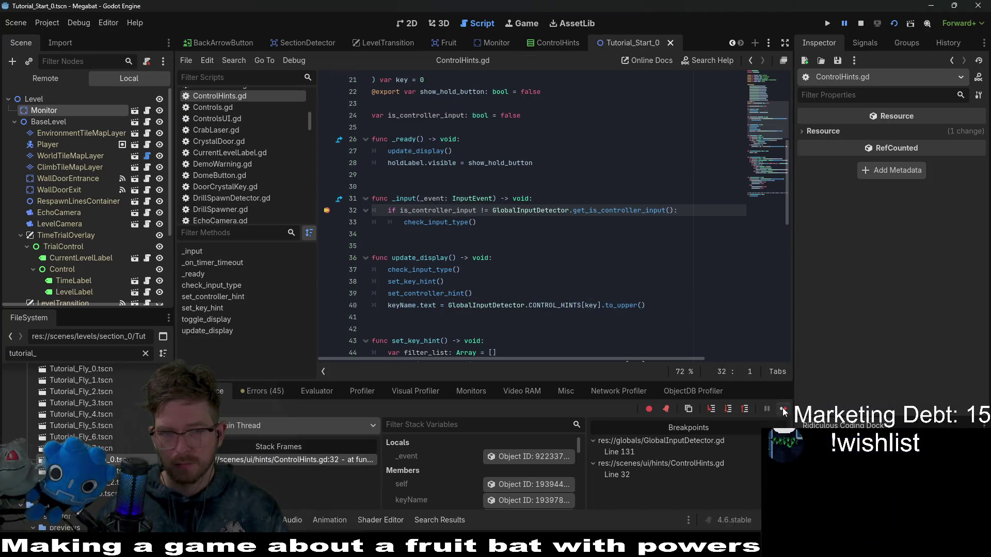
{"action": "left_click", "coordinate": [782, 410]}
{"action": "left_click", "coordinate": [783, 410]}
{"action": "left_click", "coordinate": [782, 410]}
{"action": "left_click", "coordinate": [783, 410]}
{"action": "left_click", "coordinate": [782, 409]}
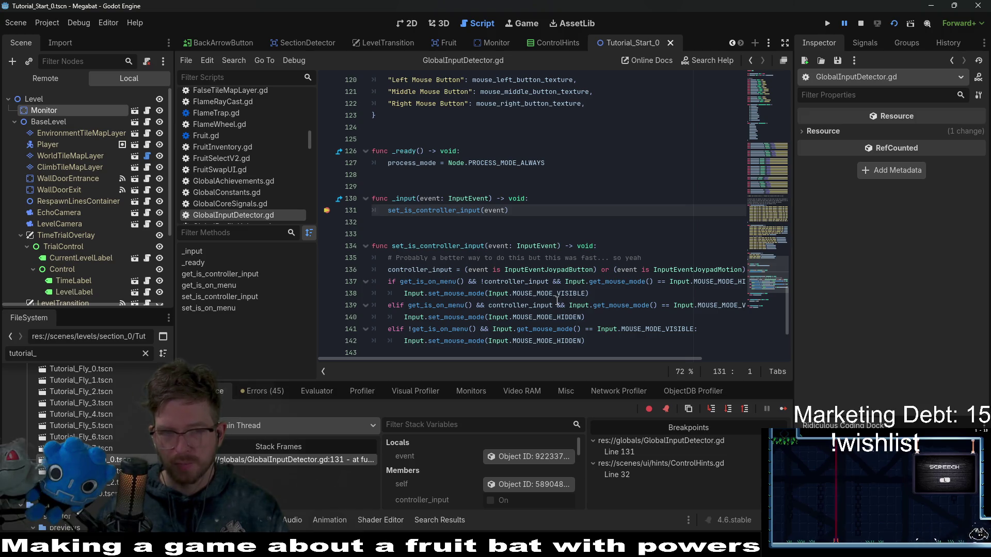
{"action": "left_click", "coordinate": [863, 23]}
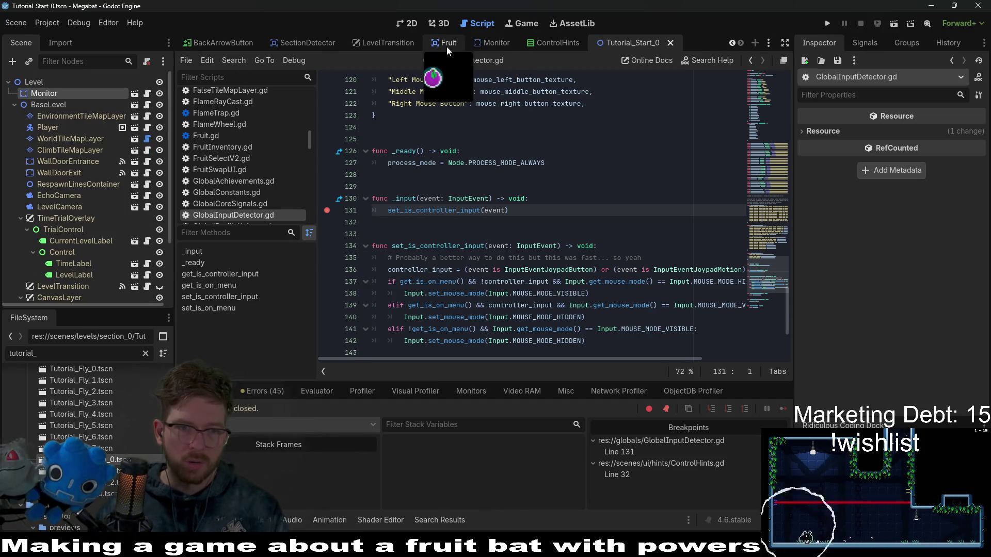
Return to the Monitor scene and reopen the ControlHints node's script
{"action": "scroll", "coordinate": [243, 155], "scroll_direction": "up", "scroll_amount": 2}
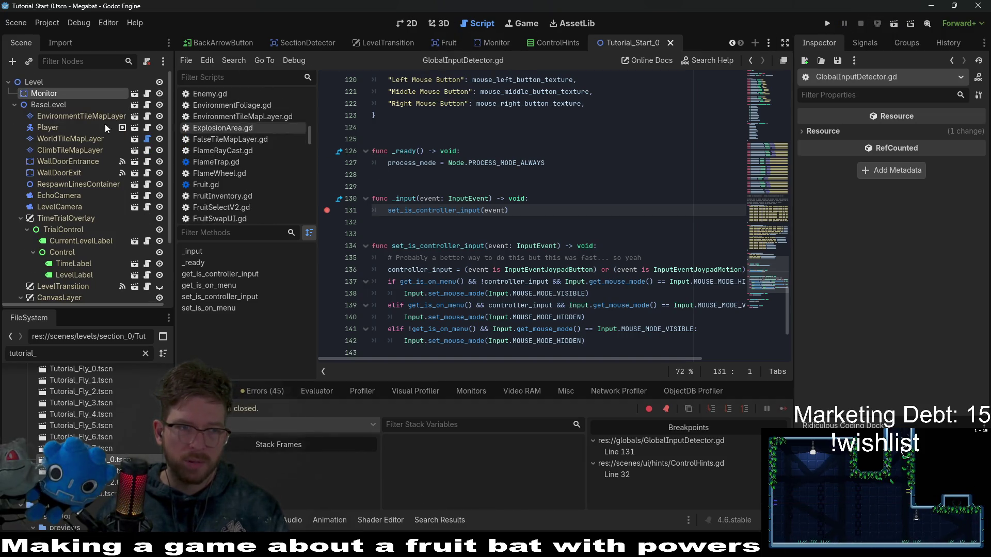
{"action": "left_click", "coordinate": [146, 94]}
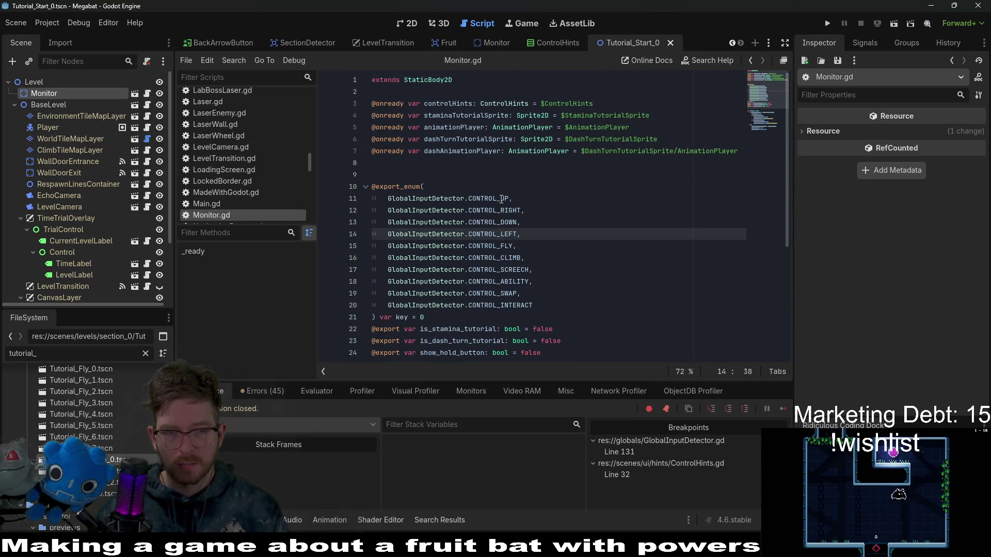
{"action": "left_click", "coordinate": [491, 45]}
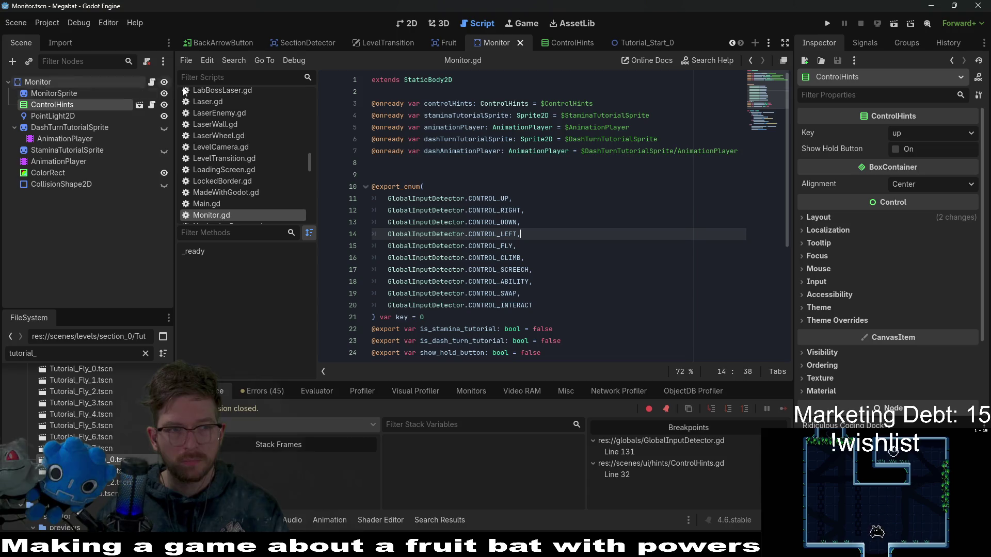
{"action": "left_click", "coordinate": [147, 105]}
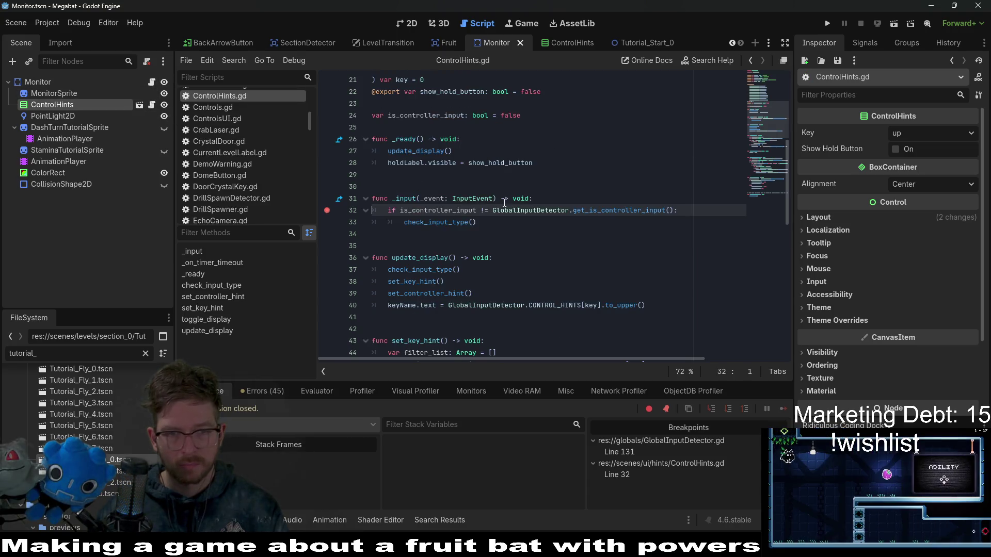
Rename _input to _process(_delta: float), save, and jump to get_is_controller_input's definition
{"action": "double_click", "coordinate": [402, 198]}
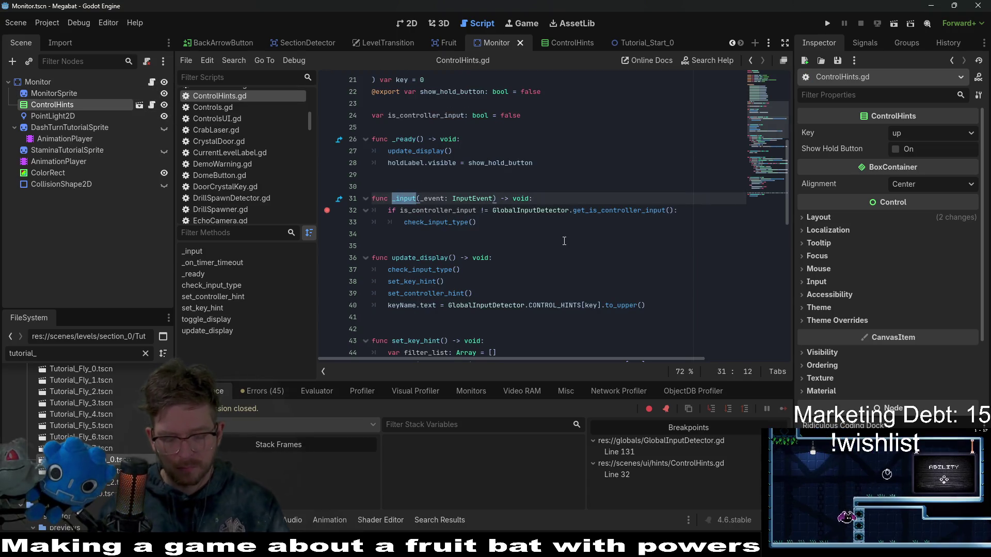
{"action": "type", "text": "_process"}
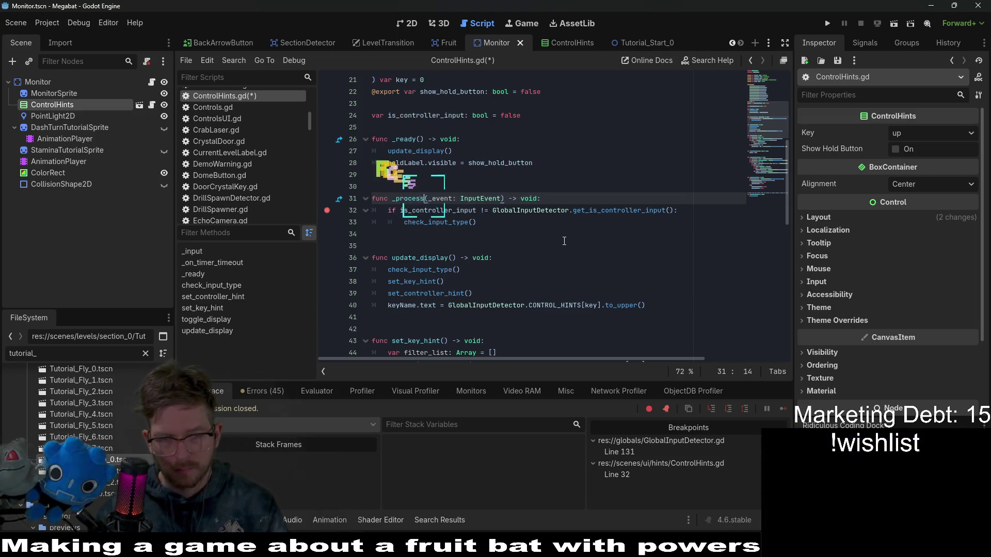
{"action": "key", "text": "Right"}
{"action": "key", "text": "shift+Right"}
{"action": "key", "text": "shift+Right"}
{"action": "key", "text": "shift+Right"}
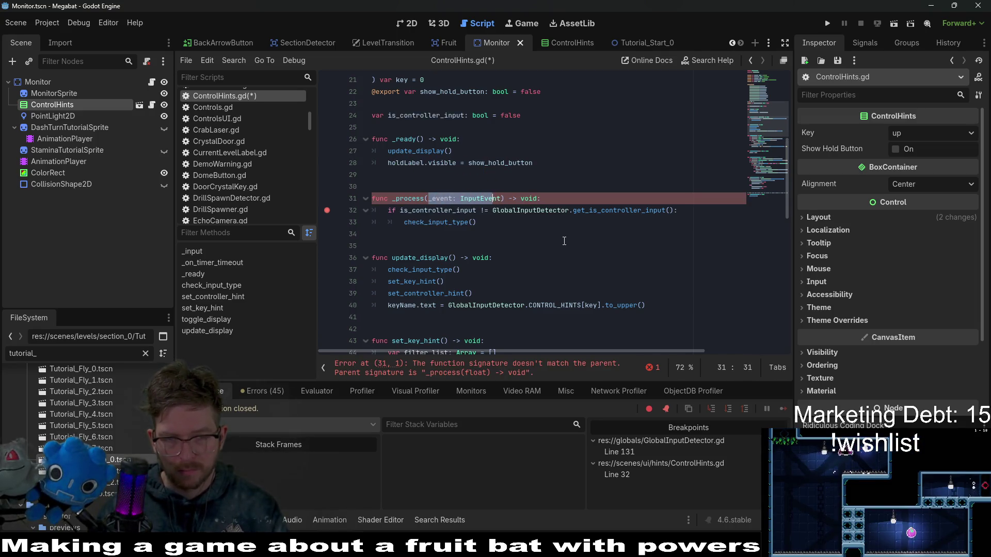
{"action": "key", "text": "BackSpace"}
{"action": "type", "text": "_"}
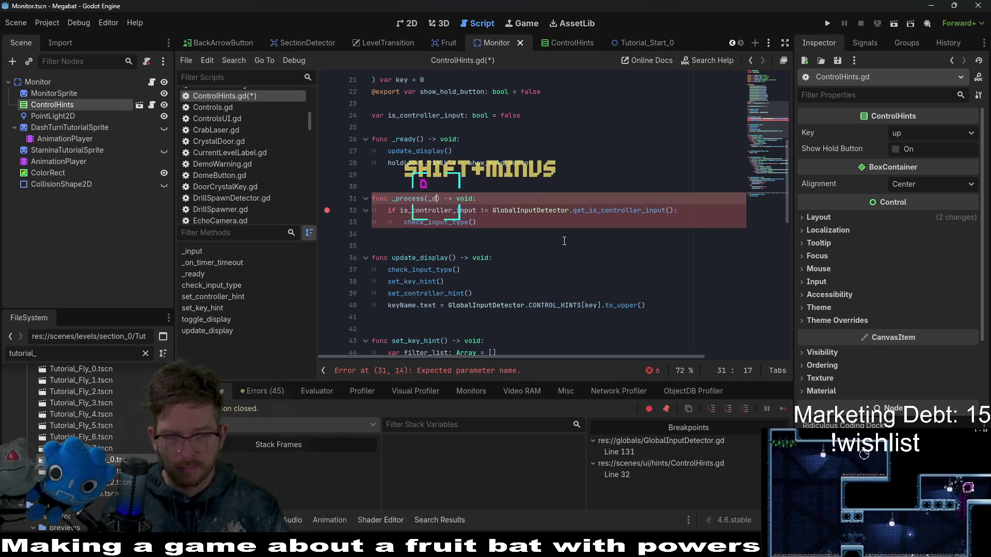
{"action": "key", "text": "BackSpace"}
{"action": "type", "text": "_delta: "}
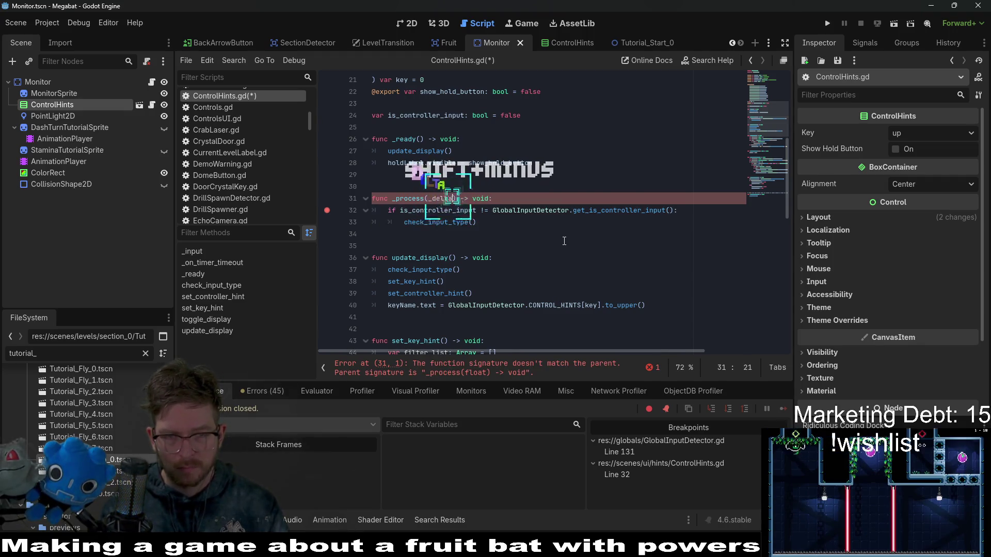
{"action": "type", "text": "float"}
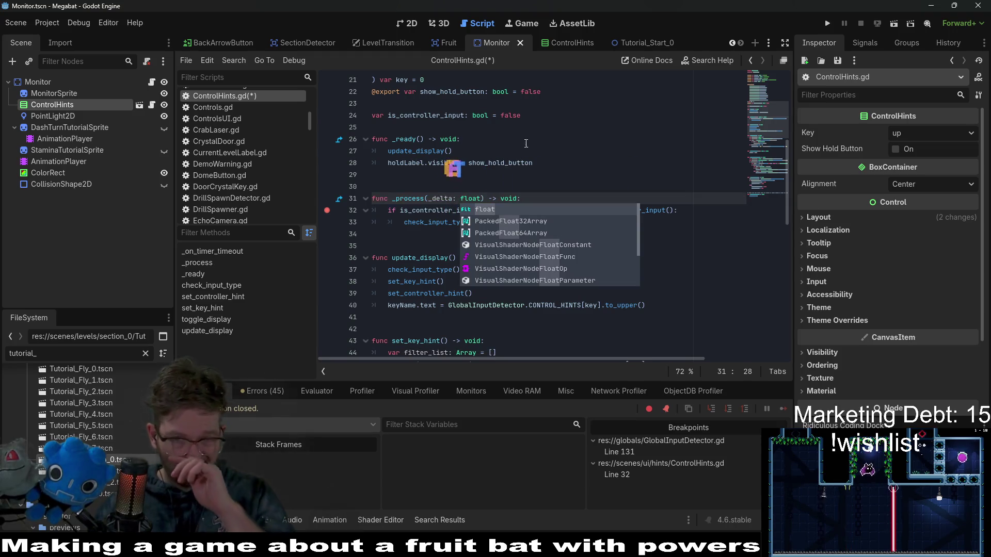
{"action": "left_click", "coordinate": [534, 151]}
{"action": "key", "text": "ctrl+s"}
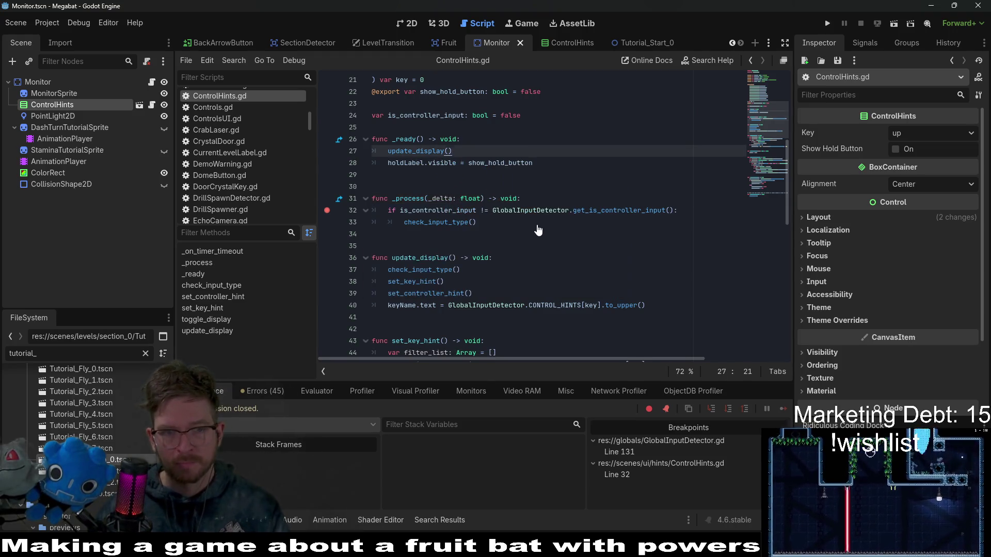
{"action": "left_click", "coordinate": [547, 222]}
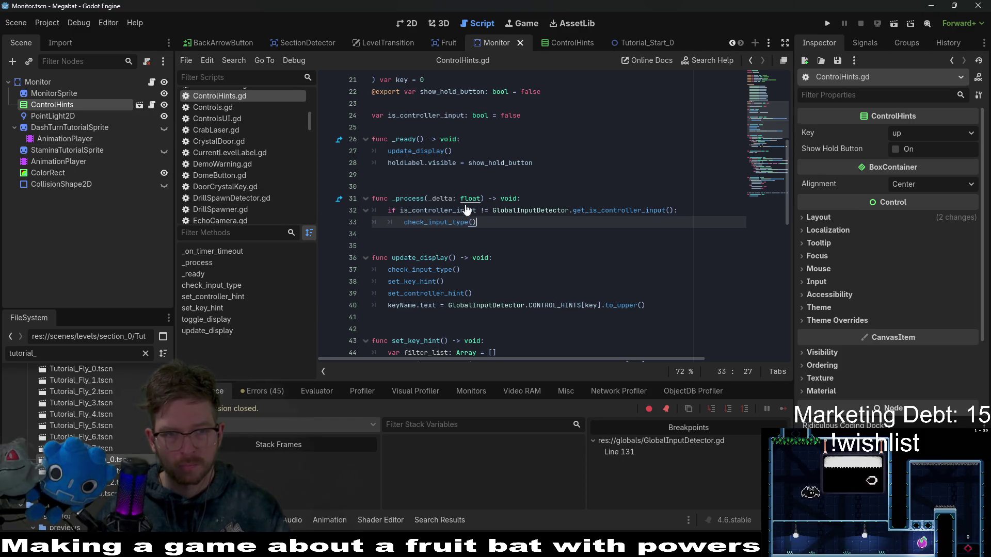
{"action": "left_click", "coordinate": [587, 213], "text": "ctrl"}
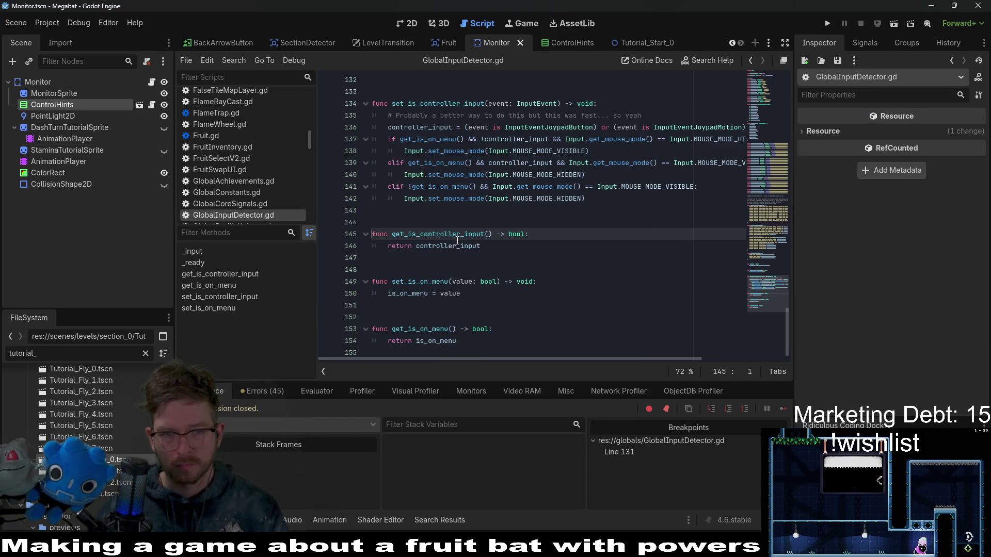
Switch to Tutorial_Start_0 and open the Monitor scene's ControlHints script
{"action": "scroll", "coordinate": [341, 196], "scroll_direction": "up", "scroll_amount": 3}
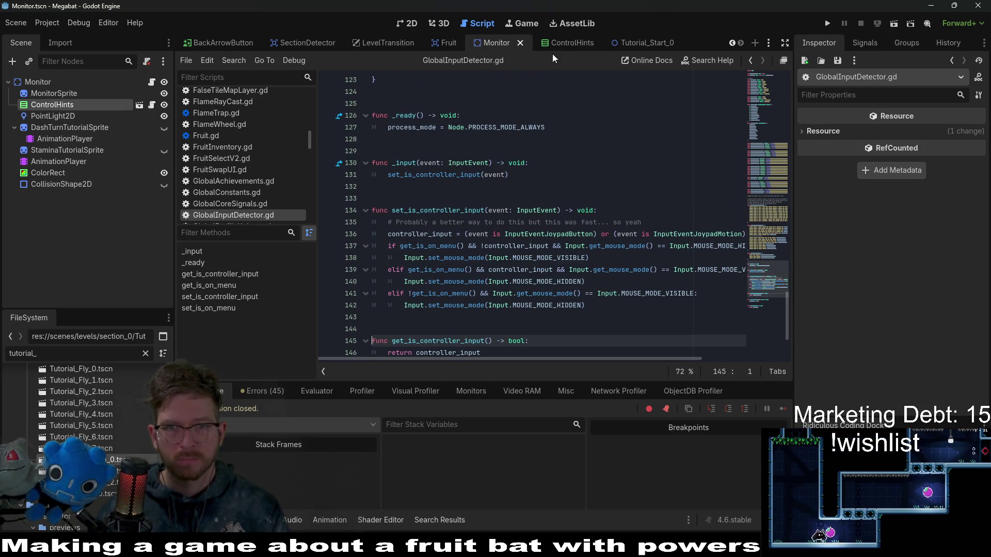
{"action": "left_click", "coordinate": [633, 39]}
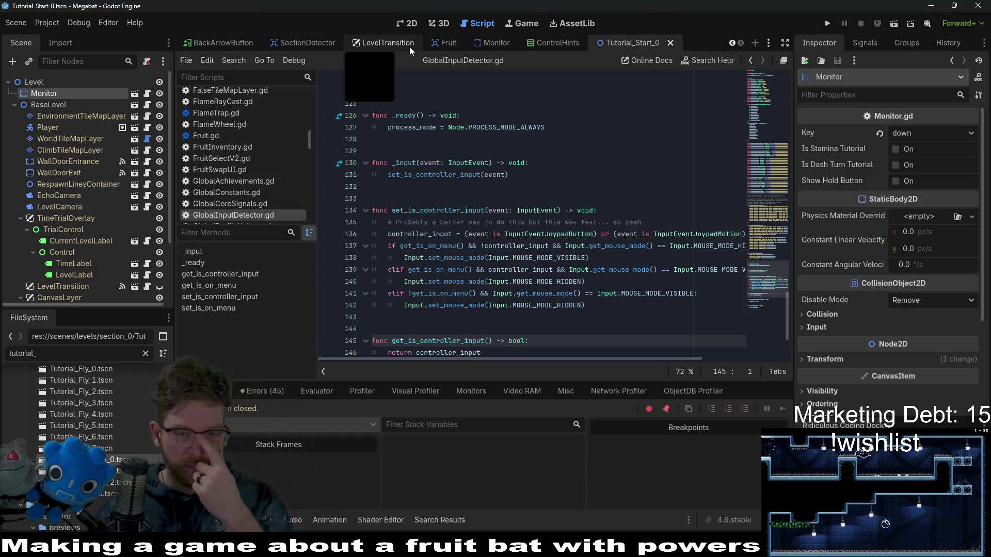
{"action": "left_click", "coordinate": [147, 95]}
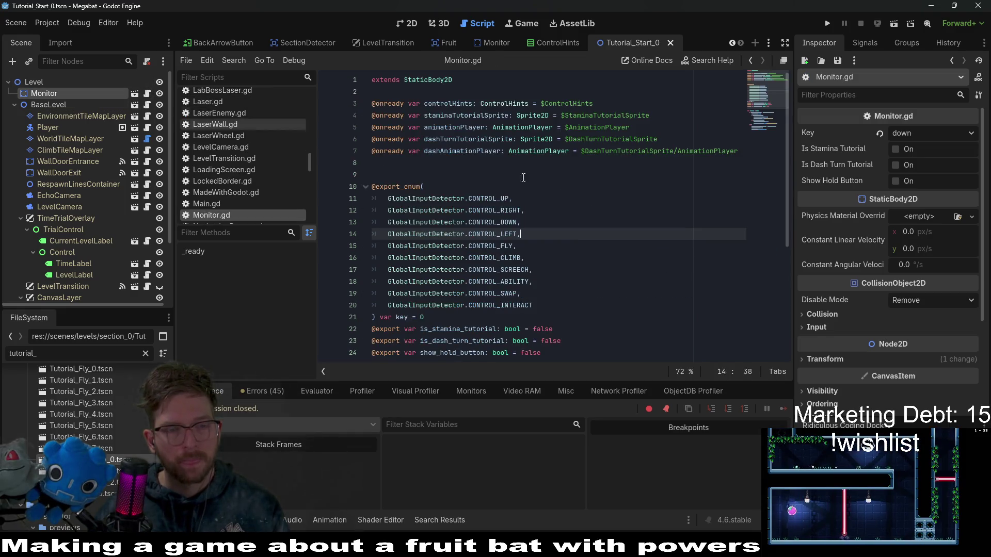
{"action": "scroll", "coordinate": [542, 180], "scroll_direction": "down", "scroll_amount": 5}
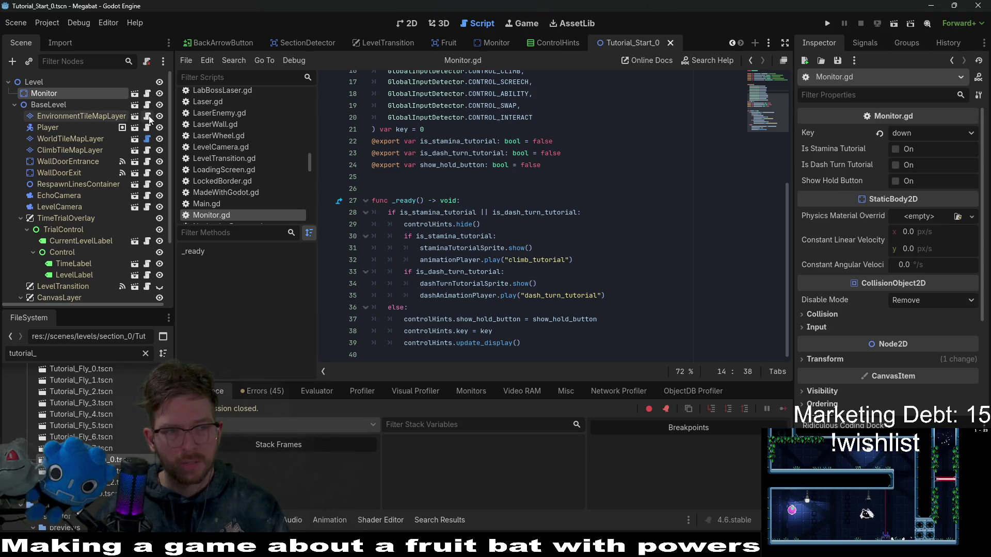
{"action": "left_click", "coordinate": [135, 95]}
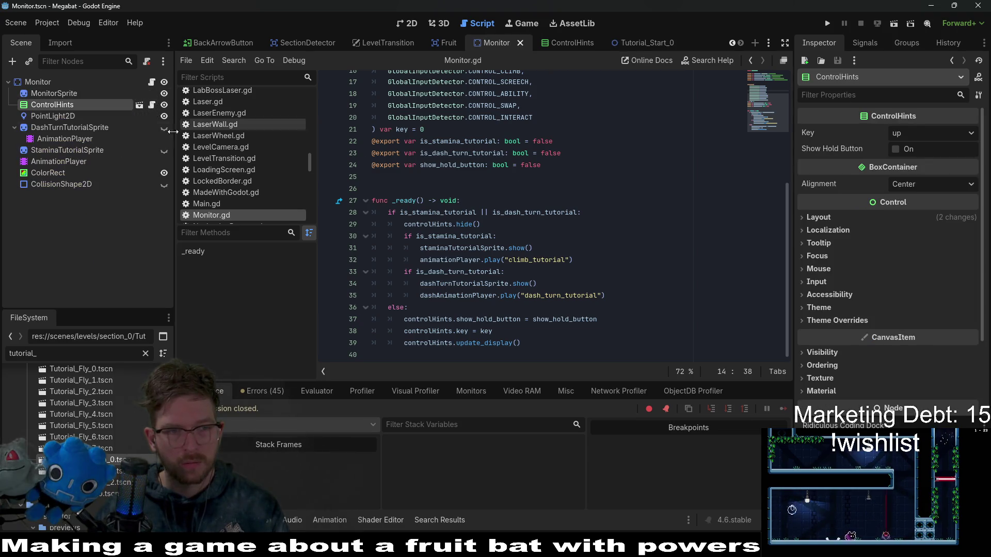
{"action": "left_click", "coordinate": [151, 105]}
Inspect the check_input_type controller condition on line 32, then run Tutorial_Start_0
{"action": "left_click_drag", "start_coordinate": [678, 211], "coordinate": [403, 212]}
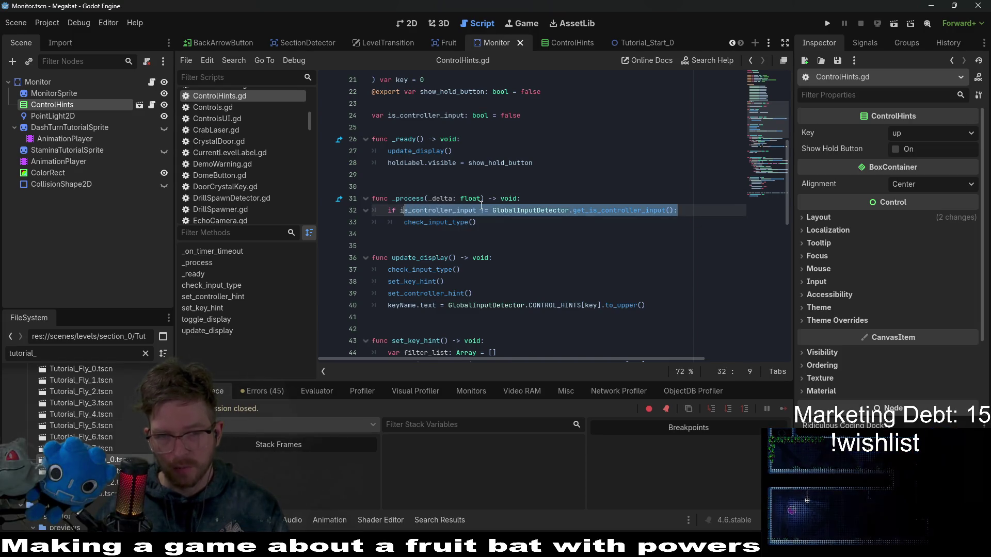
{"action": "left_click", "coordinate": [593, 210]}
{"action": "double_click", "coordinate": [459, 222]}
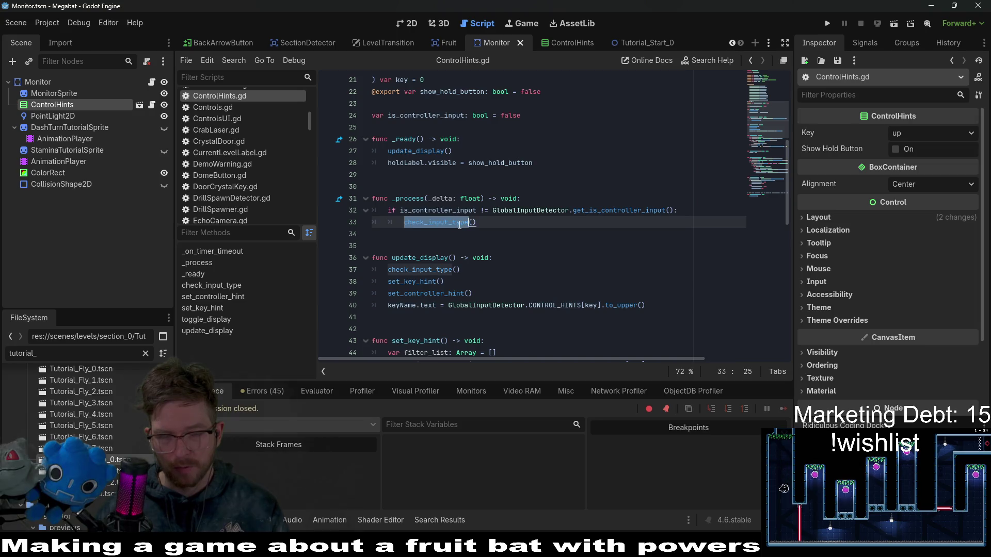
{"action": "scroll", "coordinate": [460, 225], "scroll_direction": "down", "scroll_amount": 5}
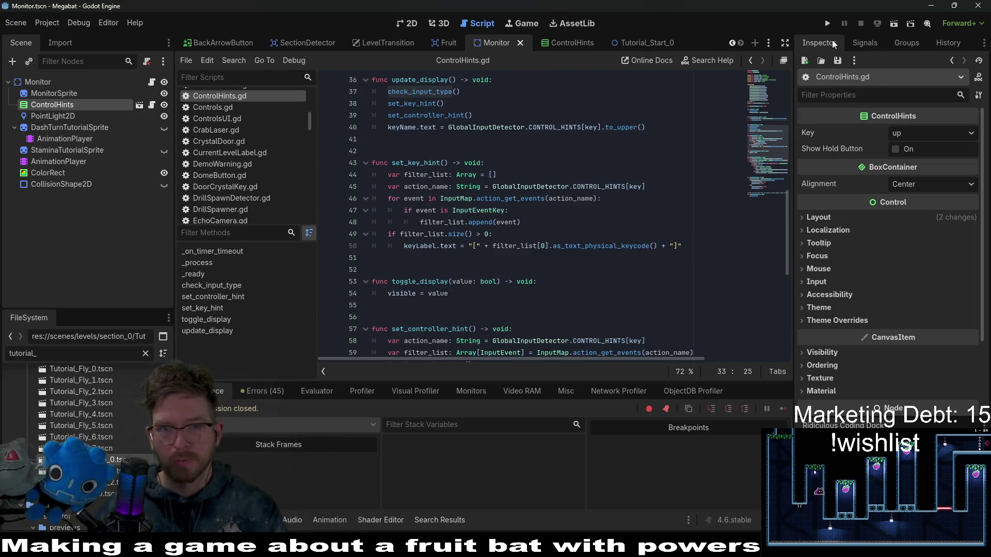
{"action": "left_click", "coordinate": [642, 41]}
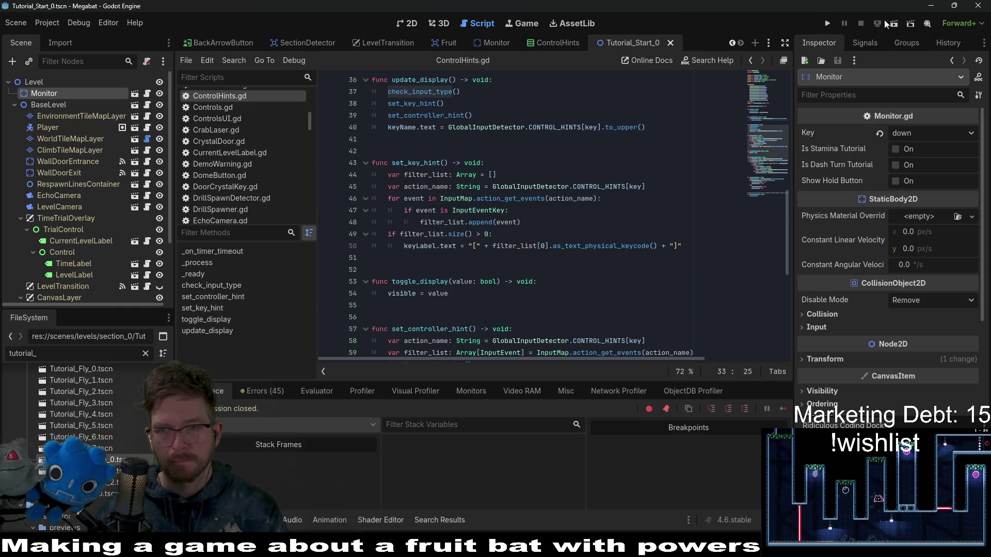
{"action": "left_click", "coordinate": [894, 24]}
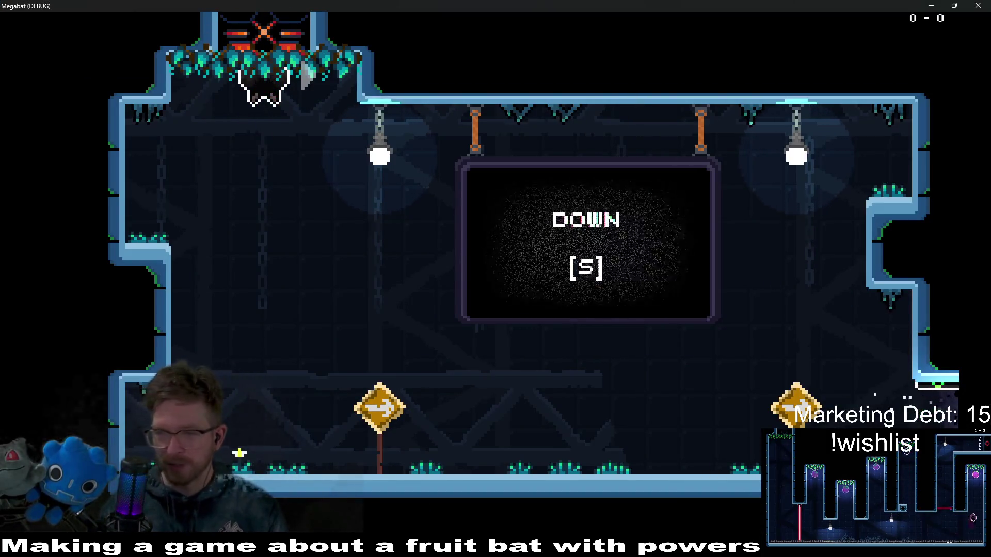
Drop, walk and fly the bat with S, D, A and W while watching the DOWN hint, then close the game
{"action": "key", "text": "s"}
{"action": "key", "text": "d"}
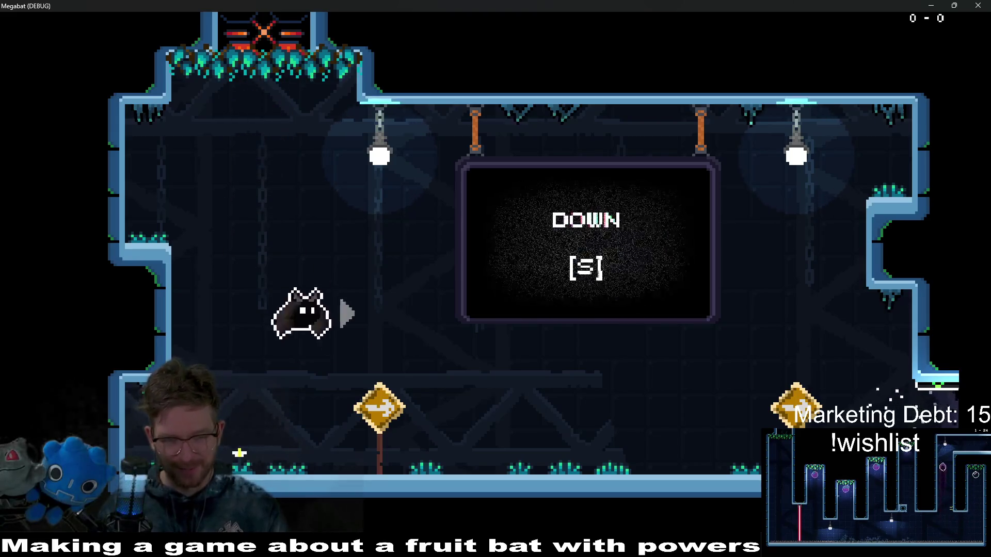
{"action": "key", "text": "d"}
{"action": "key", "text": "a"}
{"action": "key", "text": "d"}
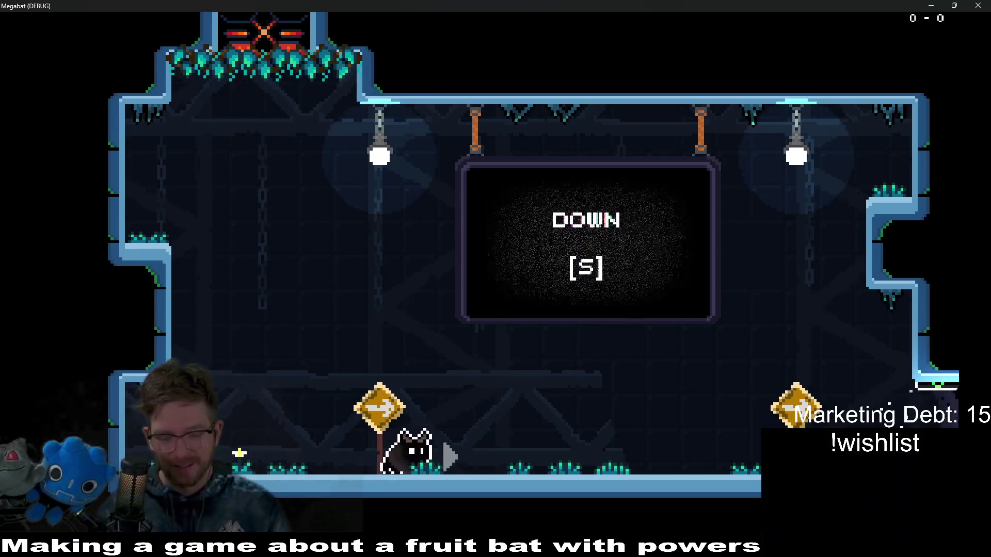
{"action": "key", "text": "d"}
{"action": "key", "text": "a"}
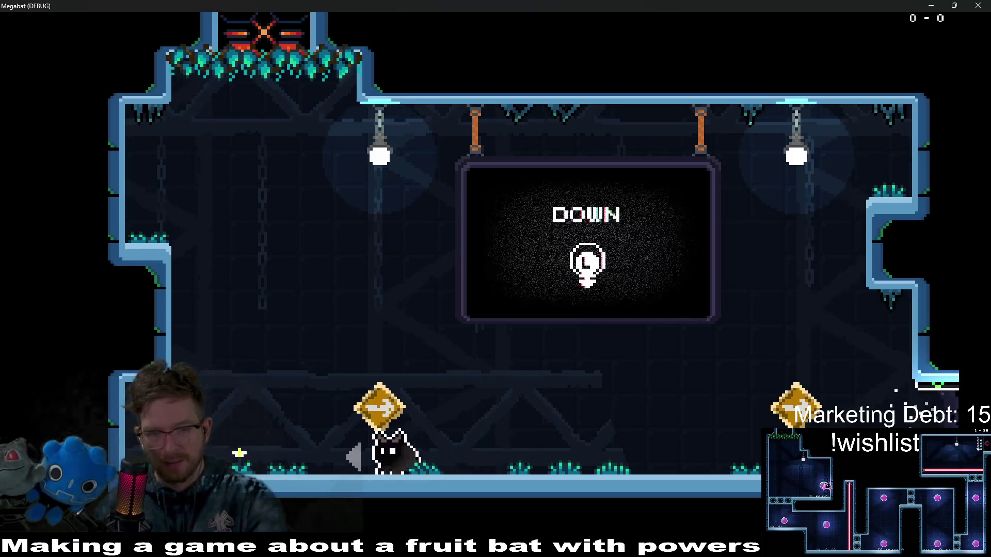
{"action": "key", "text": "d"}
{"action": "key", "text": "w"}
{"action": "key", "text": "a"}
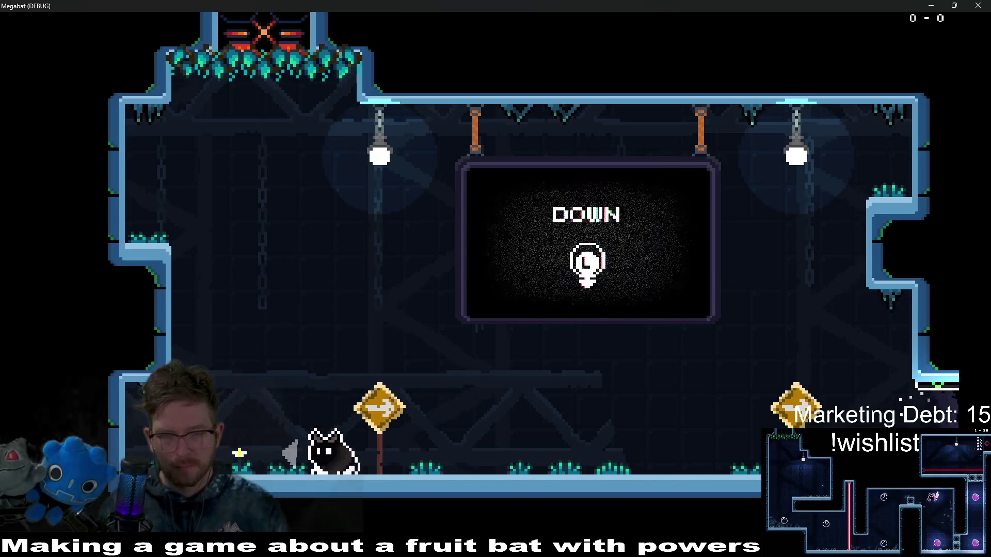
{"action": "key", "text": "w"}
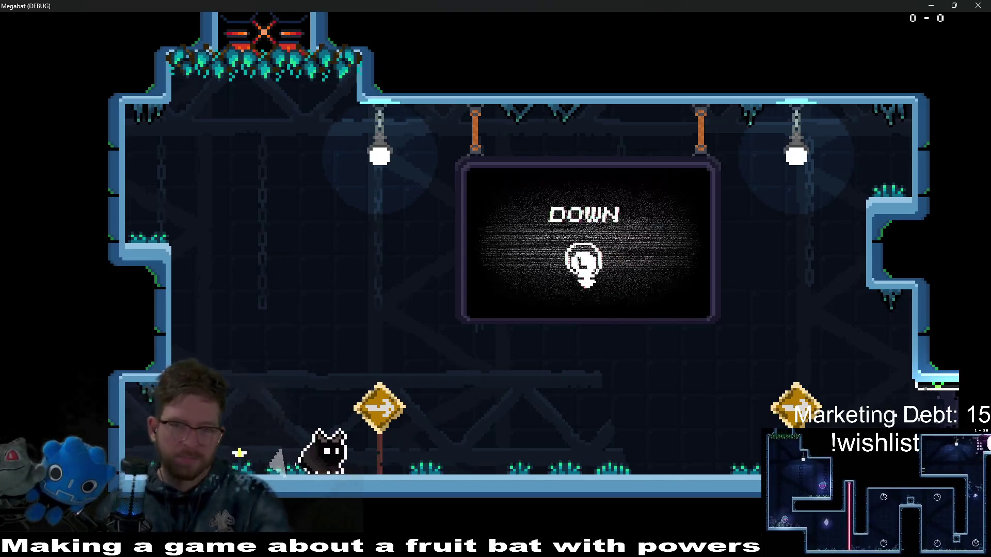
{"action": "left_click", "coordinate": [978, 5]}
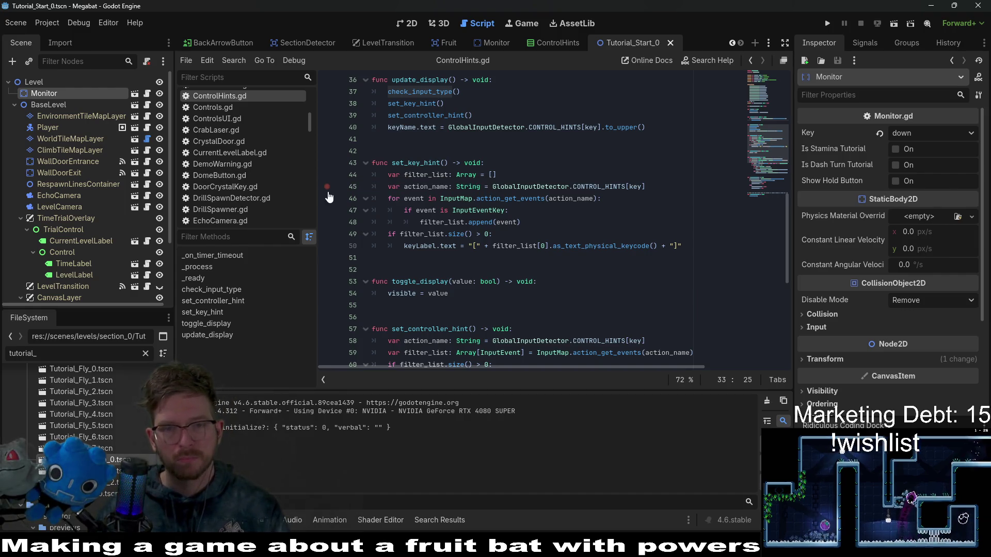
In the ControlHints scene, disconnect the Timer's timeout signal from _on_timer_timeout
{"action": "left_click", "coordinate": [658, 256]}
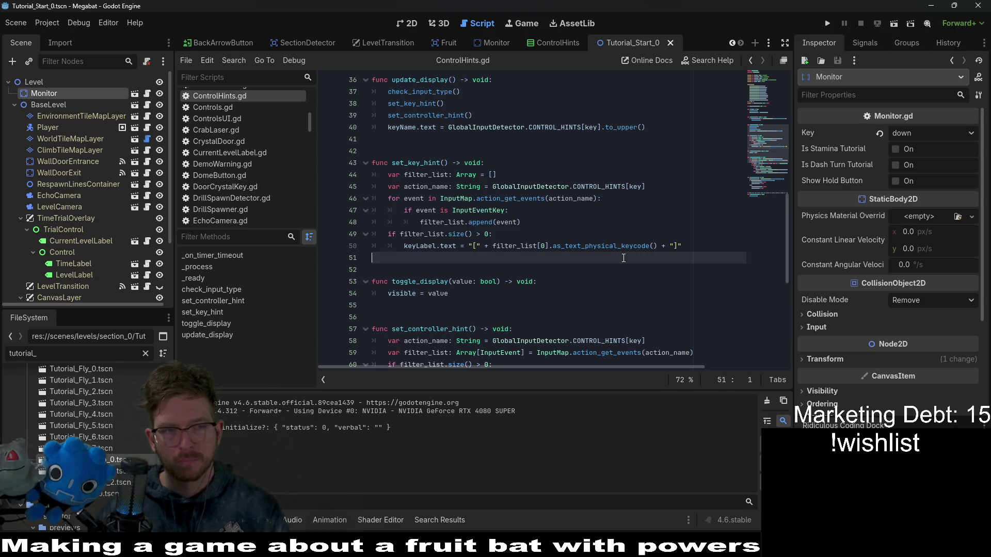
{"action": "left_click", "coordinate": [542, 44]}
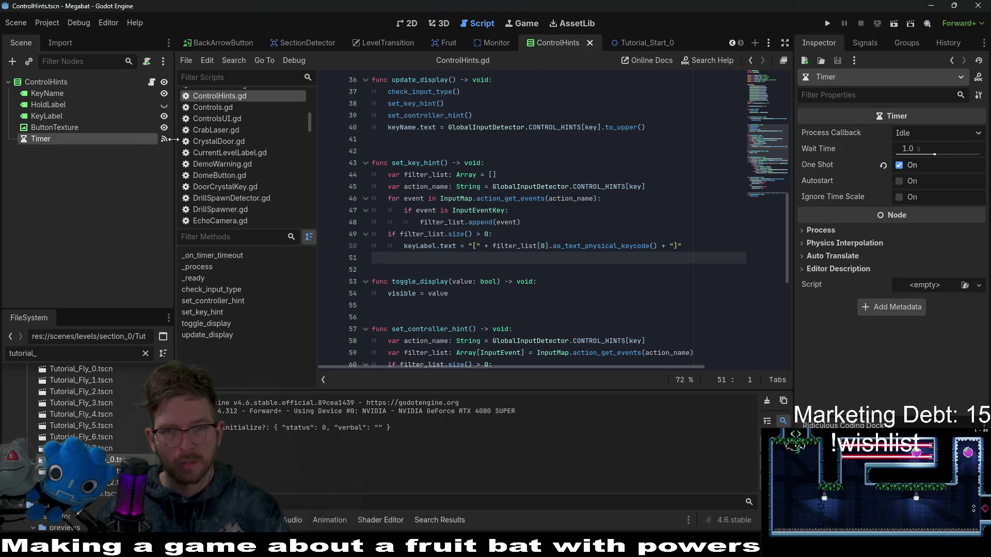
{"action": "left_click", "coordinate": [864, 43]}
{"action": "right_click", "coordinate": [859, 106]}
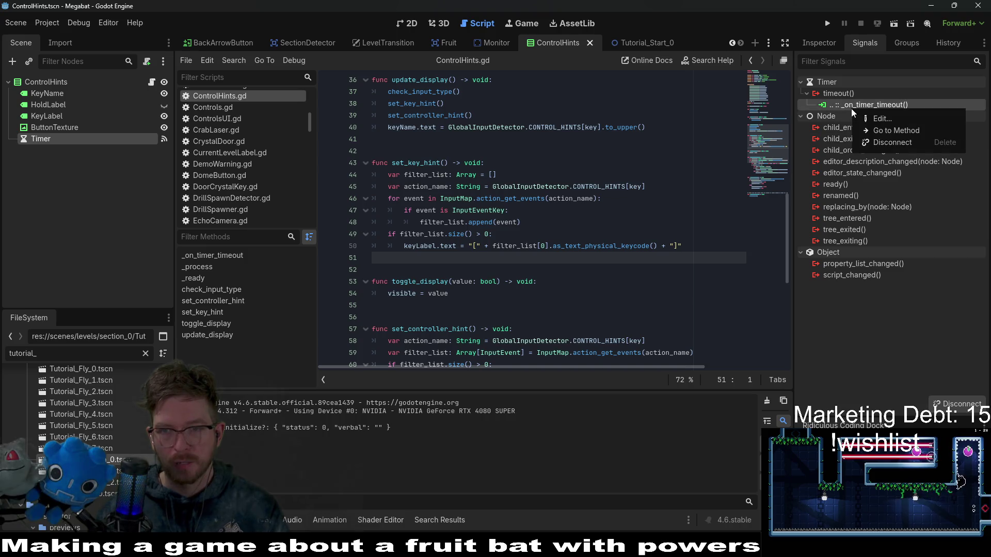
{"action": "left_click", "coordinate": [895, 147]}
Delete the Timer node and save the ControlHints scene
{"action": "left_click", "coordinate": [41, 128]}
{"action": "left_click", "coordinate": [40, 139]}
{"action": "key", "text": "Delete"}
{"action": "key", "text": "Return"}
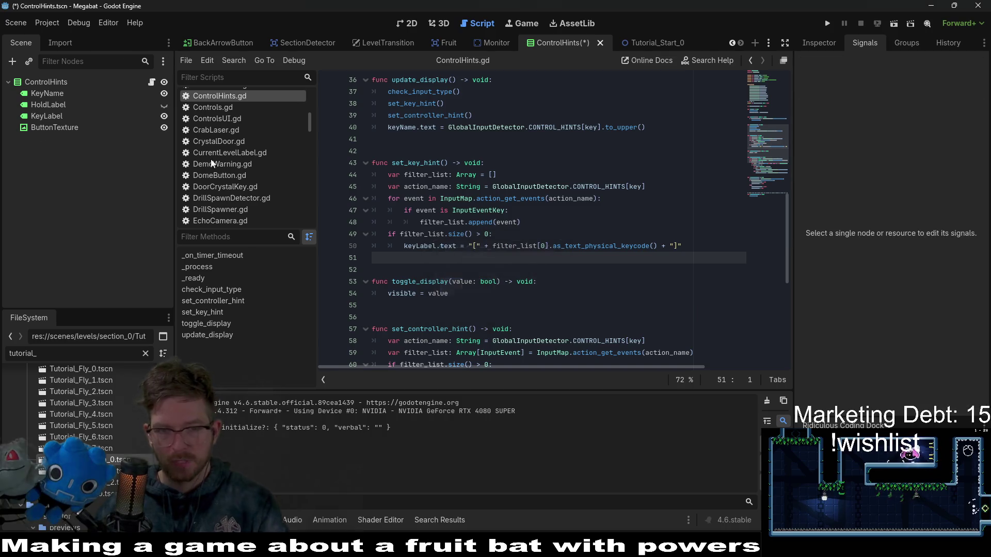
{"action": "left_click", "coordinate": [547, 224]}
{"action": "scroll", "coordinate": [546, 228], "scroll_direction": "down", "scroll_amount": 8}
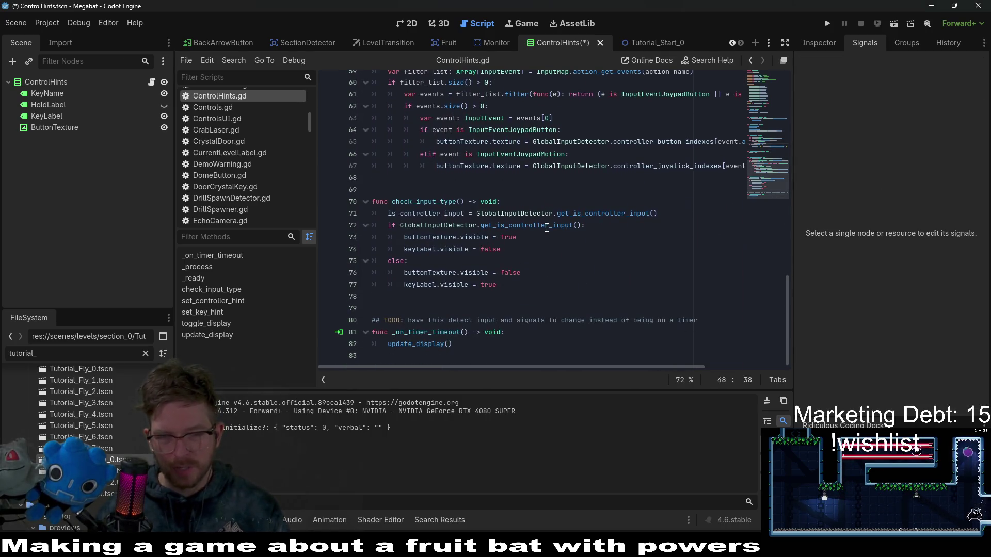
{"action": "left_click_drag", "start_coordinate": [511, 344], "coordinate": [512, 311]}
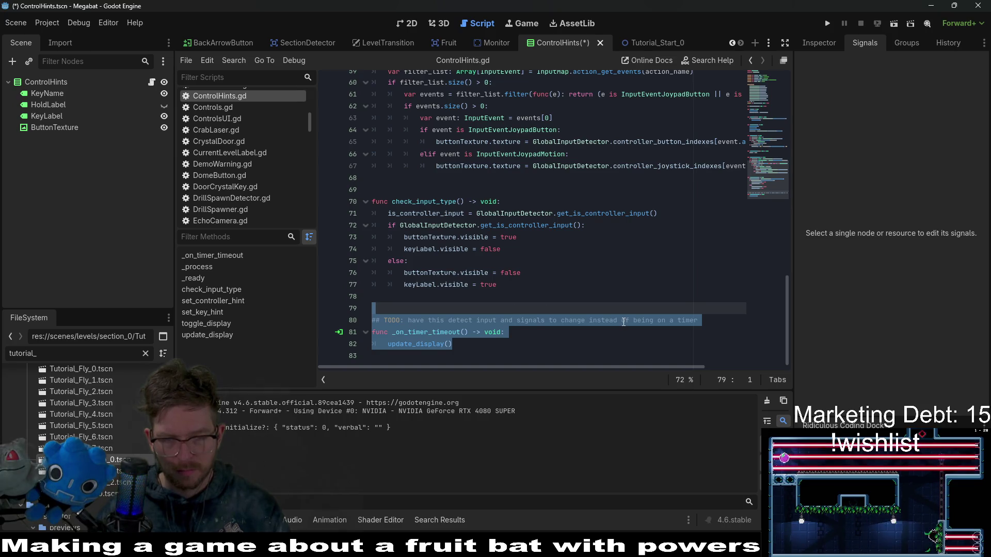
{"action": "key", "text": "ctrl+s"}
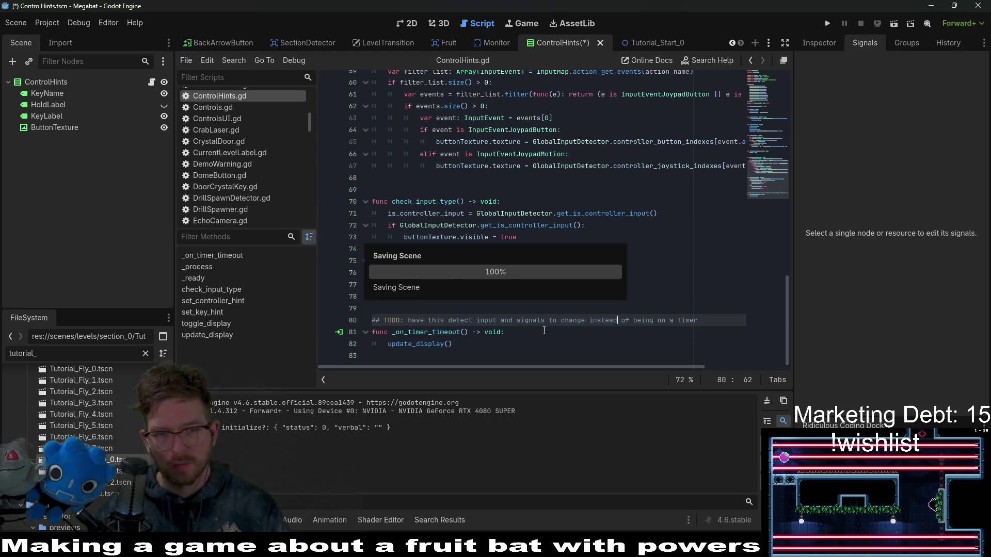
Delete the TODO comment and _on_timer_timeout handler from ControlHints.gd and save
{"action": "key", "text": "shift+Down"}
{"action": "key", "text": "shift+Down"}
{"action": "key", "text": "shift+End"}
{"action": "key", "text": "BackSpace"}
{"action": "key", "text": "BackSpace"}
{"action": "key", "text": "BackSpace"}
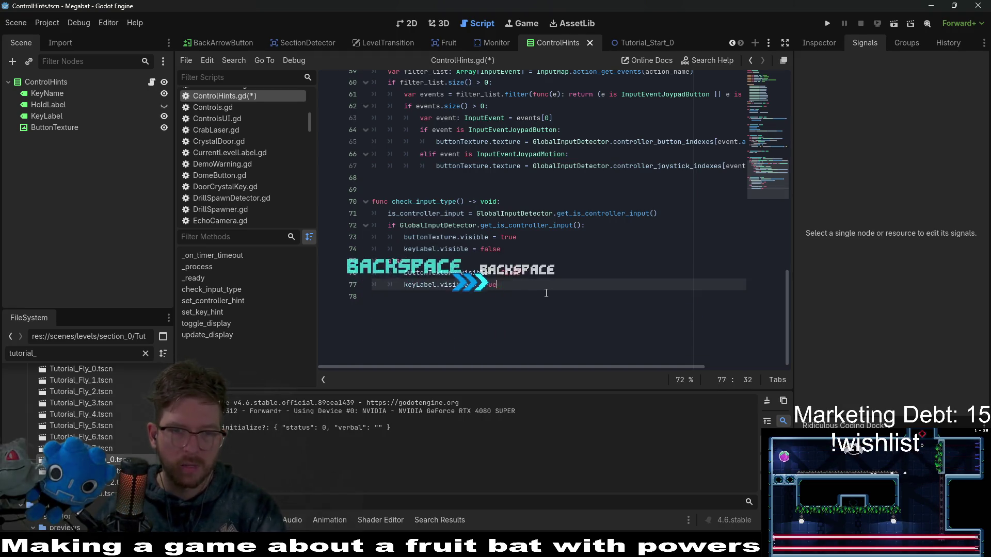
{"action": "scroll", "coordinate": [546, 294], "scroll_direction": "up", "scroll_amount": 10}
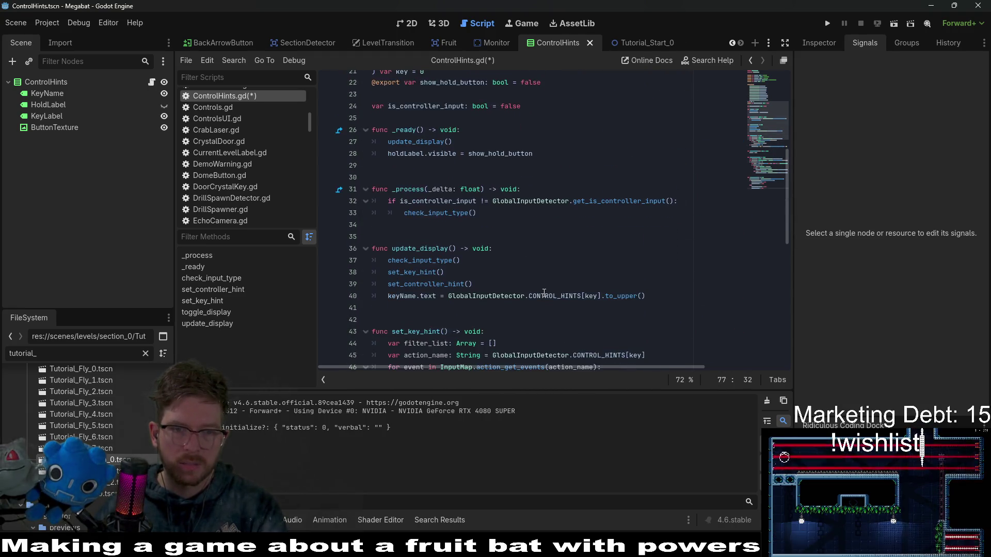
{"action": "left_click", "coordinate": [583, 222]}
{"action": "scroll", "coordinate": [583, 220], "scroll_direction": "down", "scroll_amount": 5}
{"action": "key", "text": "ctrl+s"}
{"action": "scroll", "coordinate": [583, 220], "scroll_direction": "up", "scroll_amount": 12}
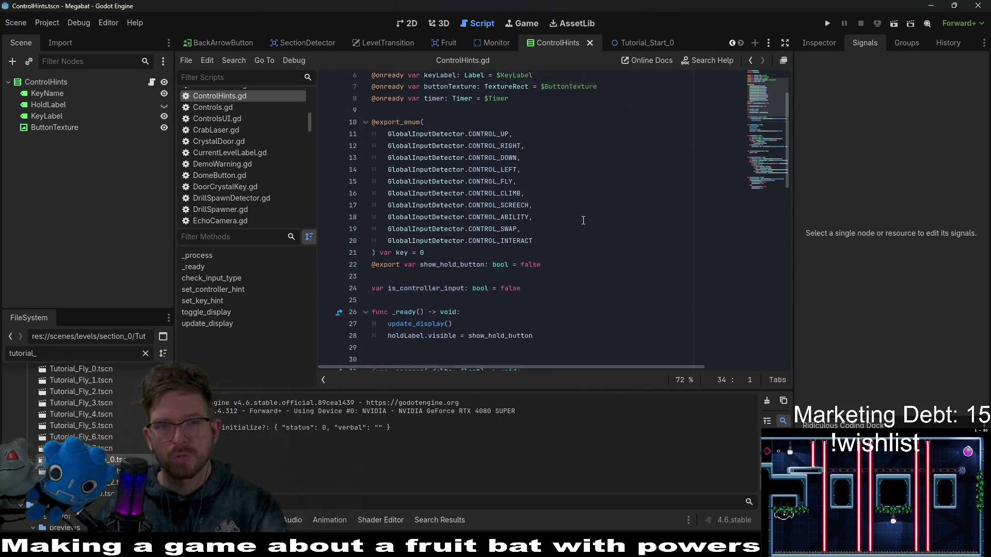
Delete the timer variable line, save the script, and rerun Tutorial_Start_0
{"action": "triple_click", "coordinate": [617, 162]}
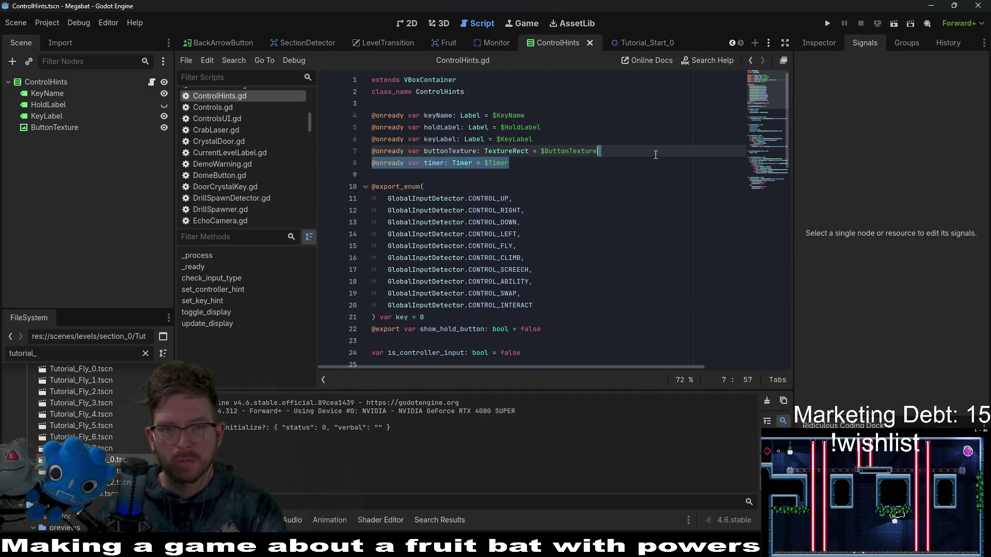
{"action": "key", "text": "BackSpace"}
{"action": "key", "text": "ctrl+s"}
{"action": "scroll", "coordinate": [616, 162], "scroll_direction": "down", "scroll_amount": 5}
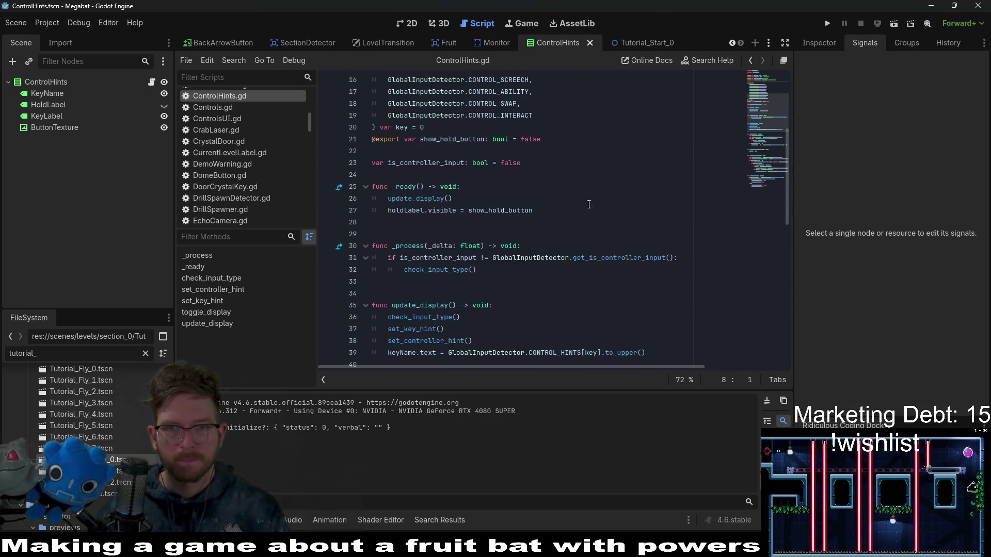
{"action": "left_click", "coordinate": [635, 43]}
{"action": "left_click", "coordinate": [895, 25]}
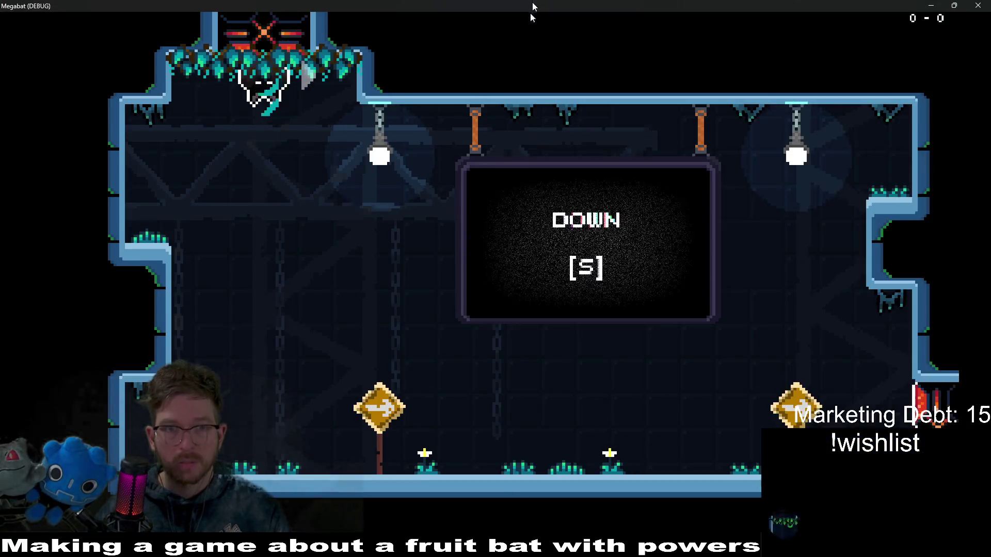
Reposition and maximize the game window, then close it with Alt+F4
{"action": "left_click_drag", "start_coordinate": [531, 2], "coordinate": [713, 134]}
{"action": "double_click", "coordinate": [711, 134]}
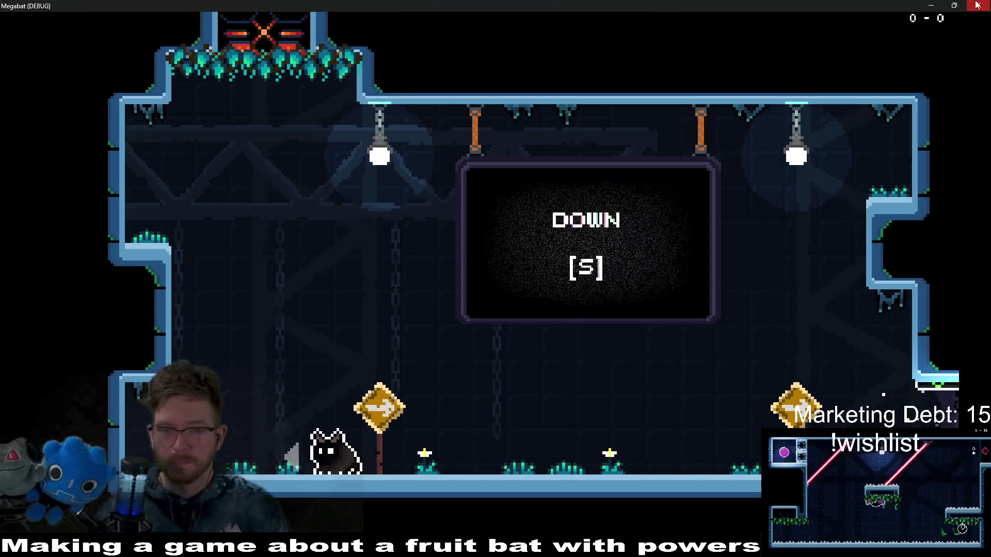
{"action": "key", "text": "alt+F4"}
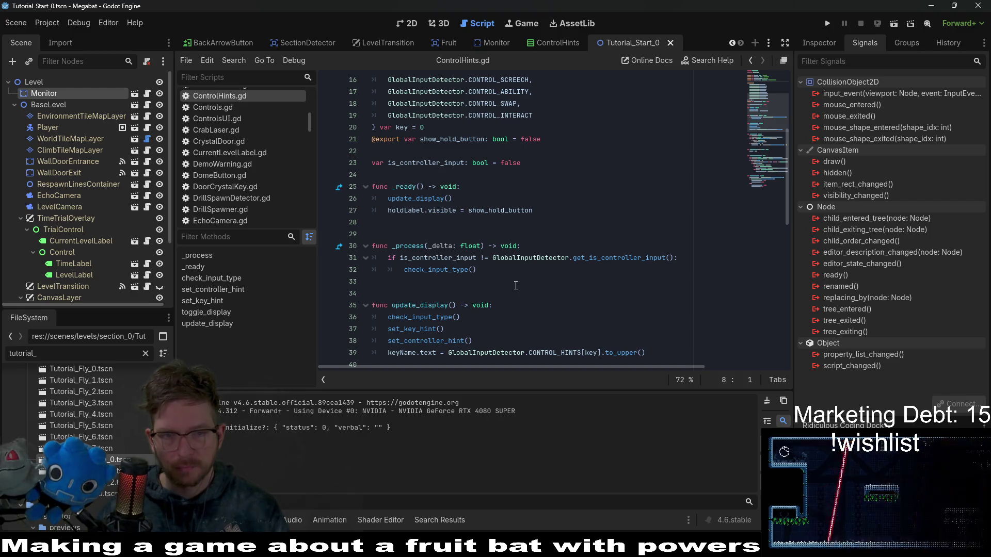
Rerun the level, move with Right and S to check the [S] hint, then close it for Obsidian
{"action": "scroll", "coordinate": [516, 285], "scroll_direction": "down", "scroll_amount": 4}
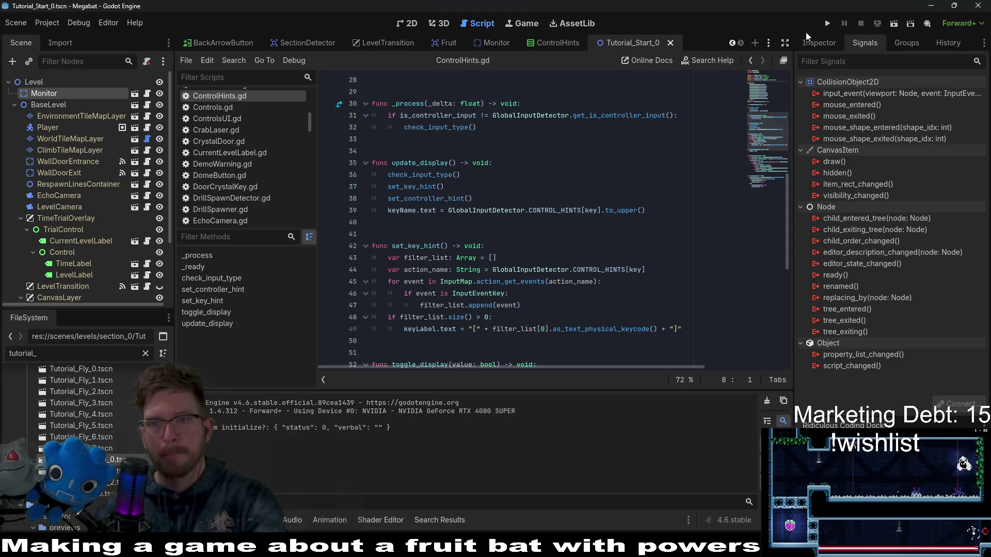
{"action": "left_click", "coordinate": [893, 23]}
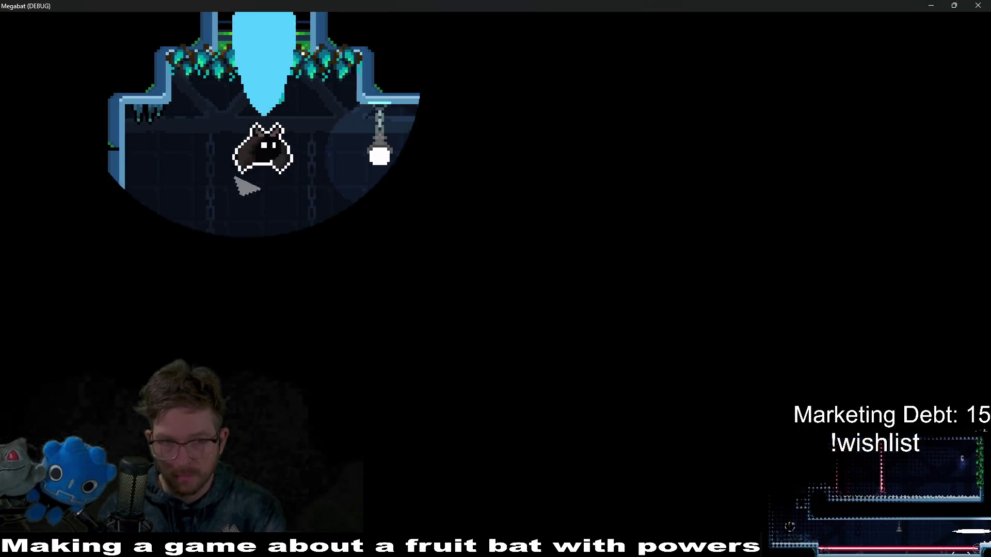
{"action": "key", "text": "Right"}
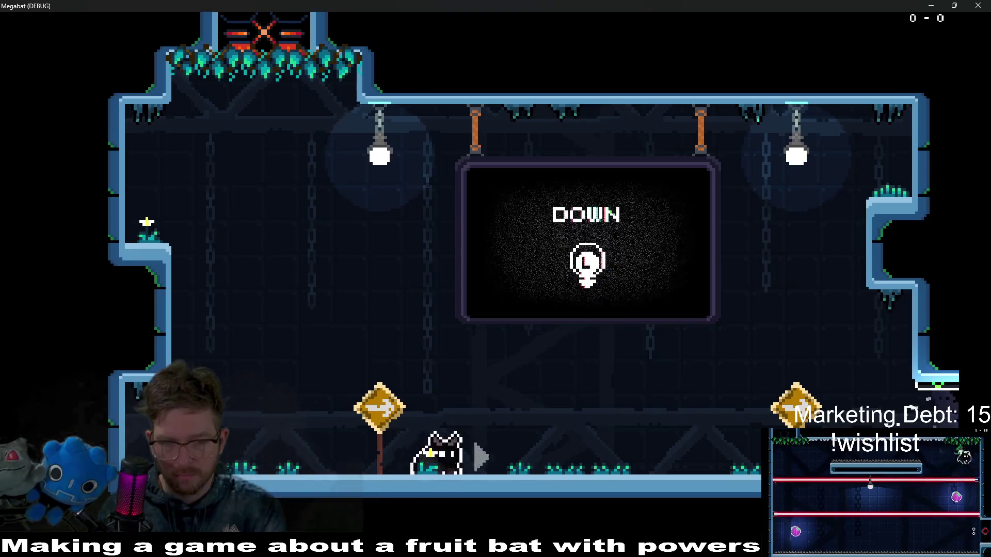
{"action": "key", "text": "s"}
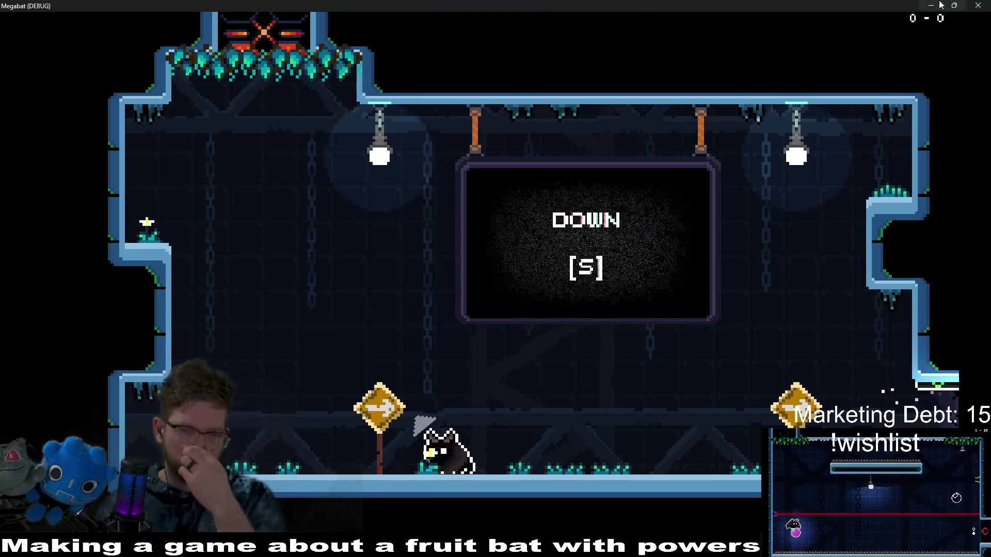
{"action": "left_click", "coordinate": [974, 5]}
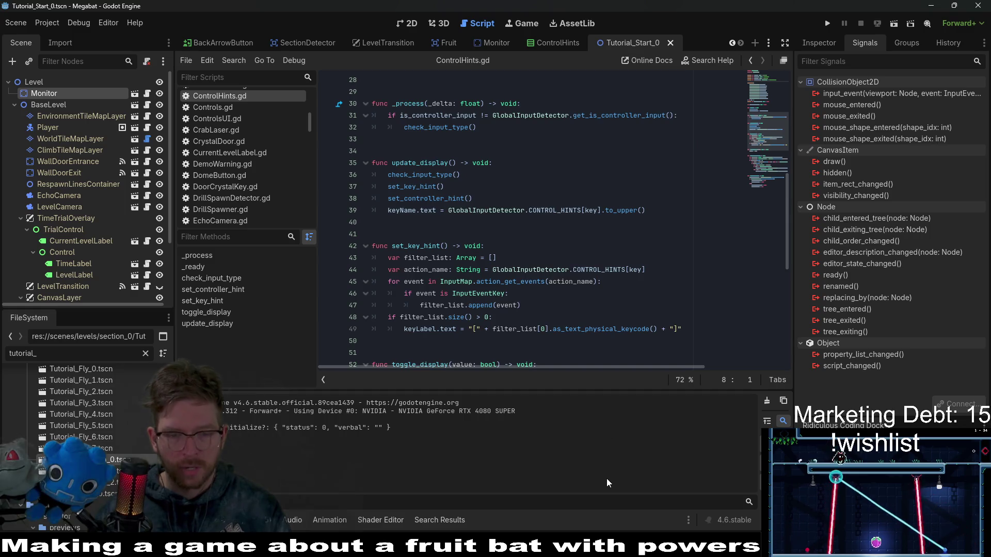
{"action": "key", "text": "alt+Tab"}
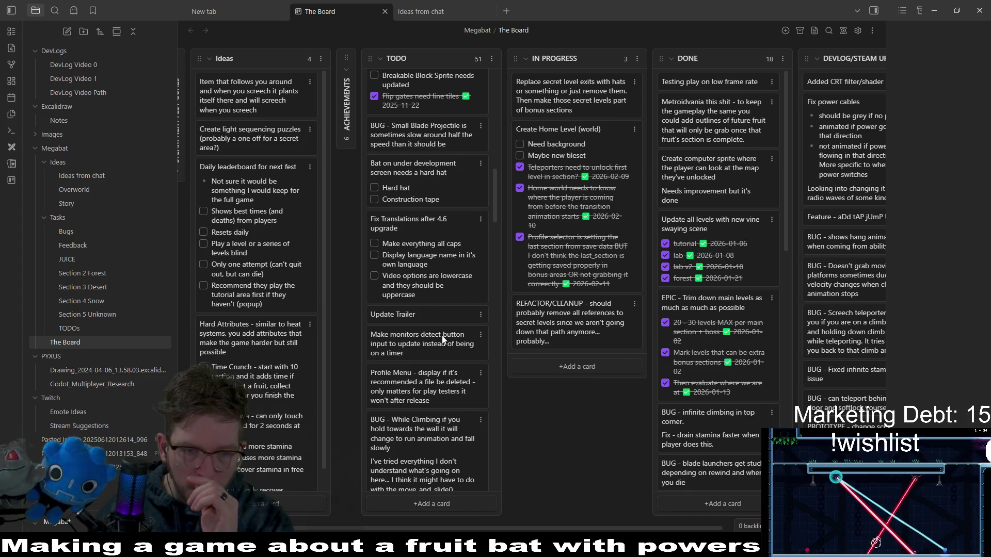
{"action": "mouse_move", "coordinate": [436, 355]}
{"action": "left_mouse_down"}
{"action": "mouse_move", "coordinate": [727, 266]}
{"action": "mouse_move", "coordinate": [725, 93]}
{"action": "left_mouse_up"}
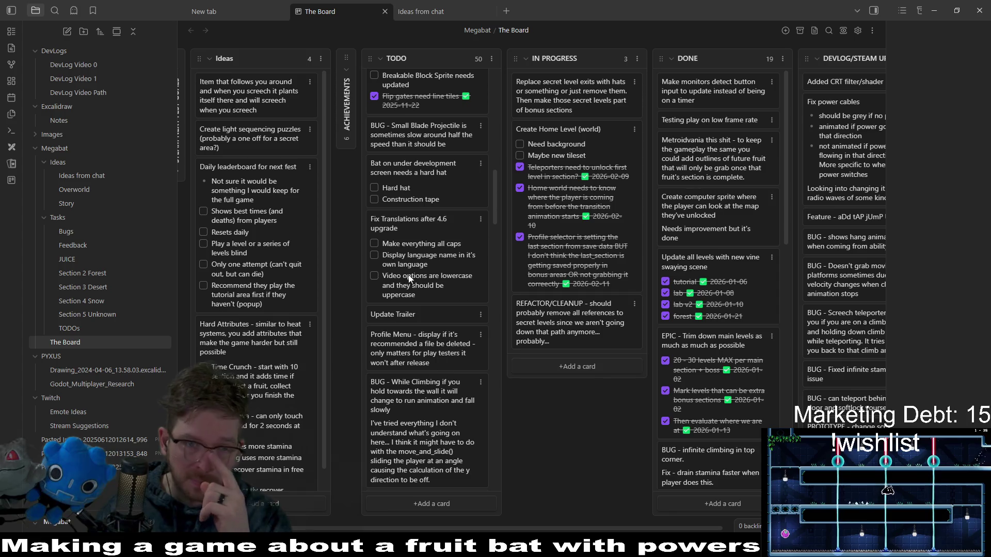
{"action": "scroll", "coordinate": [420, 263], "scroll_direction": "up", "scroll_amount": 7}
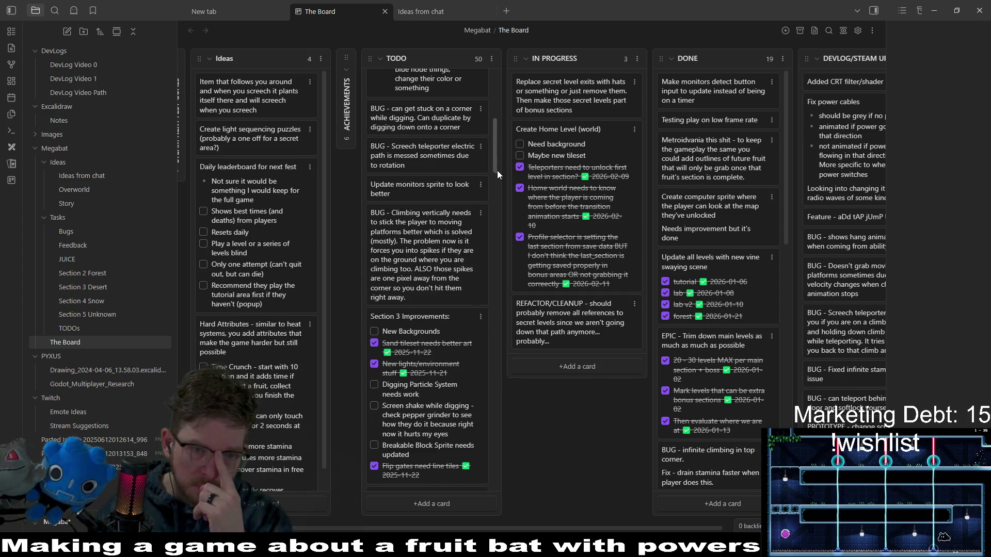
{"action": "scroll", "coordinate": [497, 170], "scroll_direction": "down", "scroll_amount": 2}
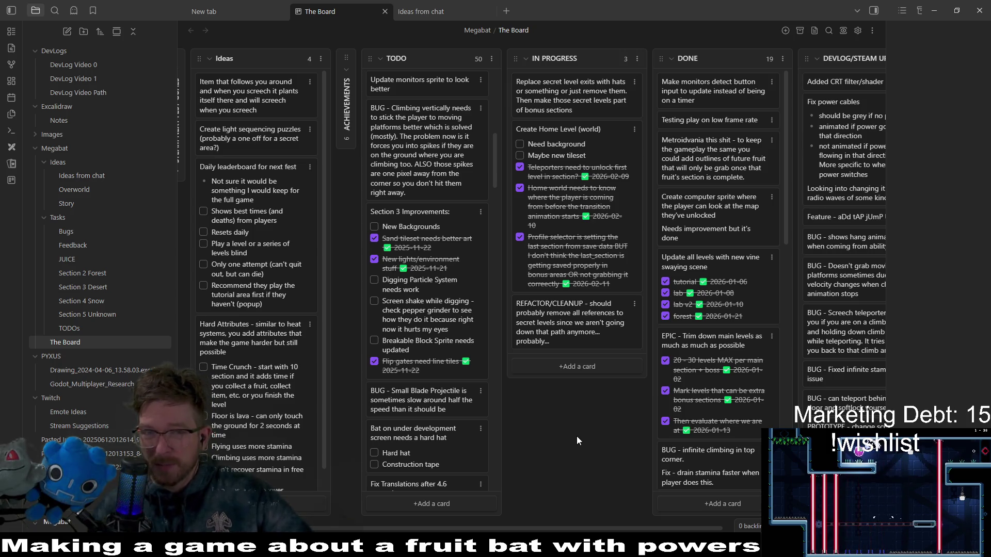
{"action": "left_click", "coordinate": [573, 369]}
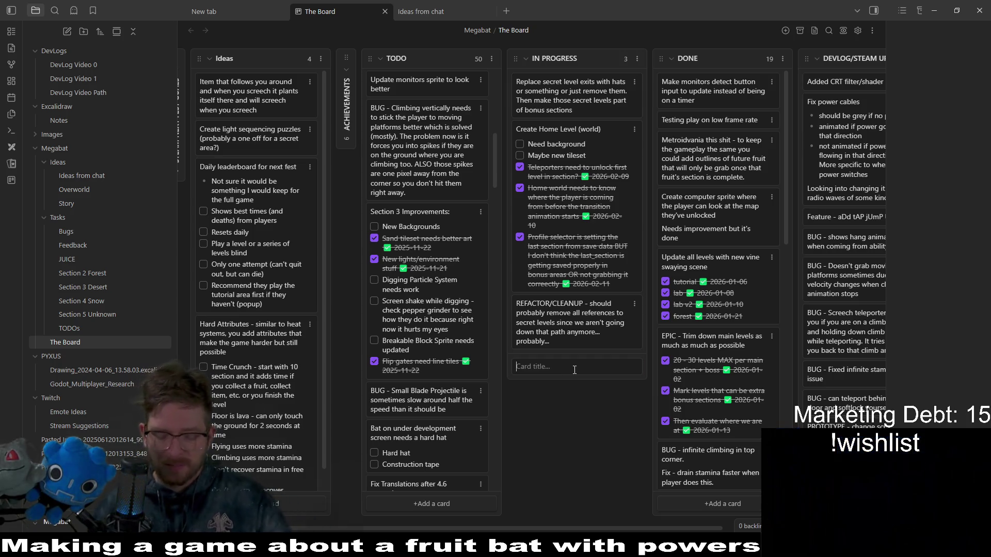
Create a card titled 'NEW DEMO TODOS:' in IN PROGRESS, correcting the mistyped 'REQ'
{"action": "type", "text": "NEW DEMO "}
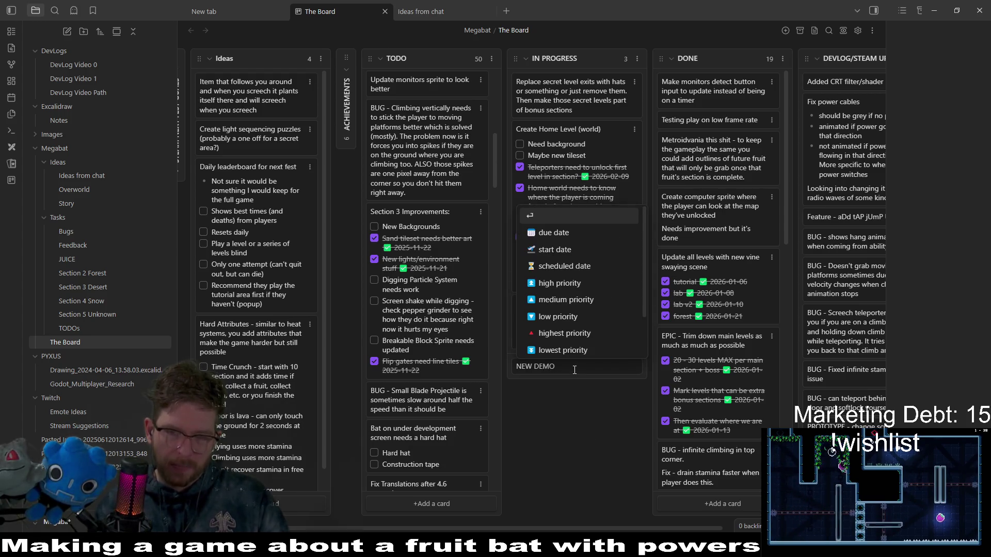
{"action": "type", "text": "R"}
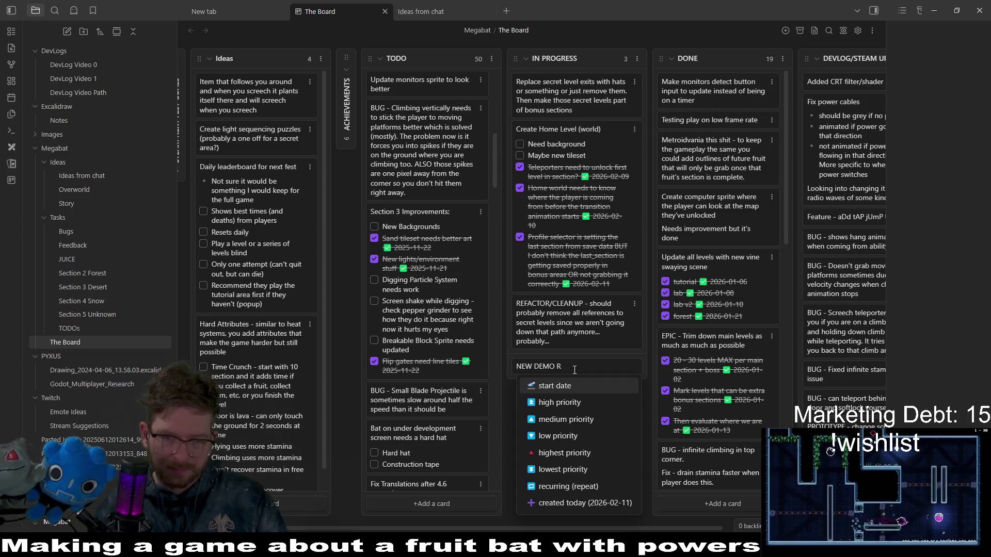
{"action": "type", "text": "EQUIREMENT"}
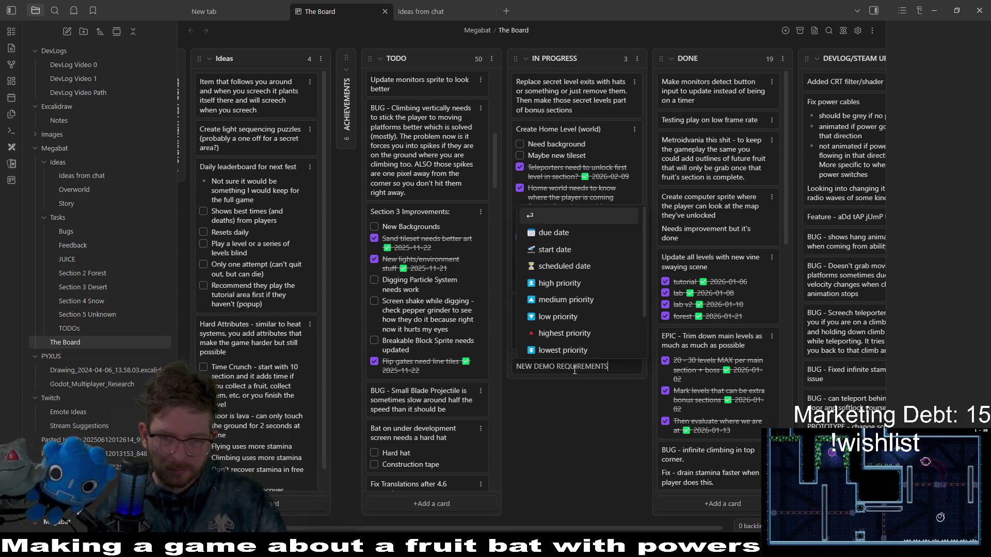
{"action": "key", "text": "ctrl+BackSpace"}
{"action": "type", "text": "TODOS:"}
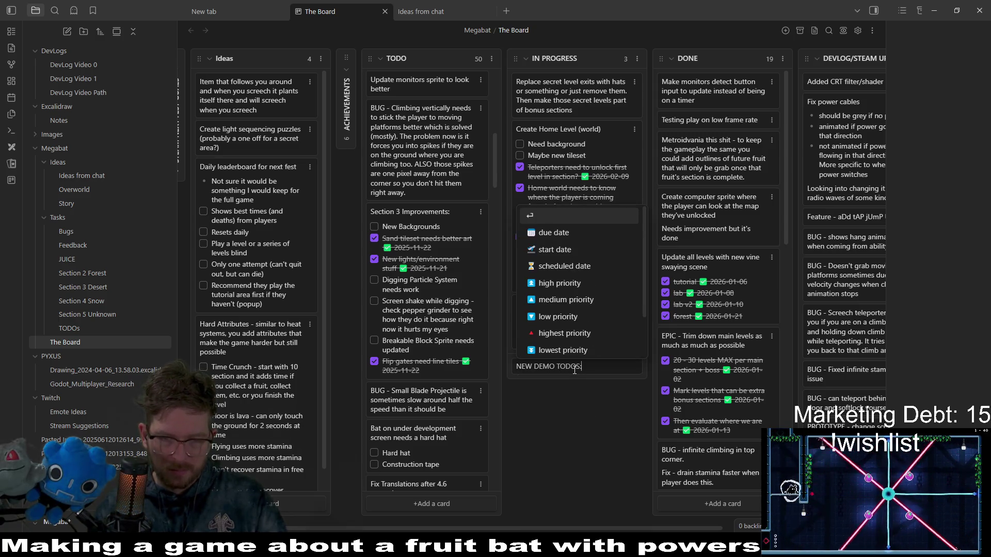
{"action": "key", "text": "Return"}
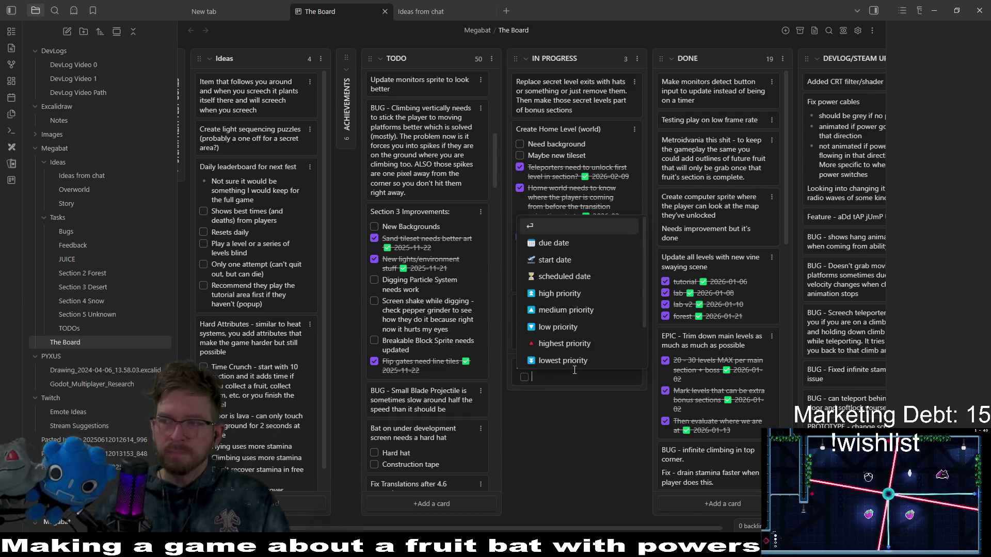
{"action": "key", "text": "Return"}
Move the card to the top of IN PROGRESS and extend it with 'TODOS: Dig tile set ne'
{"action": "mouse_move", "coordinate": [574, 369]}
{"action": "left_mouse_down"}
{"action": "mouse_move", "coordinate": [567, 98]}
{"action": "mouse_move", "coordinate": [555, 102]}
{"action": "left_mouse_up"}
{"action": "double_click", "coordinate": [536, 94]}
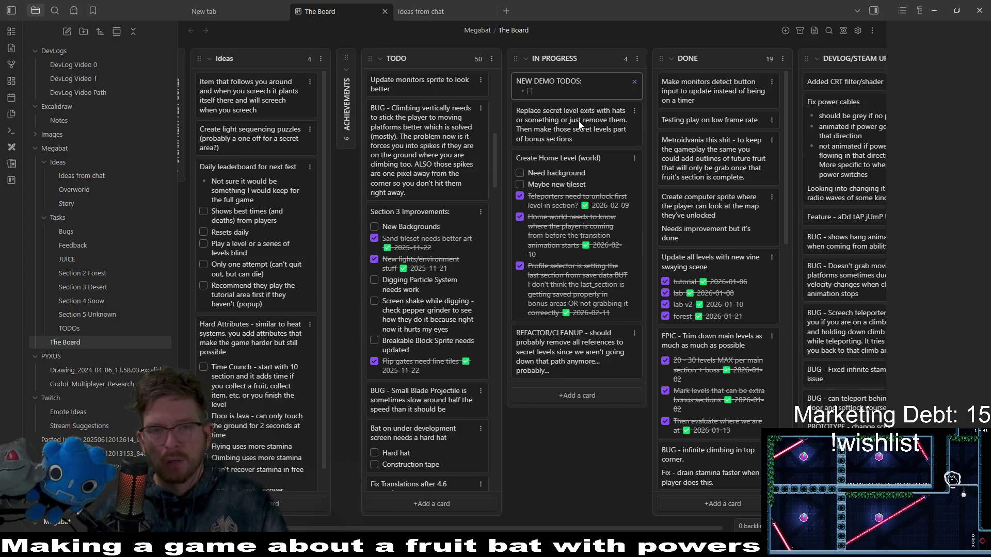
{"action": "type", "text": "TO"}
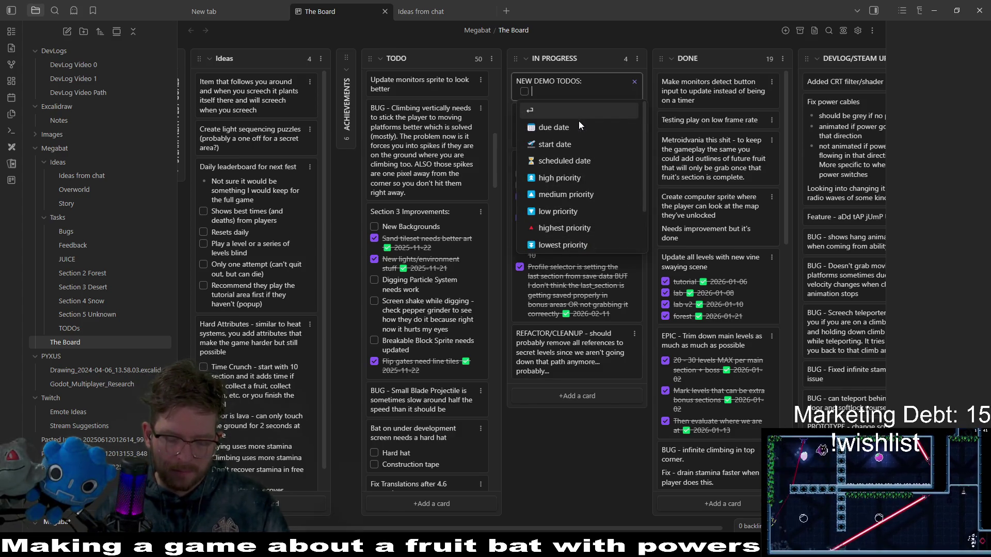
{"action": "type", "text": "DOS: Dig"}
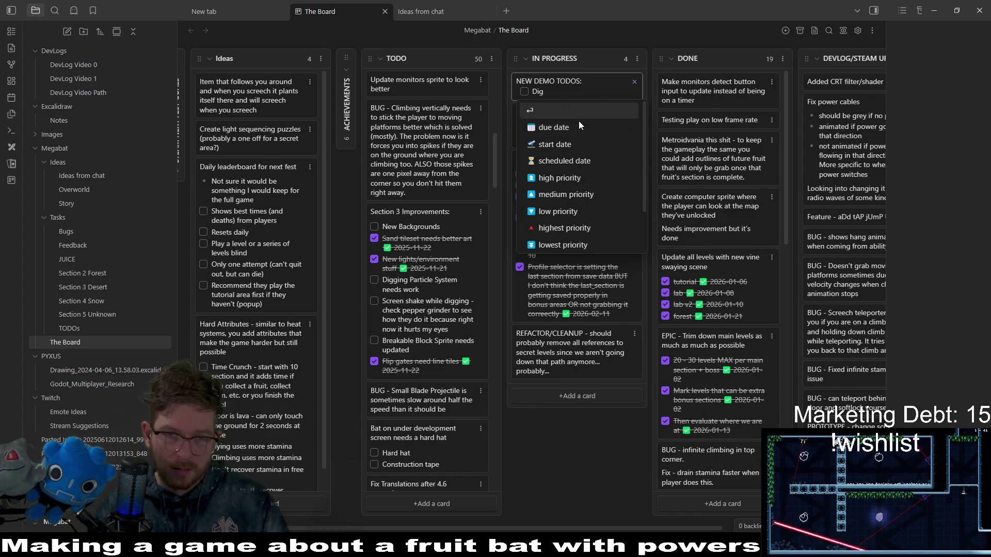
{"action": "type", "text": " tile set ne"}
Finish the dig tileset randomness and demo world selector item, then start a new top-level item
{"action": "key", "text": "BackSpace"}
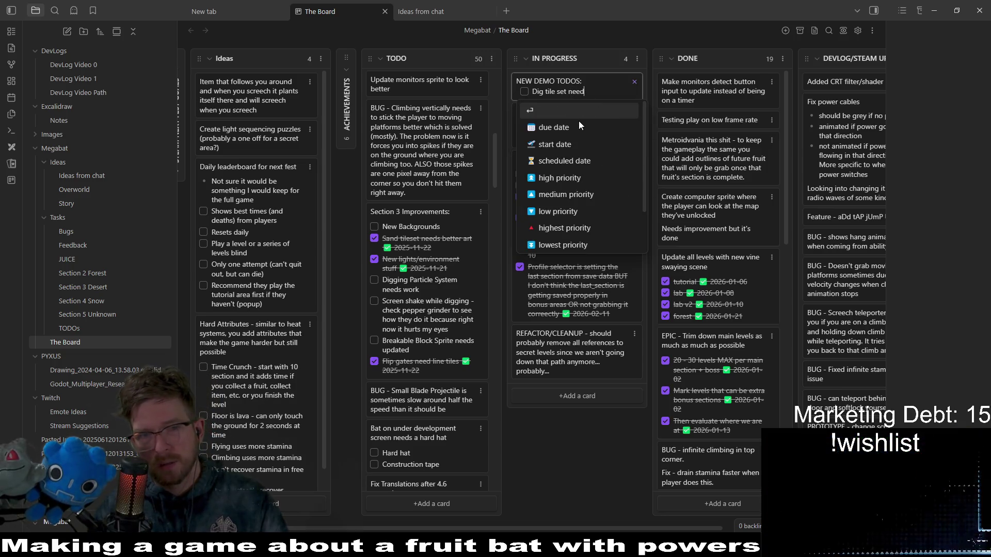
{"action": "type", "text": "set ne"}
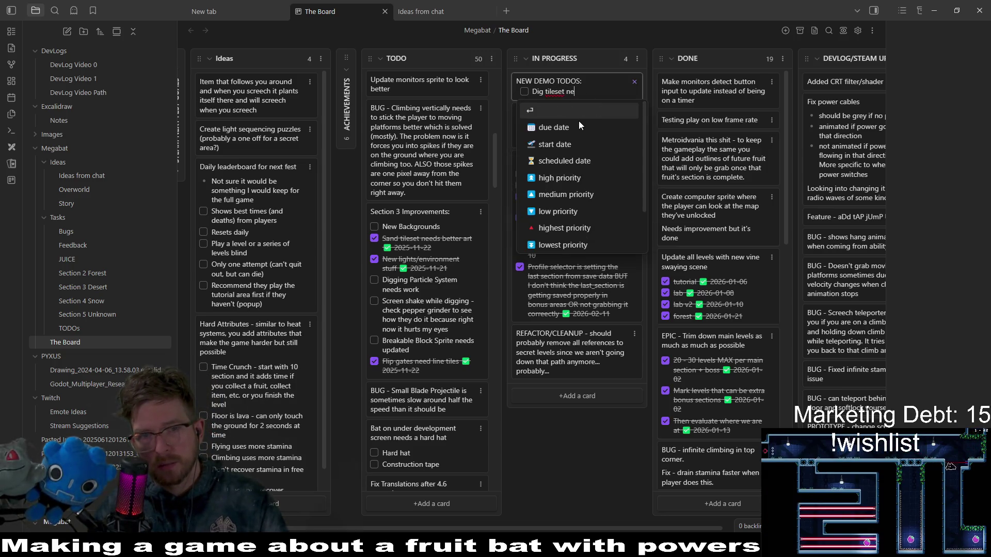
{"action": "type", "text": "eds some sort of"}
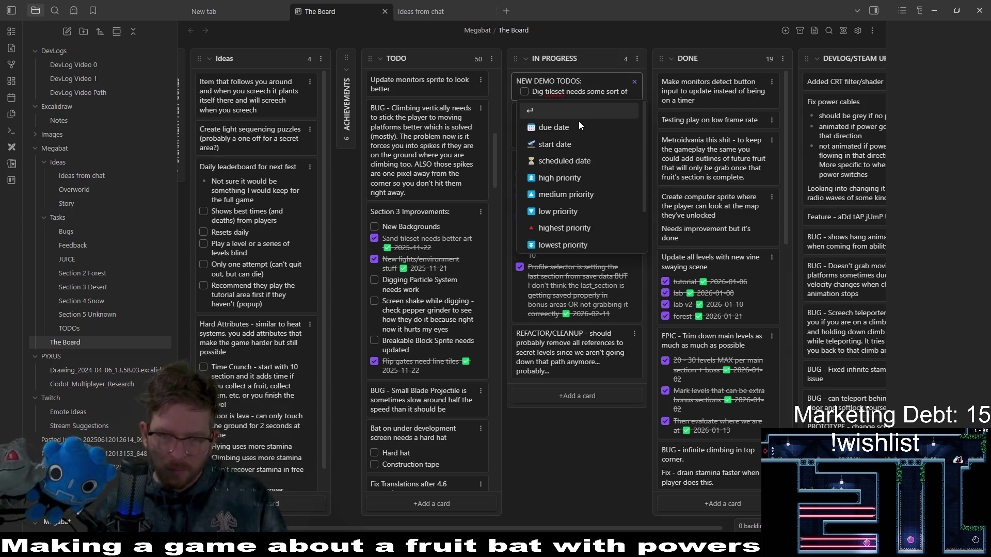
{"action": "type", "text": " randomness or something to take away the feeling of it being empty"}
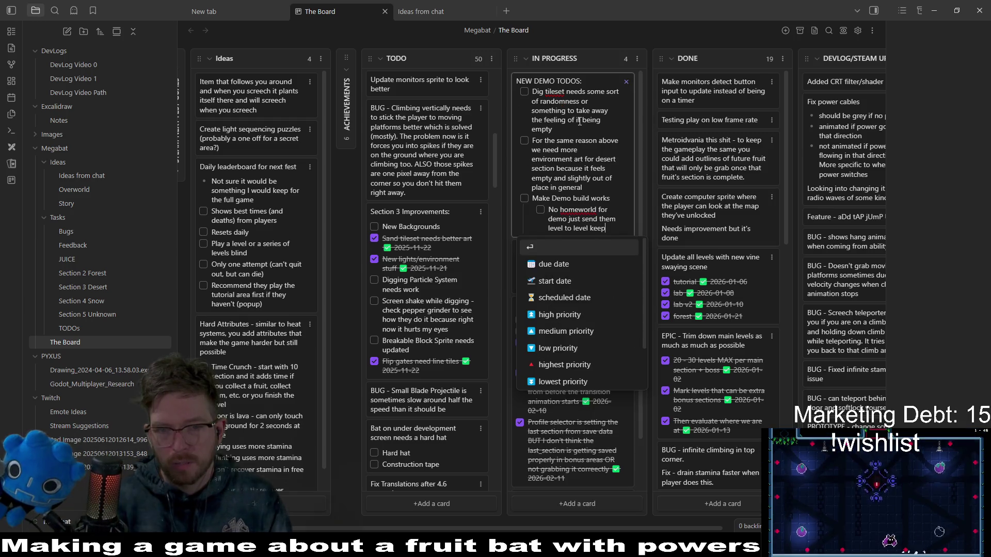
{"action": "type", "text": "p de"}
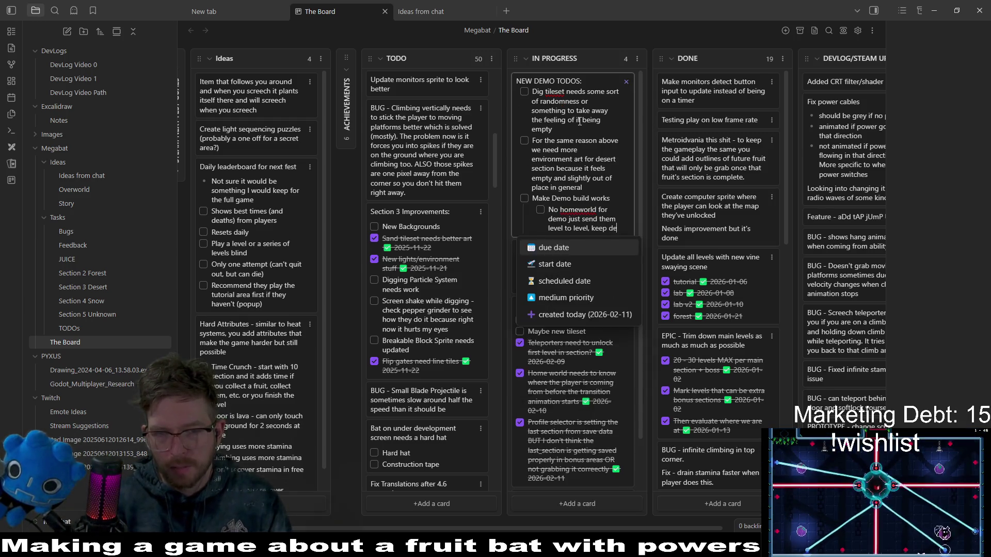
{"action": "type", "text": "mo w"}
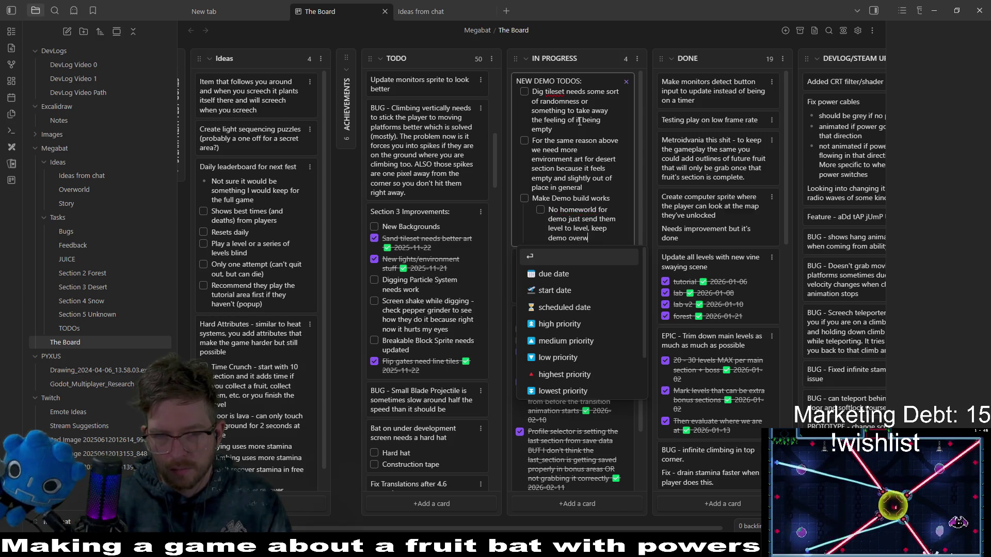
{"action": "type", "text": "orld selector"}
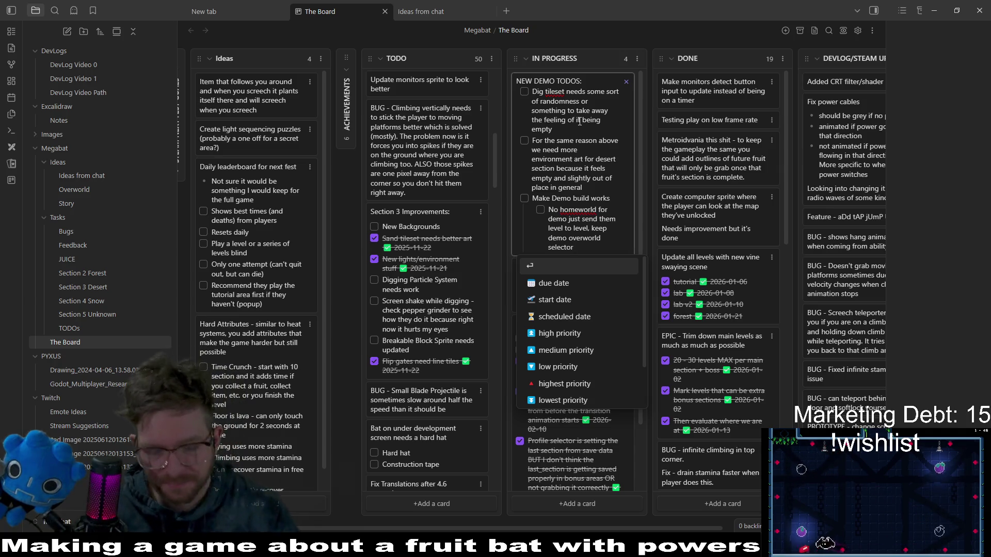
{"action": "key", "text": "Return"}
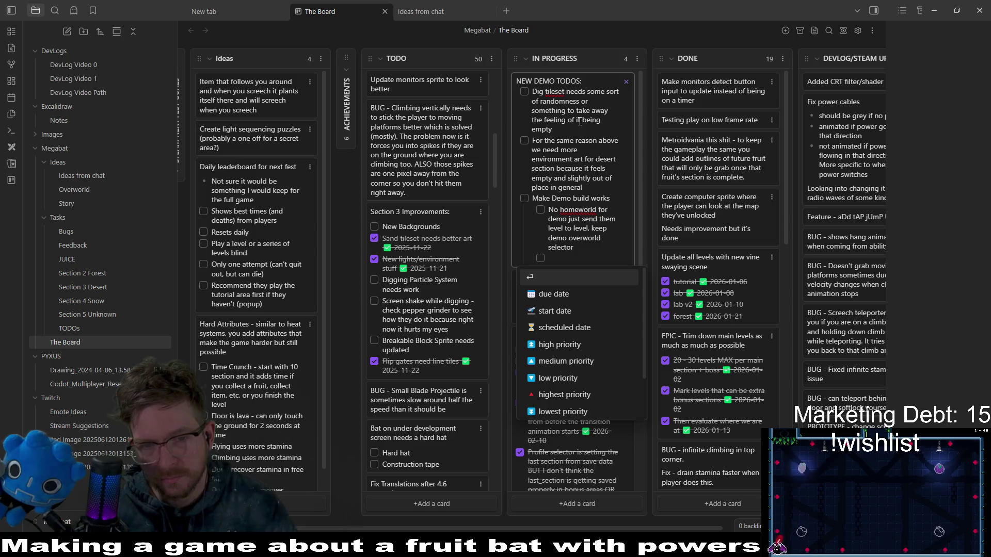
{"action": "key", "text": "shift+Tab"}
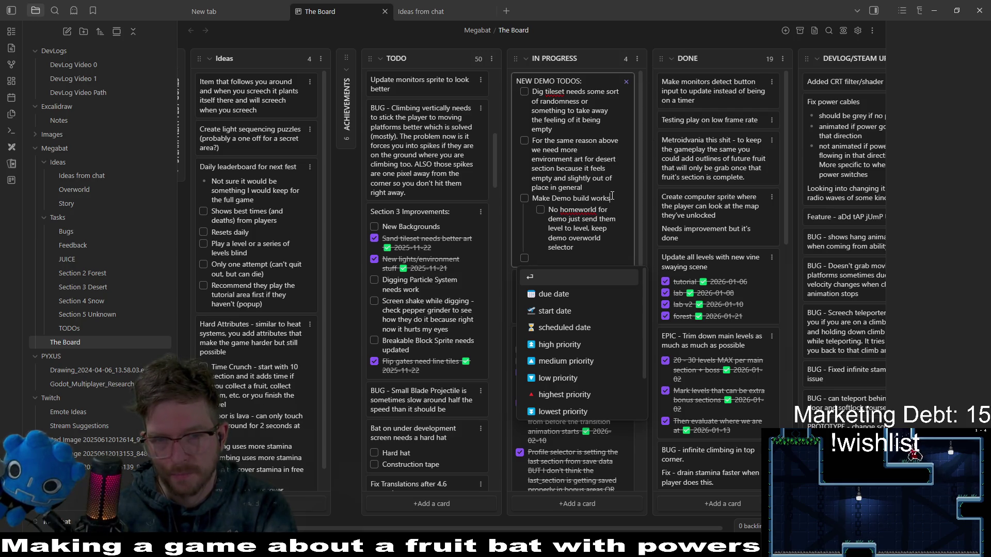
Fix the third item's wording so it reads make sure the demo build still works
{"action": "key", "text": "BackSpace"}
{"action": "left_click", "coordinate": [553, 199]}
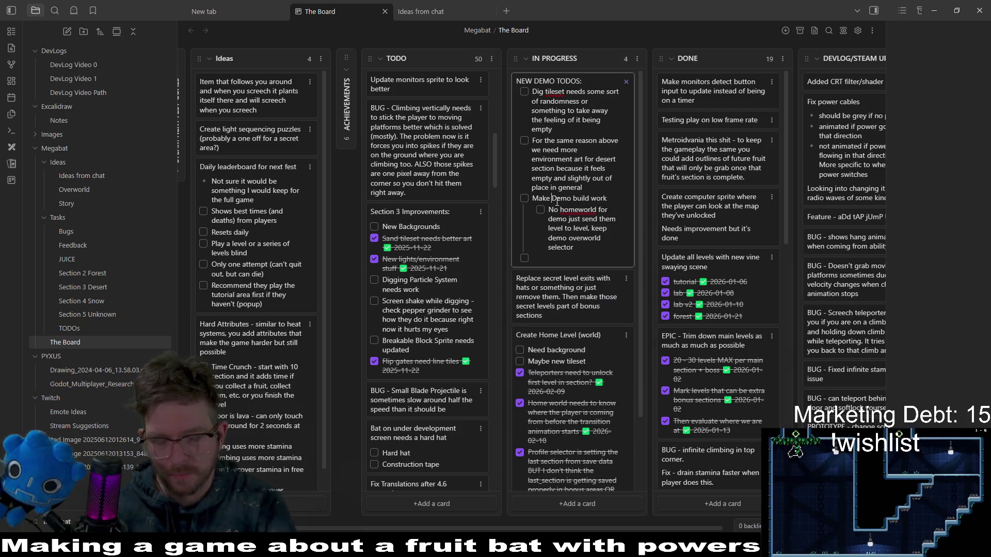
{"action": "type", "text": "sure"}
{"action": "key", "text": "Delete"}
{"action": "type", "text": "d"}
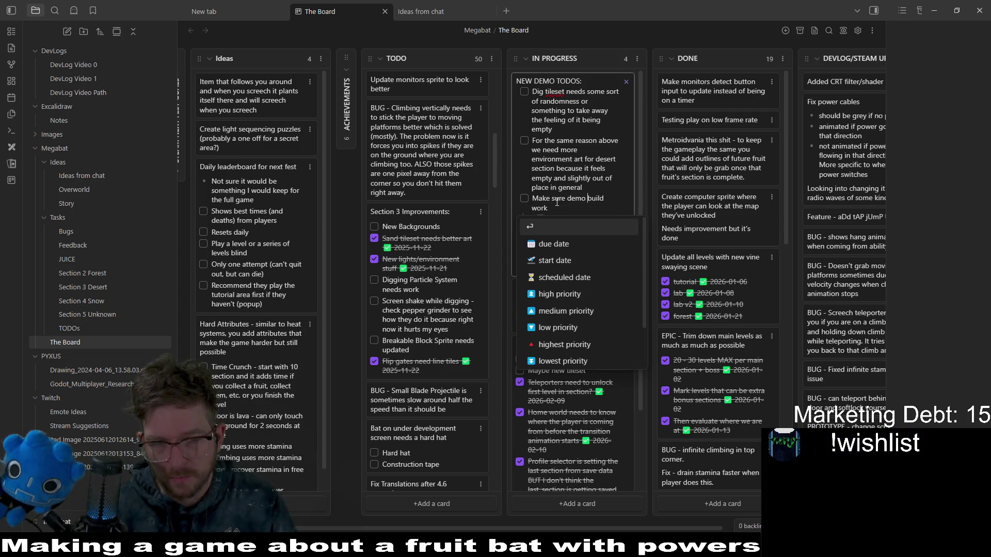
{"action": "type", "text": "still work"}
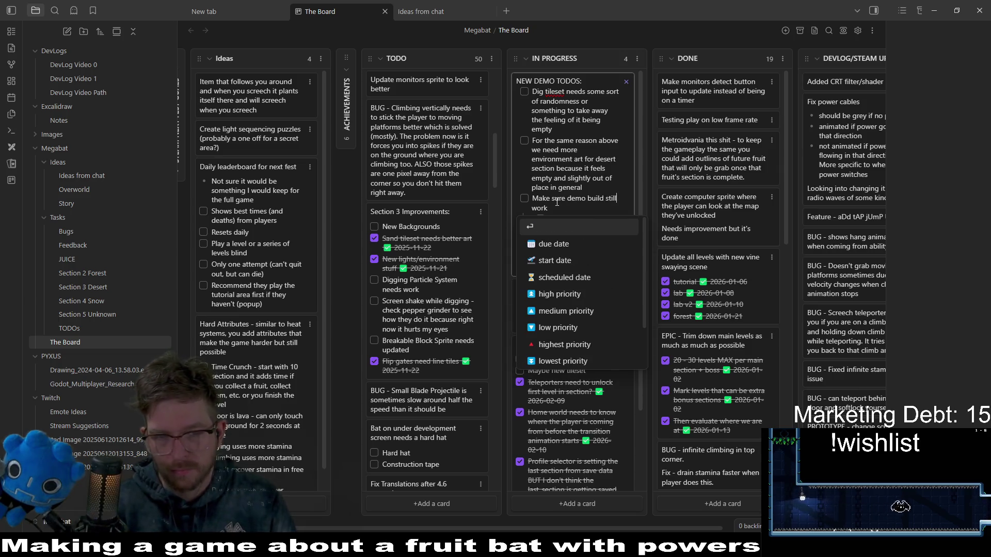
{"action": "type", "text": "s"}
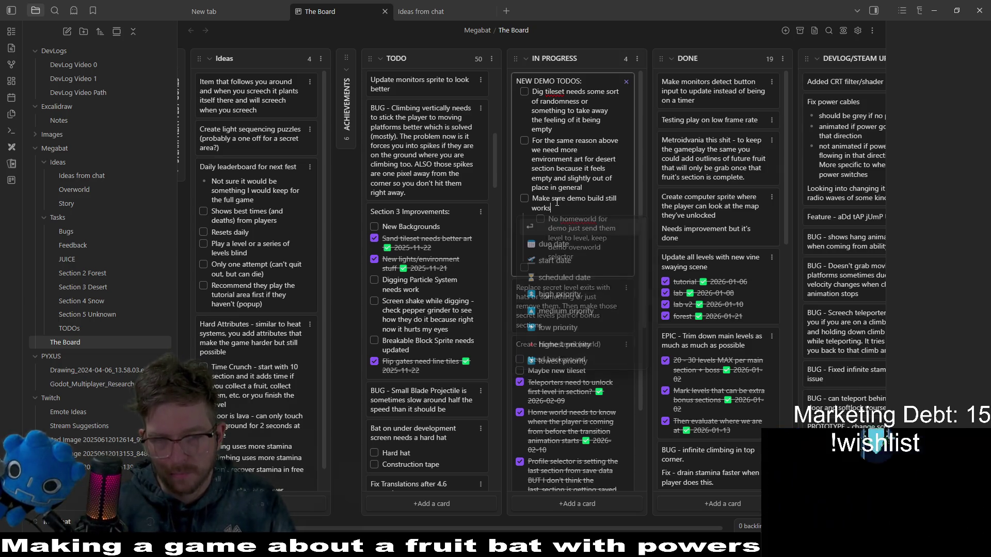
{"action": "key", "text": "Escape"}
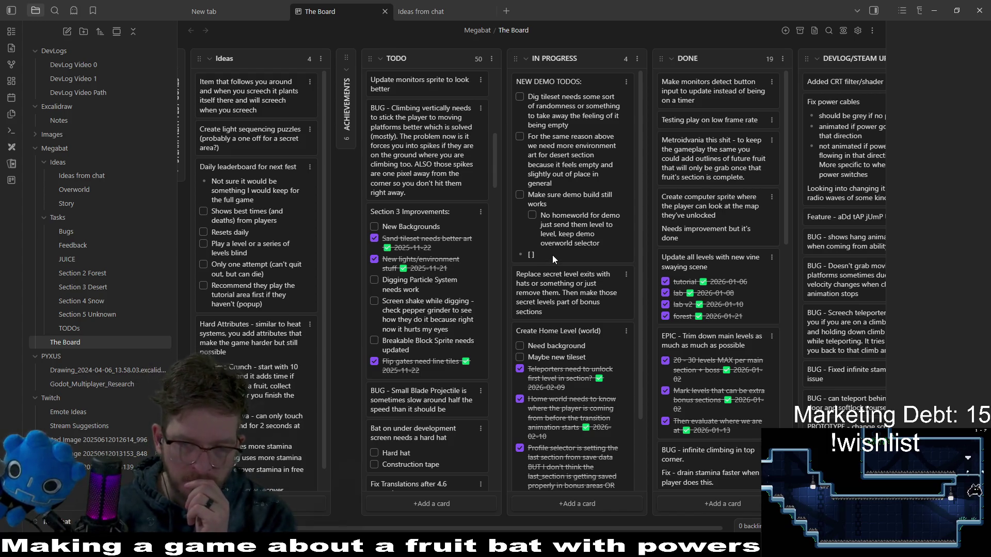
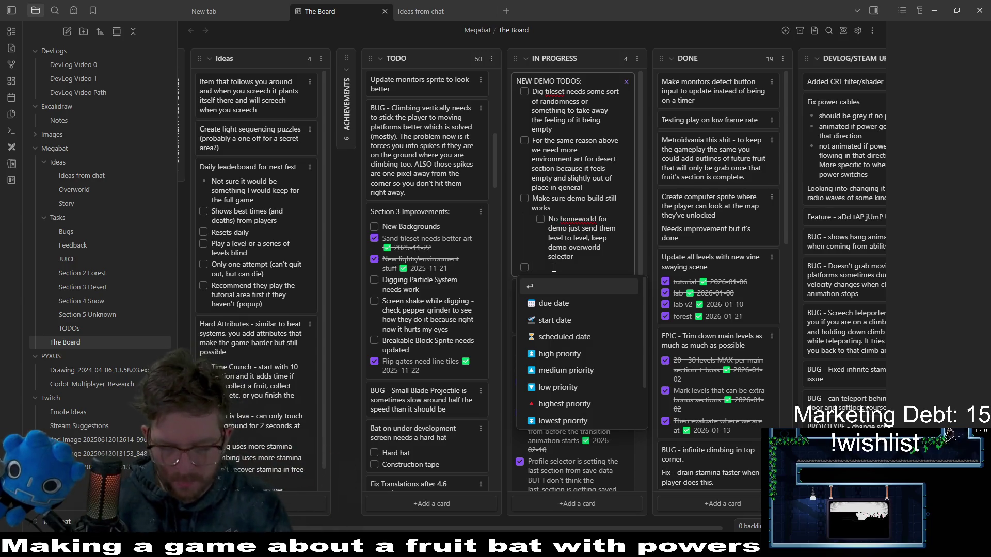
Add the NEW DEMO TODOS item 'Because of secret level removal I need to replace those secret exits with hat challenges'
{"action": "type", "text": "Because of s"}
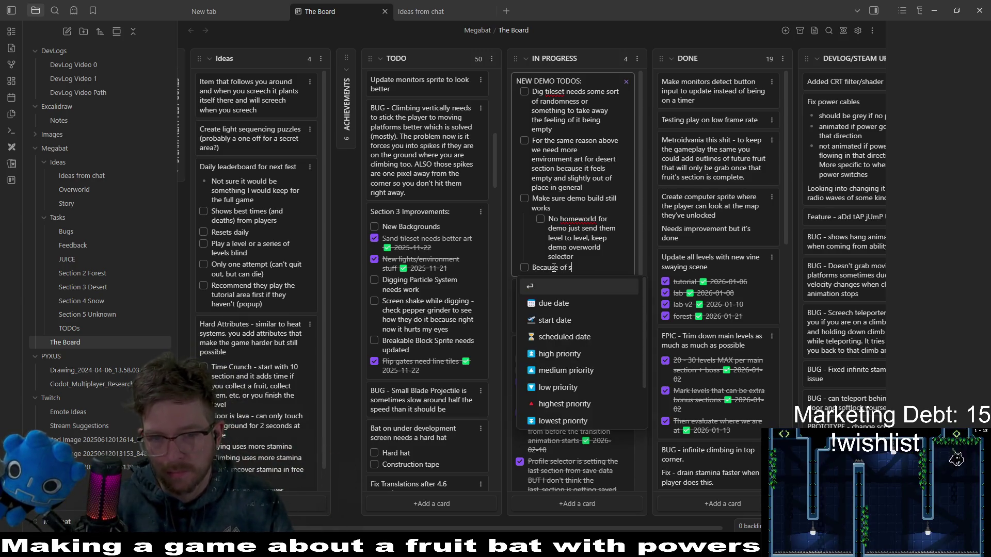
{"action": "type", "text": "ecret level "}
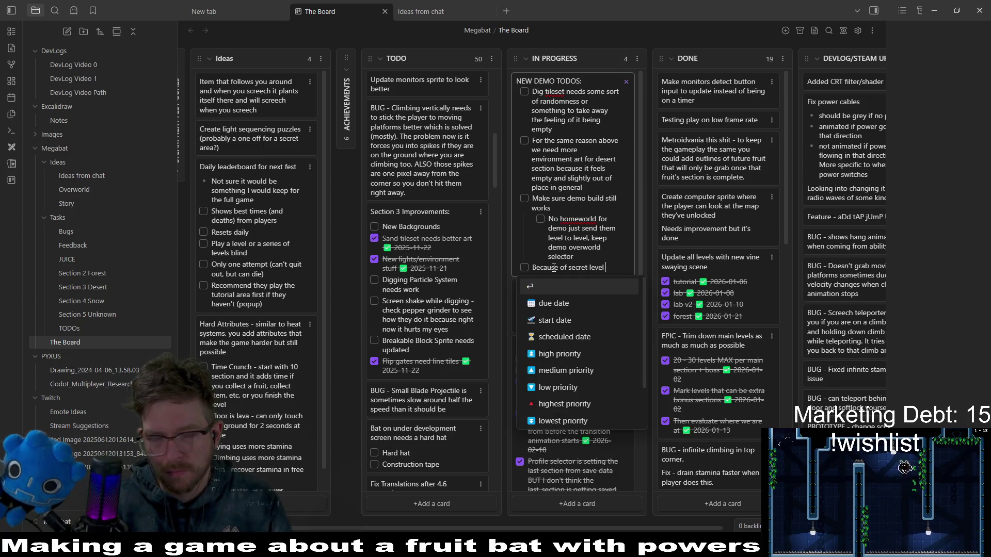
{"action": "type", "text": "removal"}
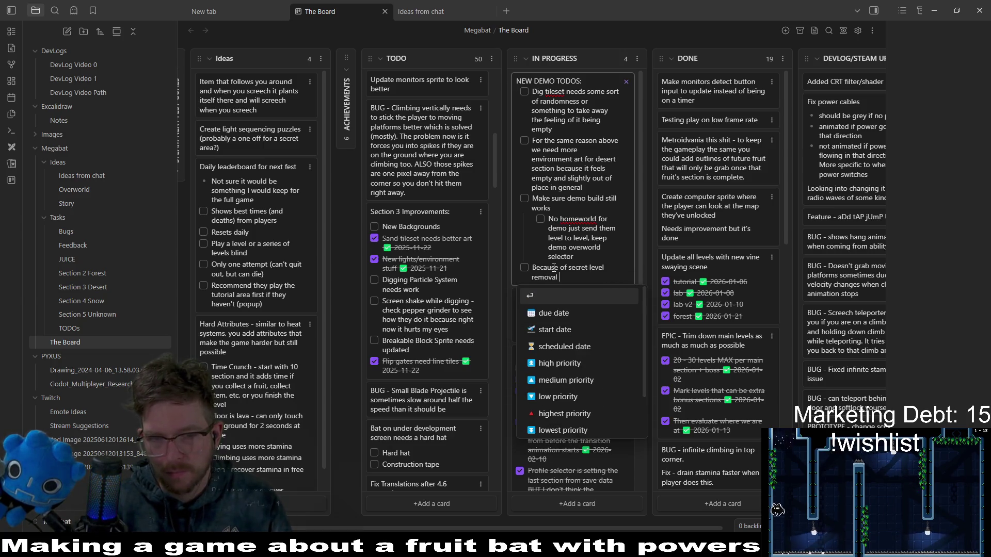
{"action": "type", "text": " I need to"}
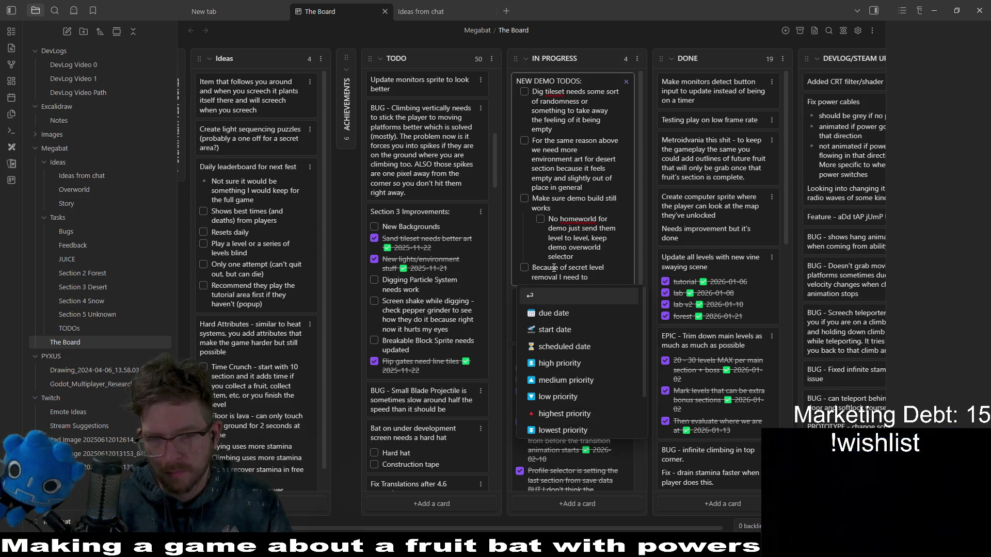
{"action": "type", "text": " replace those s"}
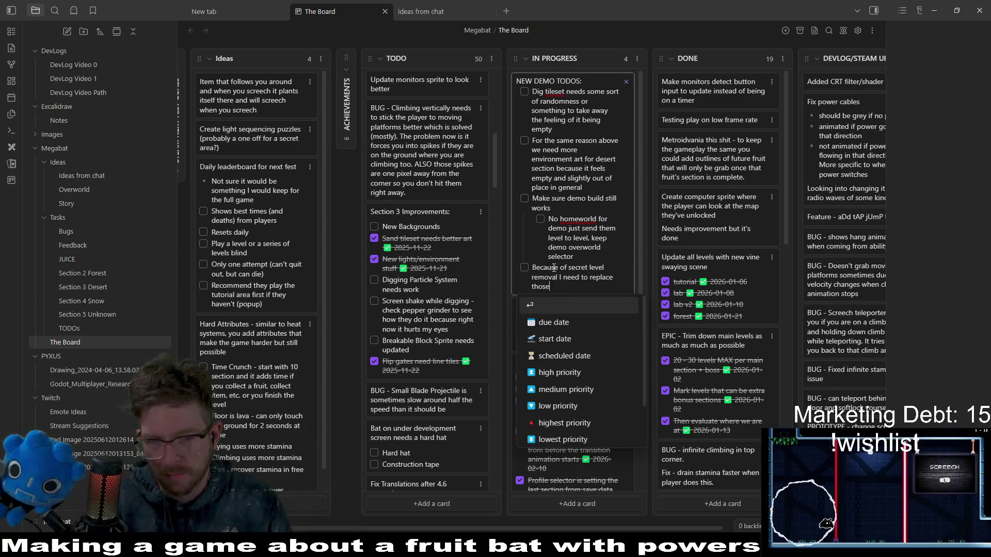
{"action": "key", "text": "BackSpace"}
{"action": "key", "text": "BackSpace"}
{"action": "type", "text": "s"}
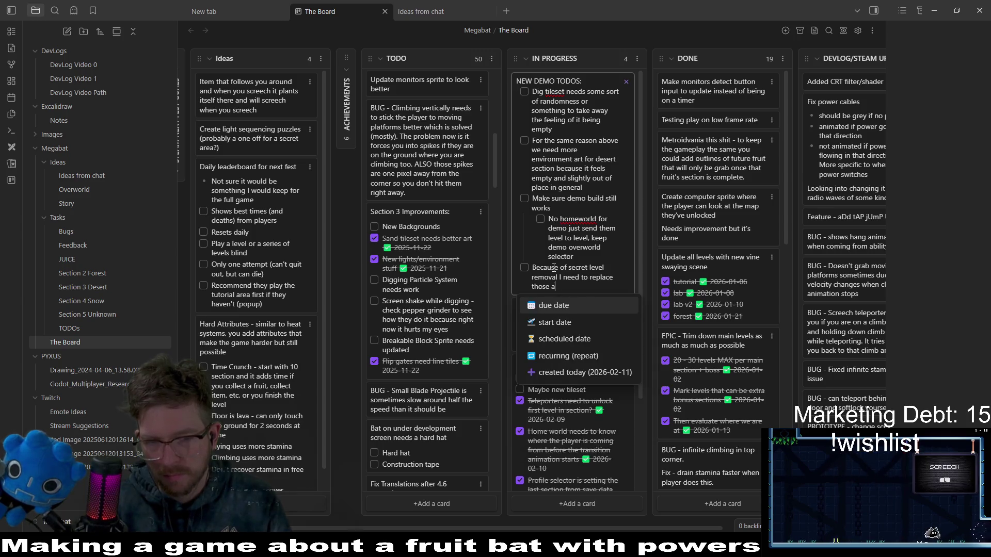
{"action": "key", "text": "BackSpace"}
{"action": "type", "text": "area"}
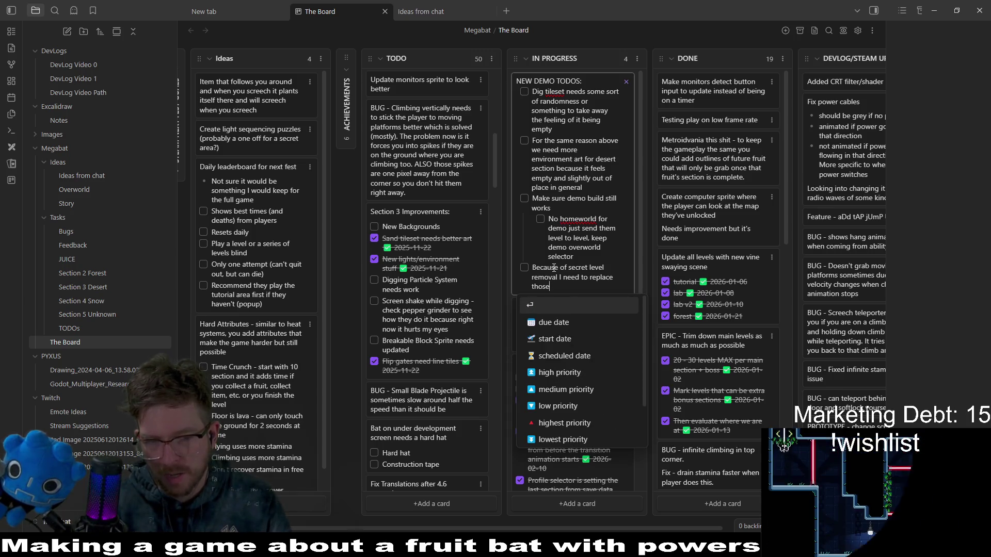
{"action": "type", "text": "s"}
{"action": "key", "text": "BackSpace"}
{"action": "key", "text": "BackSpace"}
{"action": "key", "text": "BackSpace"}
{"action": "type", "text": "le"}
{"action": "key", "text": "BackSpace"}
{"action": "key", "text": "BackSpace"}
{"action": "type", "text": "sc"}
{"action": "key", "text": "BackSpace"}
{"action": "type", "text": "ecret "}
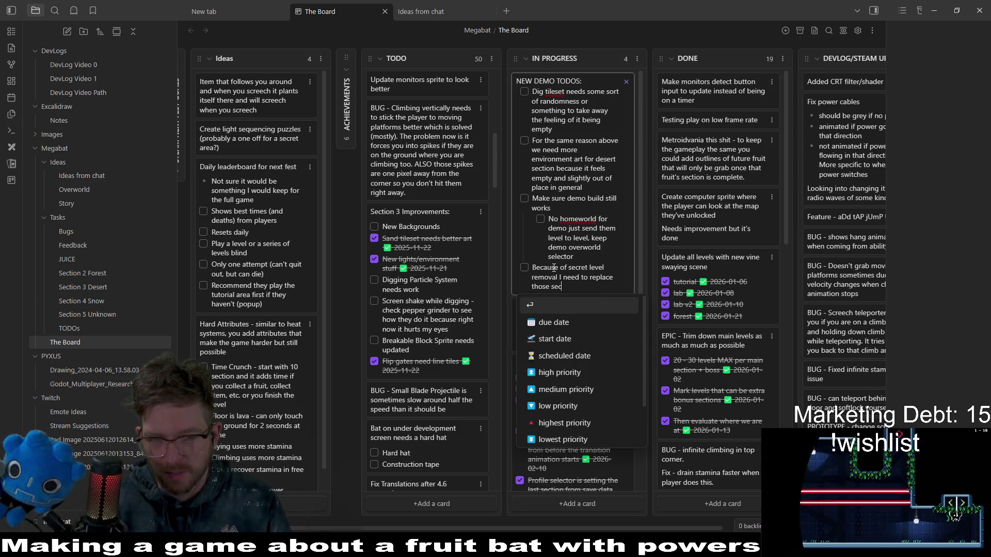
{"action": "type", "text": "exits w"}
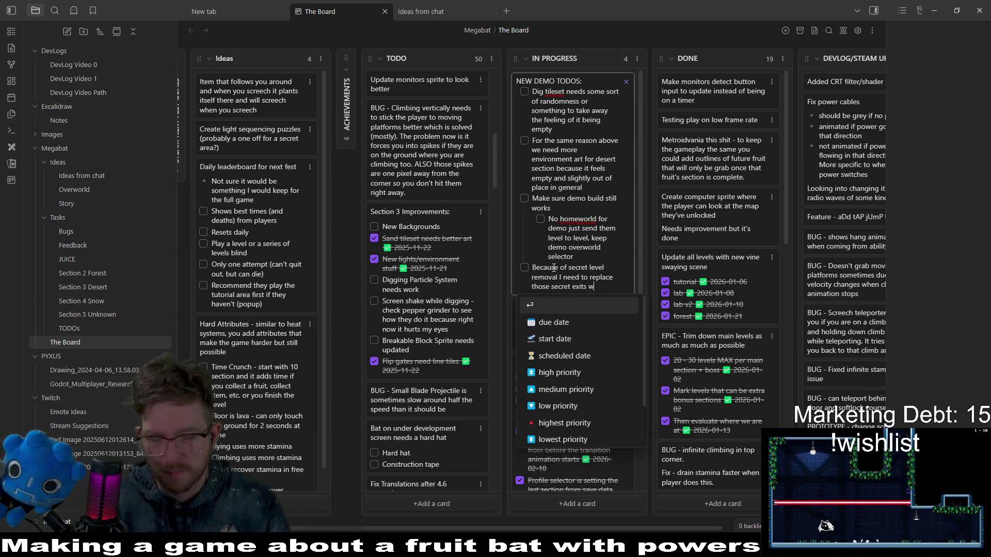
{"action": "type", "text": "ith hat challenges instead"}
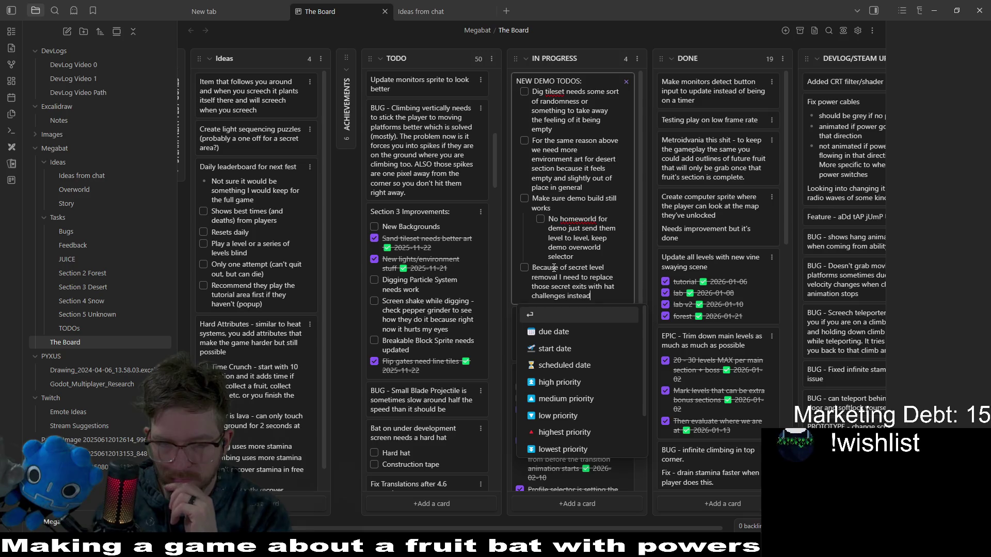
{"action": "key", "text": "Escape"}
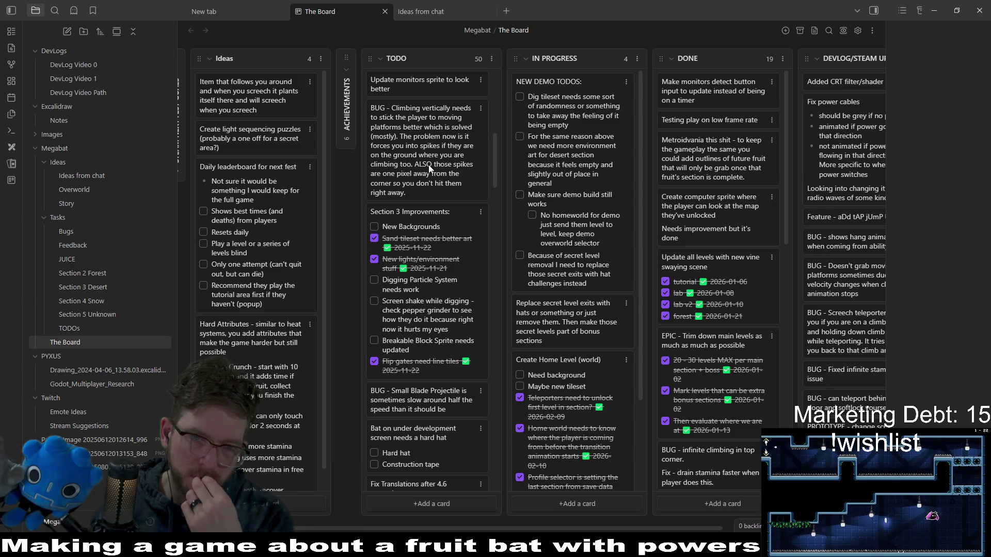
Drag the 'BUG - Climbing vertically' card from TODO to the top of DONE
{"action": "mouse_move", "coordinate": [429, 169]}
{"action": "left_mouse_down"}
{"action": "mouse_move", "coordinate": [437, 124]}
{"action": "mouse_move", "coordinate": [725, 89]}
{"action": "mouse_move", "coordinate": [709, 106]}
{"action": "left_mouse_up"}
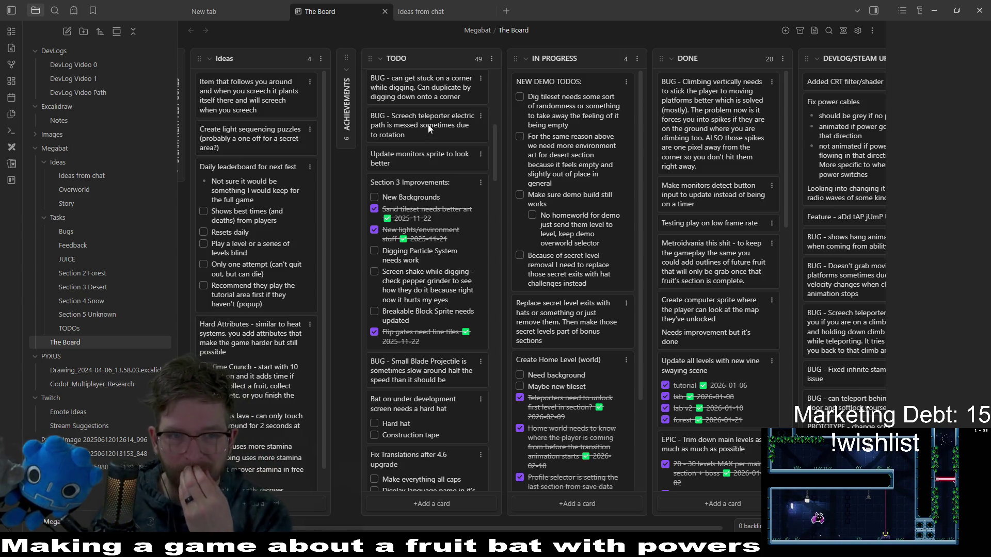
Add a bullet to the DONE climbing bug card saying the fix was updating the player's collision shape
{"action": "double_click", "coordinate": [718, 167]}
{"action": "key", "text": "Return"}
{"action": "key", "text": "Return"}
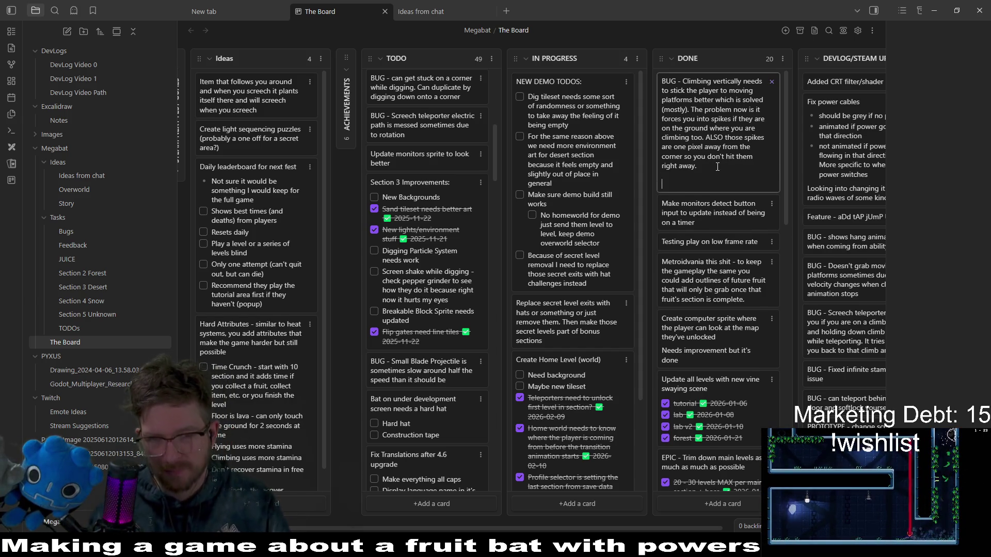
{"action": "type", "text": "- b"}
{"action": "key", "text": "BackSpace"}
{"action": "key", "text": "BackSpace"}
{"action": "key", "text": "BackSpace"}
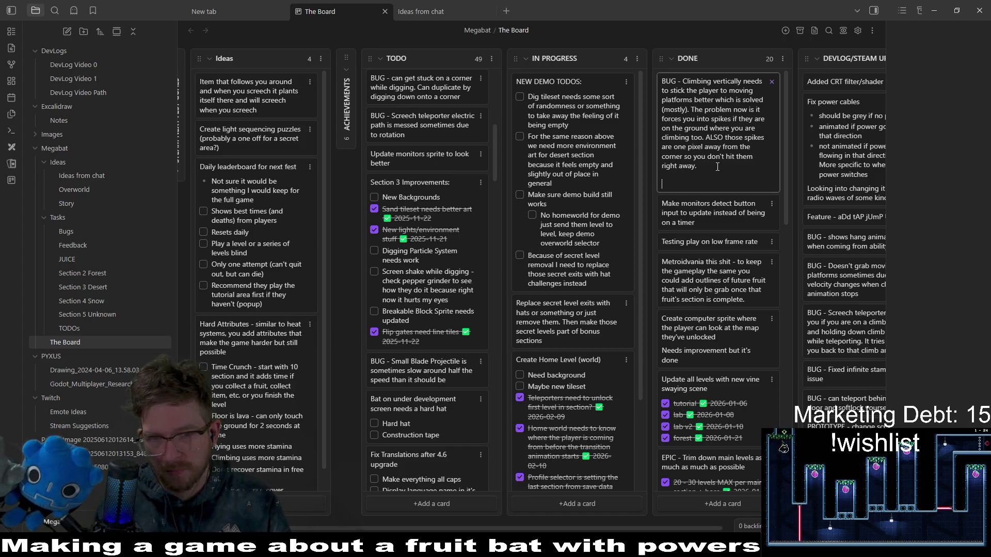
{"action": "type", "text": "b"}
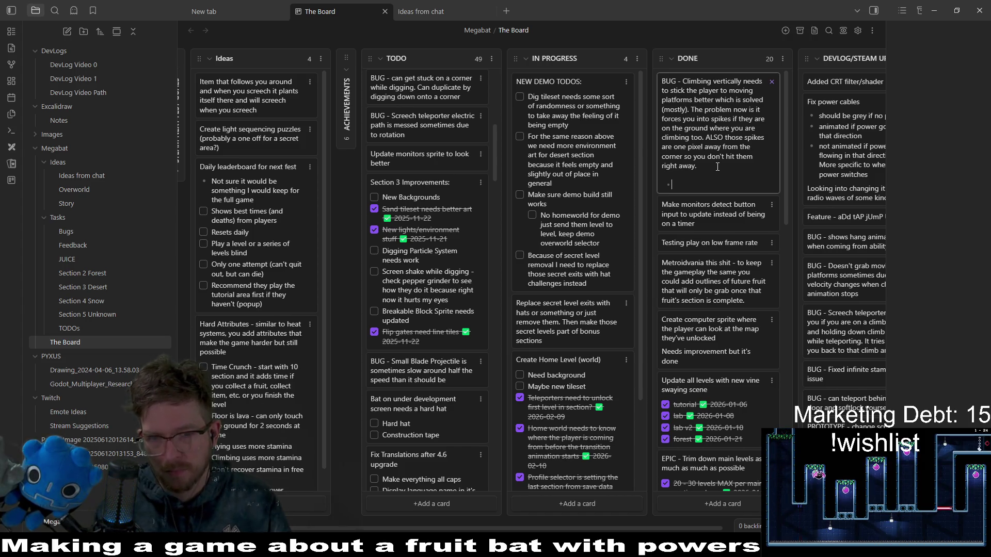
{"action": "type", "text": "el"}
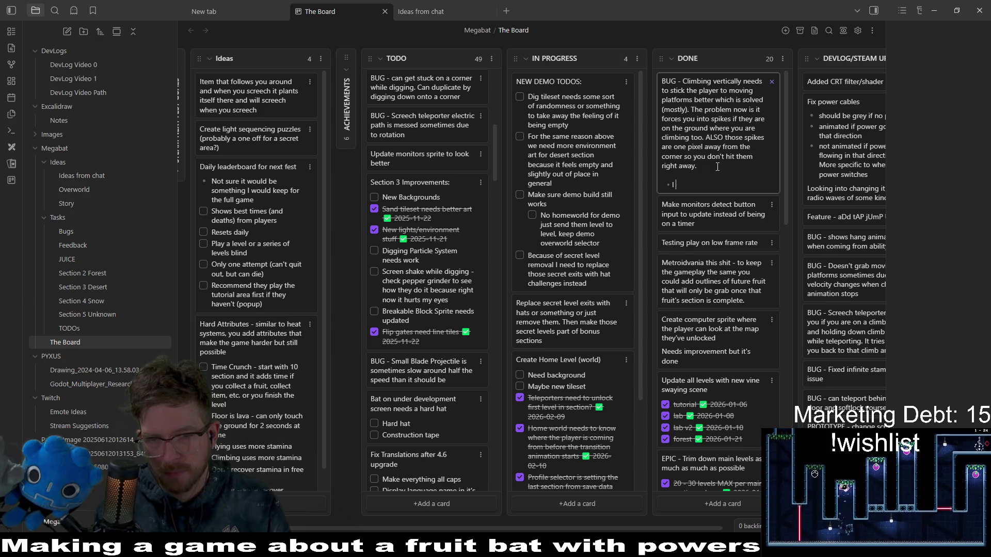
{"action": "key", "text": "BackSpace"}
{"action": "key", "text": "BackSpace"}
{"action": "key", "text": "BackSpace"}
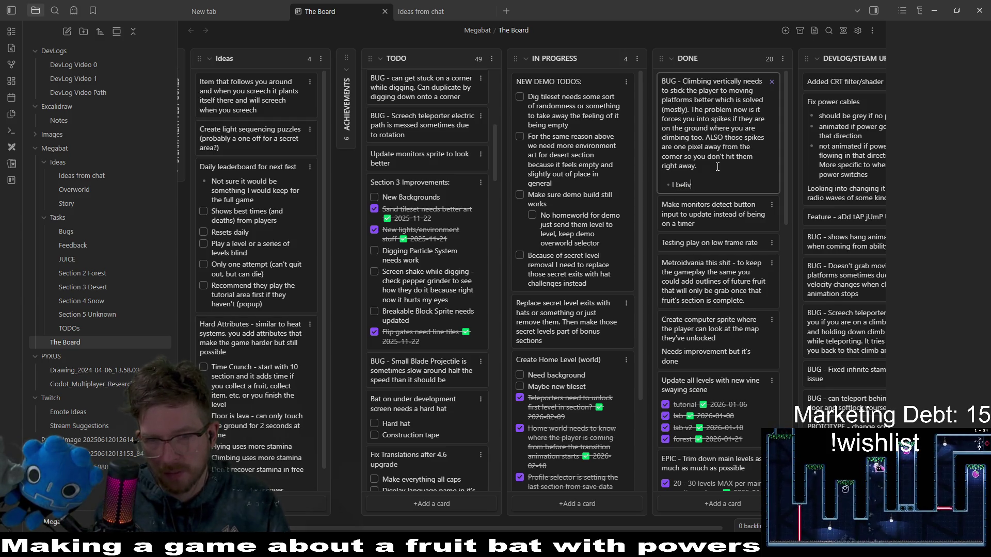
{"action": "type", "text": "ieve I fixed this bu"}
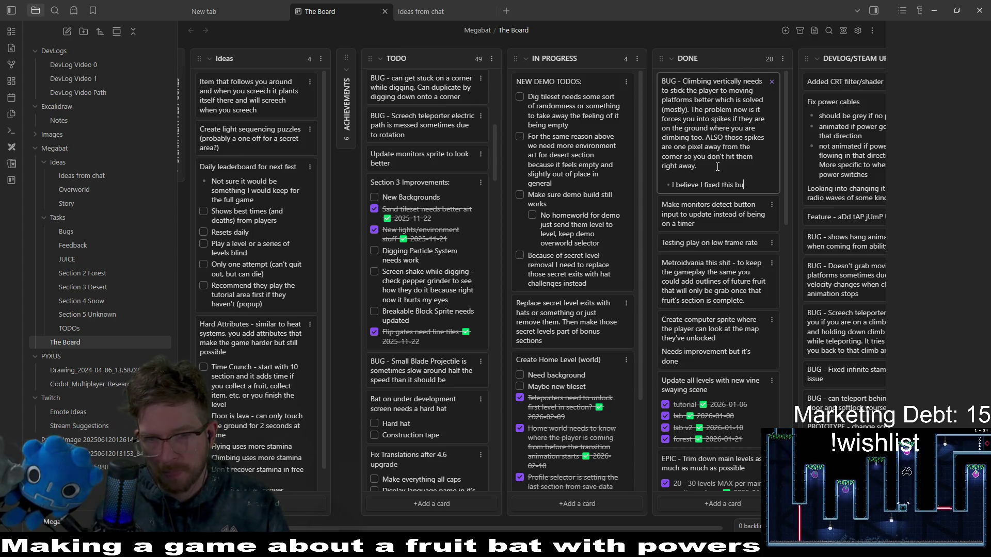
{"action": "key", "text": "BackSpace"}
{"action": "type", "text": "y updatin"}
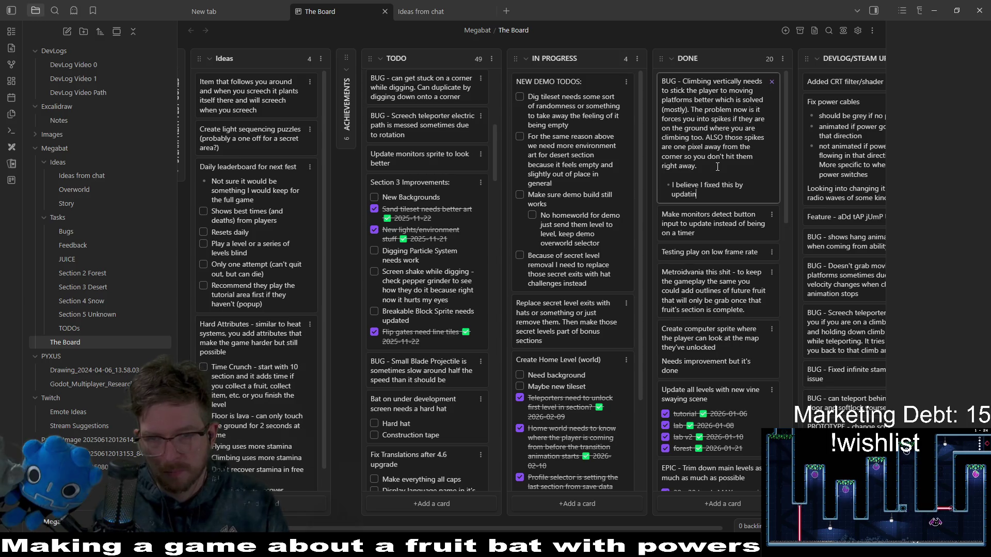
{"action": "type", "text": "g the players collision"}
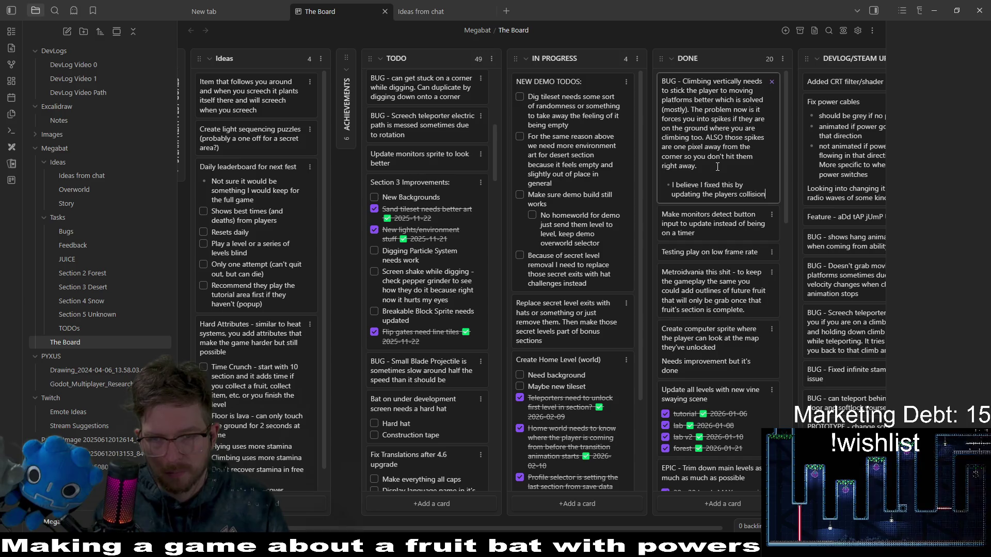
{"action": "type", "text": " shape"}
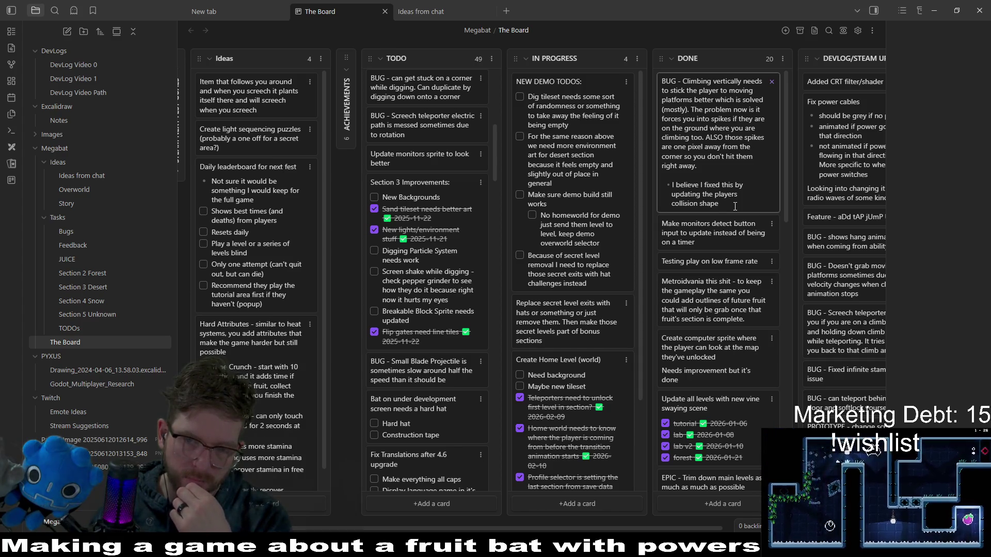
{"action": "key", "text": "Return"}
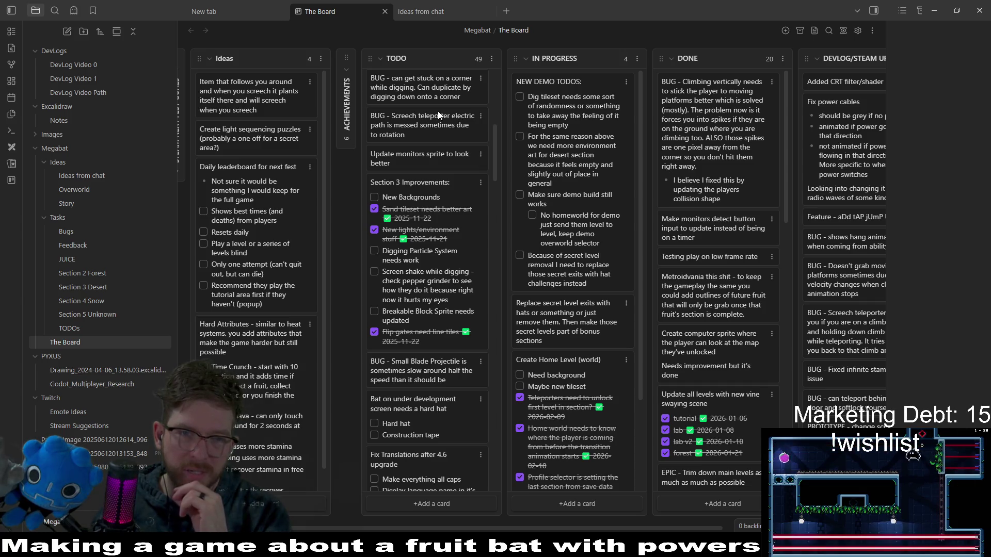
{"action": "left_click", "coordinate": [467, 91]}
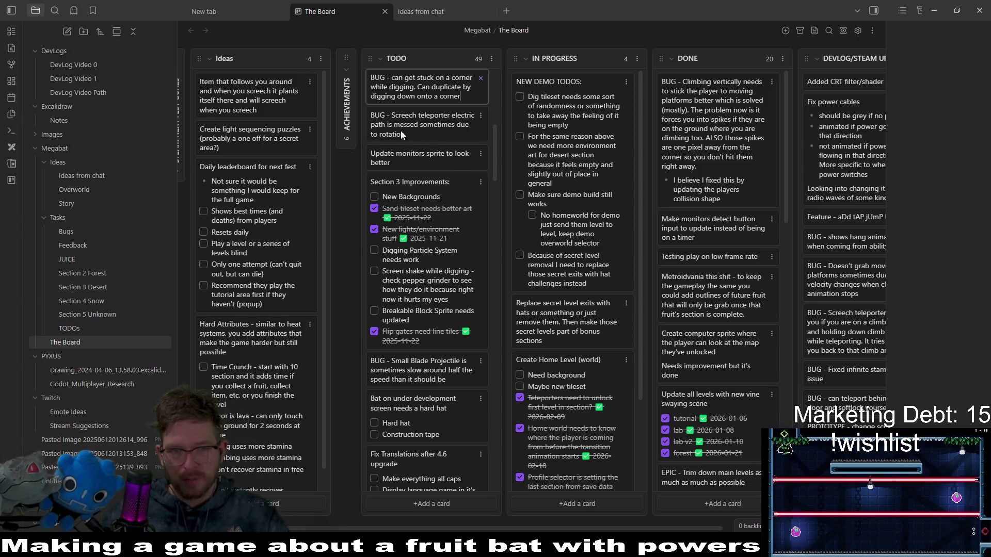
Inspect the Screech teleporter bug card, then put the NEW DEMO TODOS card into edit mode
{"action": "left_click", "coordinate": [443, 132]}
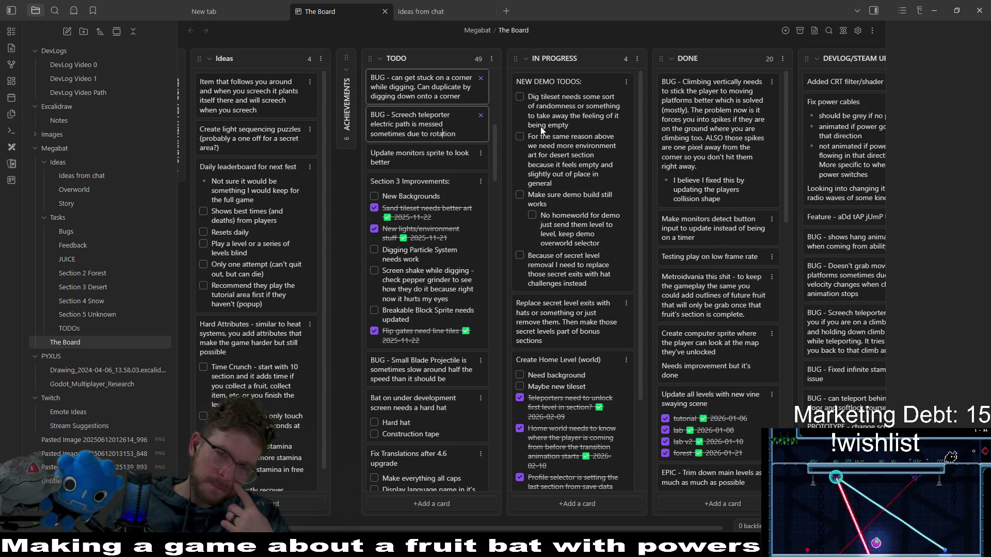
{"action": "left_click", "coordinate": [614, 288]}
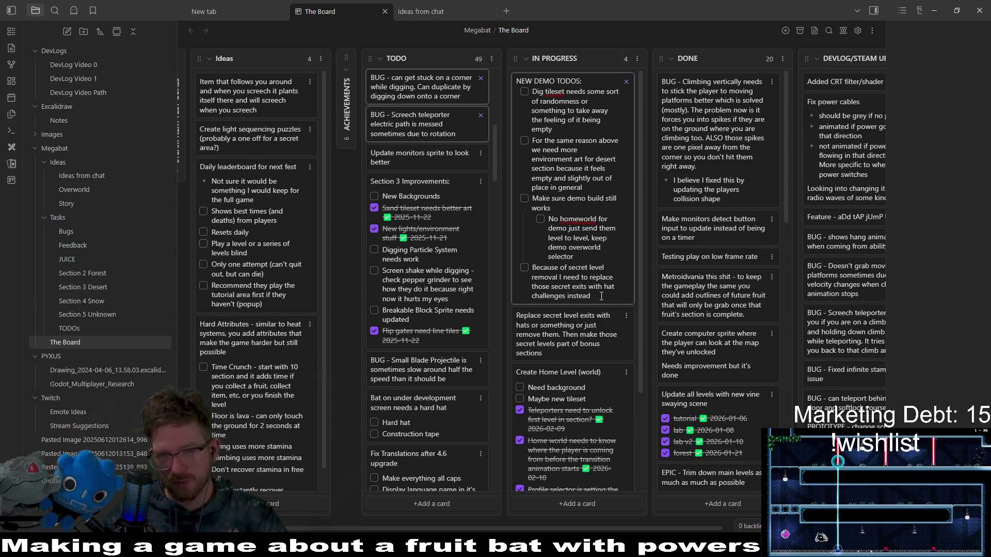
Add 'Update menu screen' and 'TODOs more specific to Next Fest' checklist items to NEW DEMO TODOS
{"action": "key", "text": "Return"}
{"action": "type", "text": "Update m"}
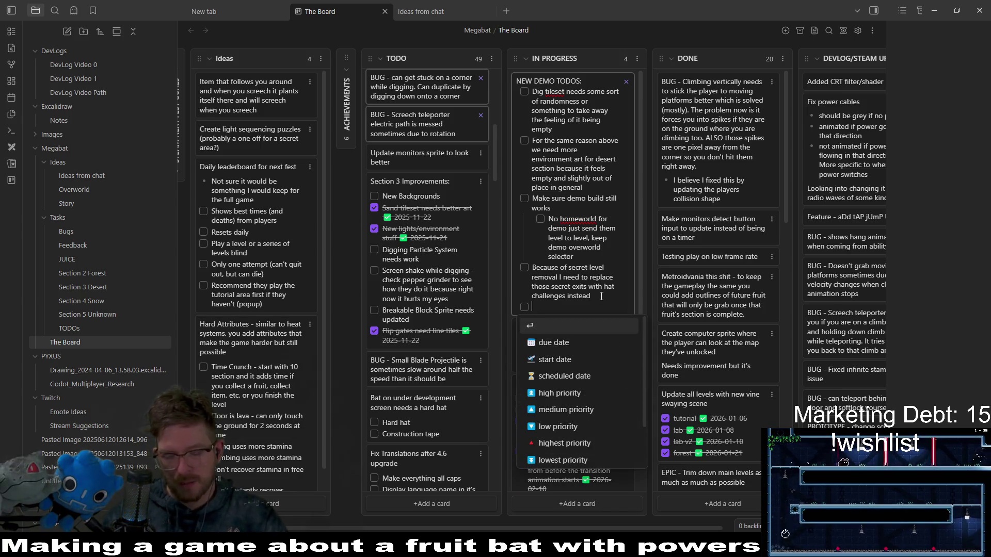
{"action": "type", "text": "enu screen"}
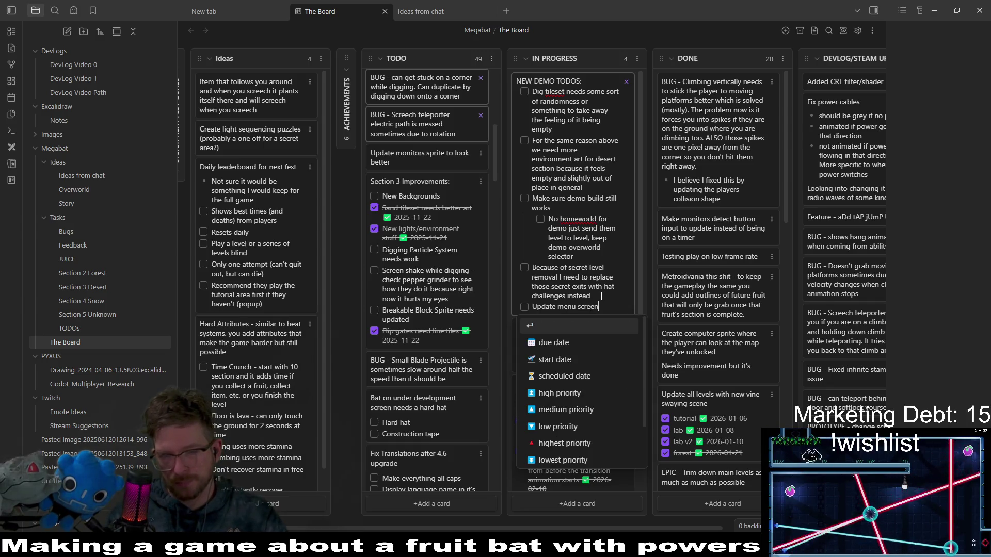
{"action": "key", "text": "Return"}
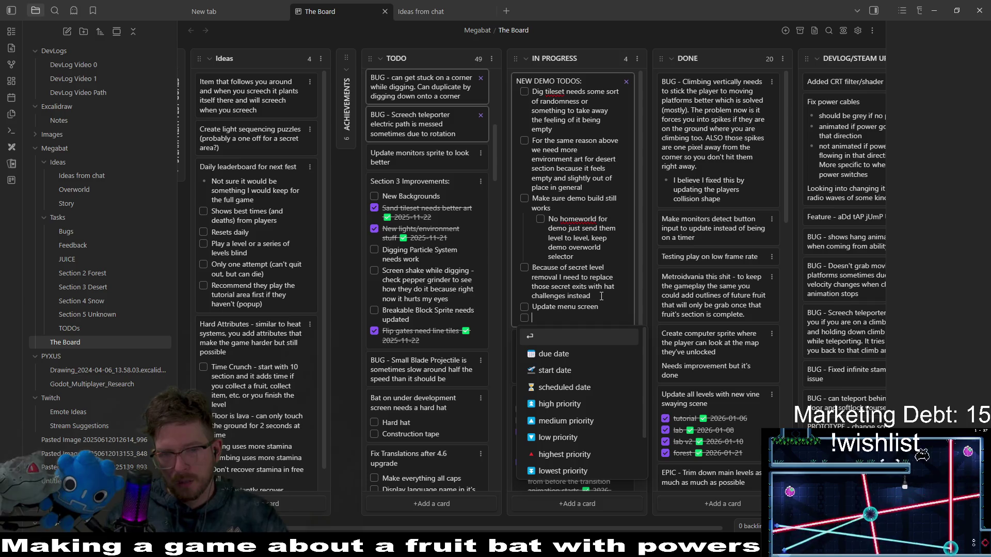
{"action": "type", "text": "Update"}
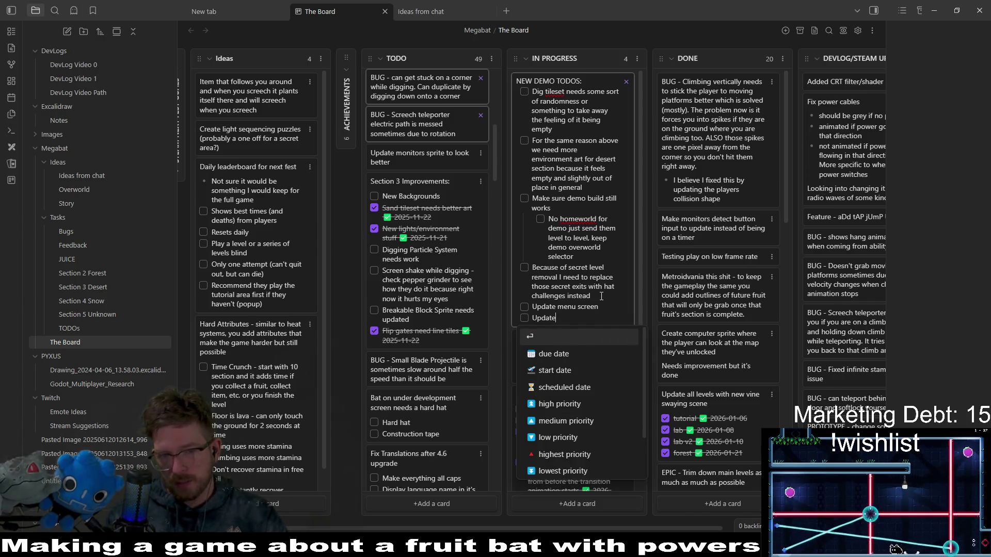
{"action": "key", "text": "BackSpace"}
{"action": "key", "text": "BackSpace"}
{"action": "key", "text": "BackSpace"}
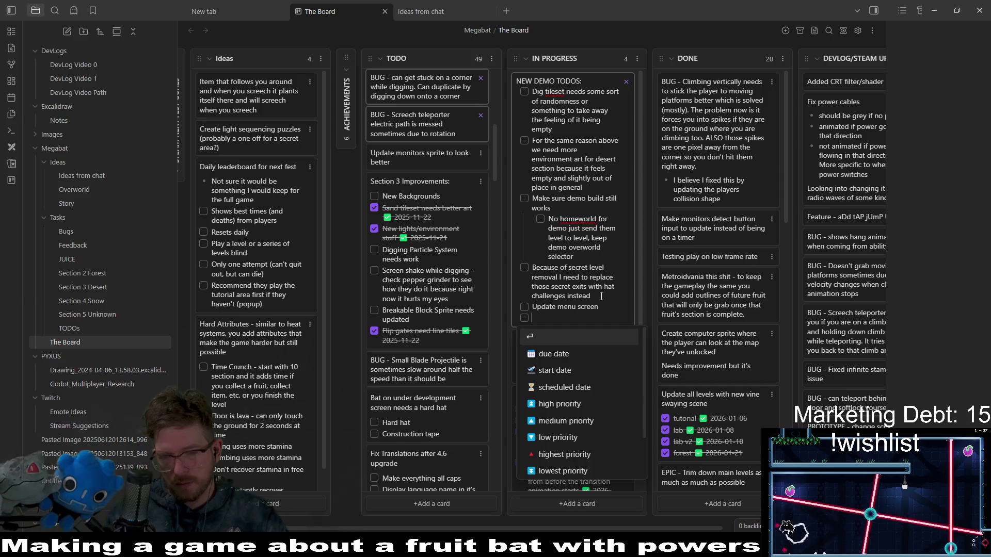
{"action": "type", "text": "More sp"}
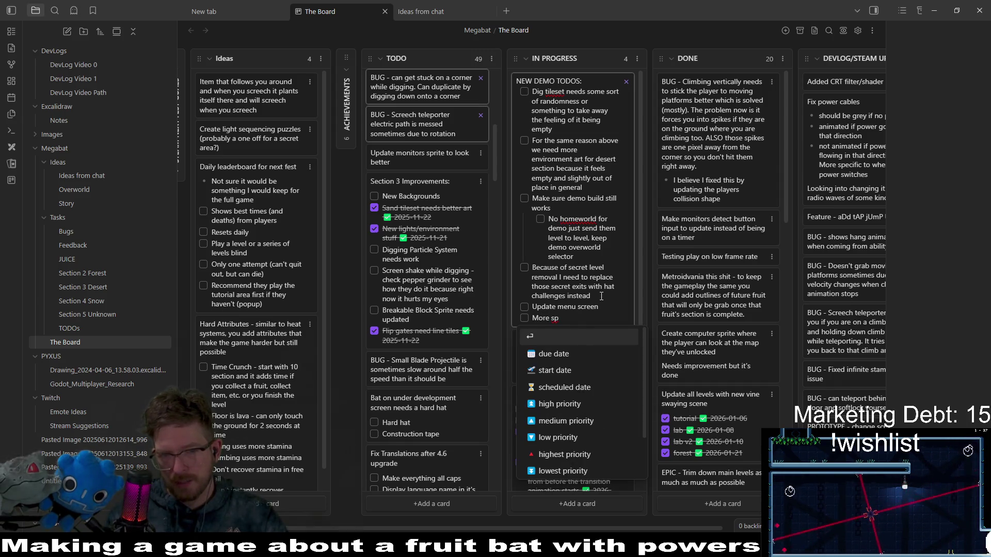
{"action": "type", "text": "ecific to "}
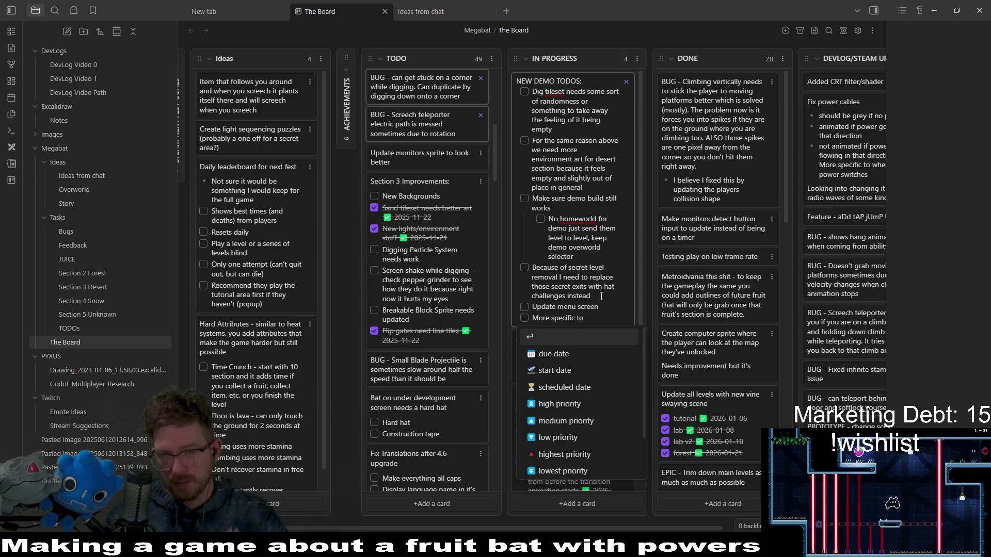
{"action": "type", "text": "Next Fest"}
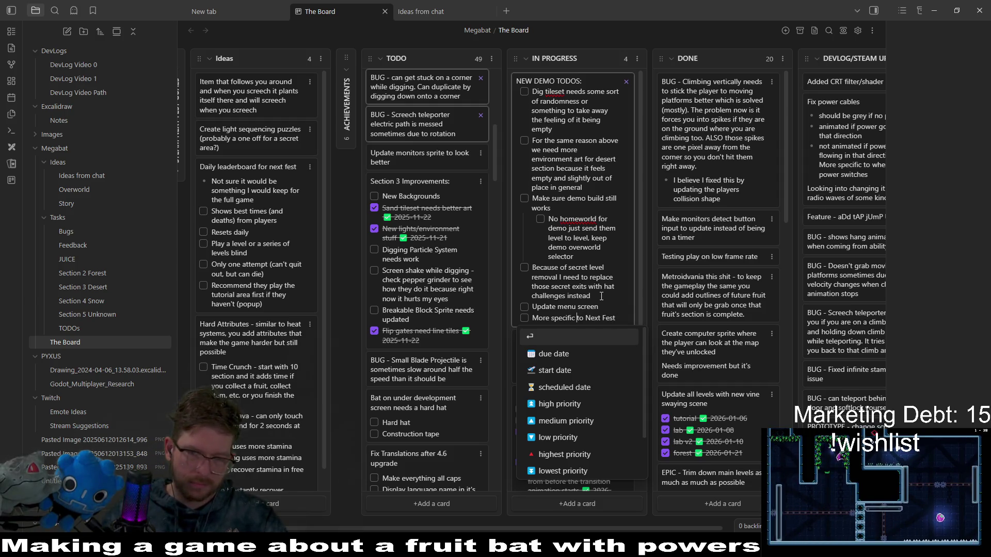
{"action": "type", "text": "TODOS"}
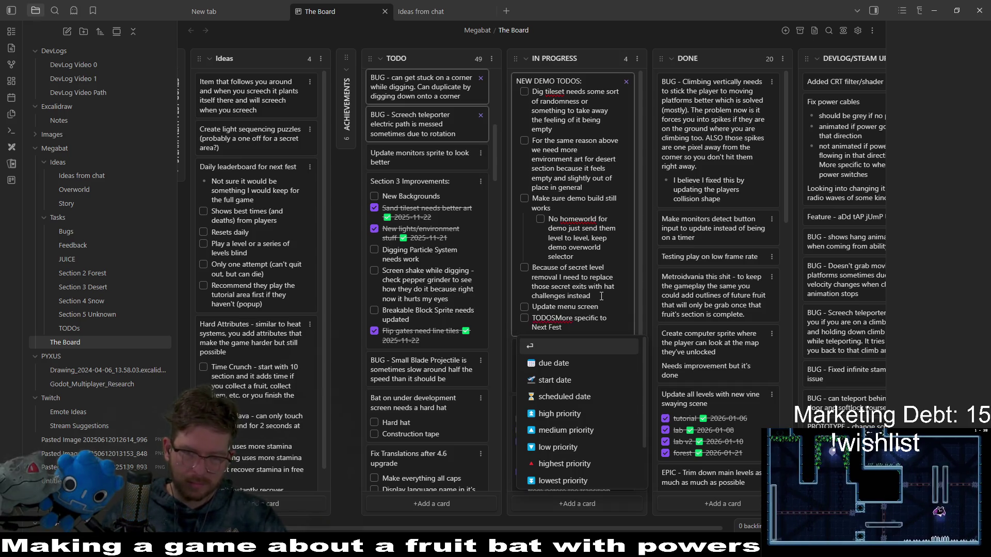
{"action": "key", "text": "Delete"}
{"action": "type", "text": "m"}
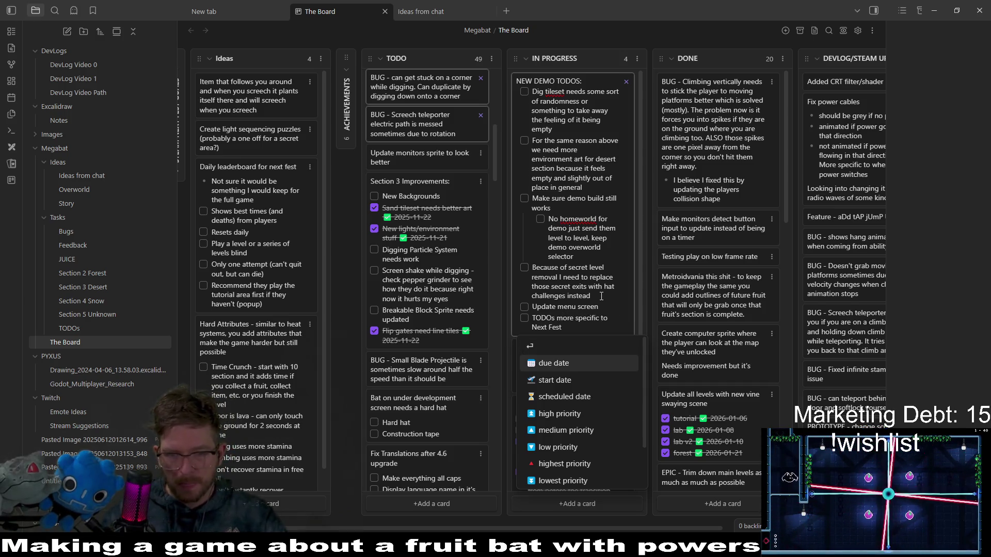
{"action": "key", "text": "Up"}
{"action": "key", "text": "Return"}
{"action": "key", "text": "BackSpace"}
{"action": "key", "text": "BackSpace"}
{"action": "key", "text": "BackSpace"}
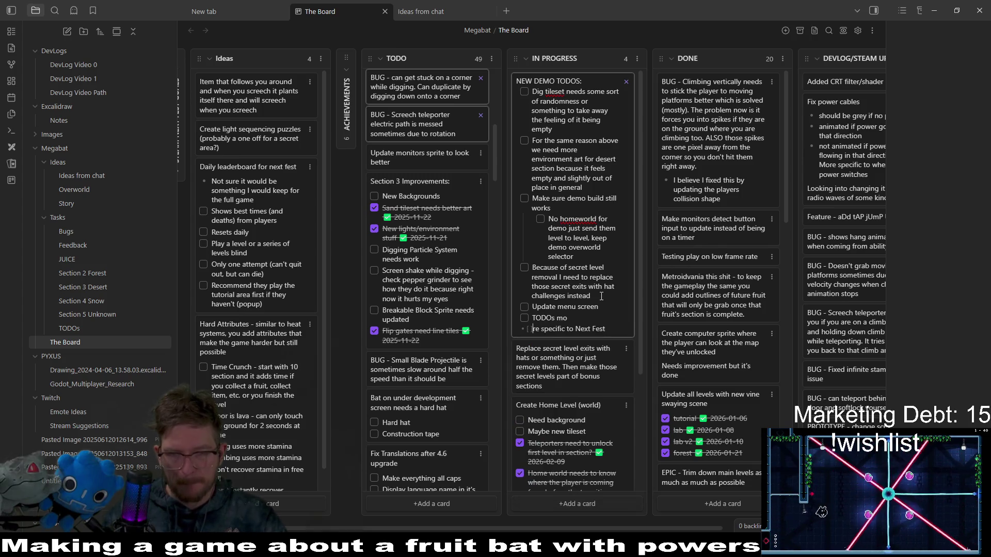
{"action": "key", "text": "BackSpace"}
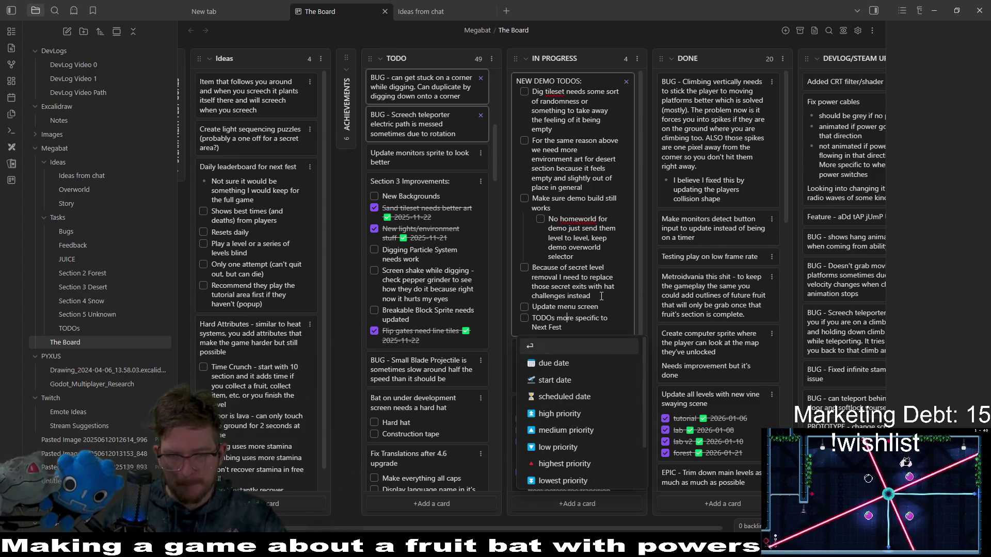
{"action": "key", "text": "Escape"}
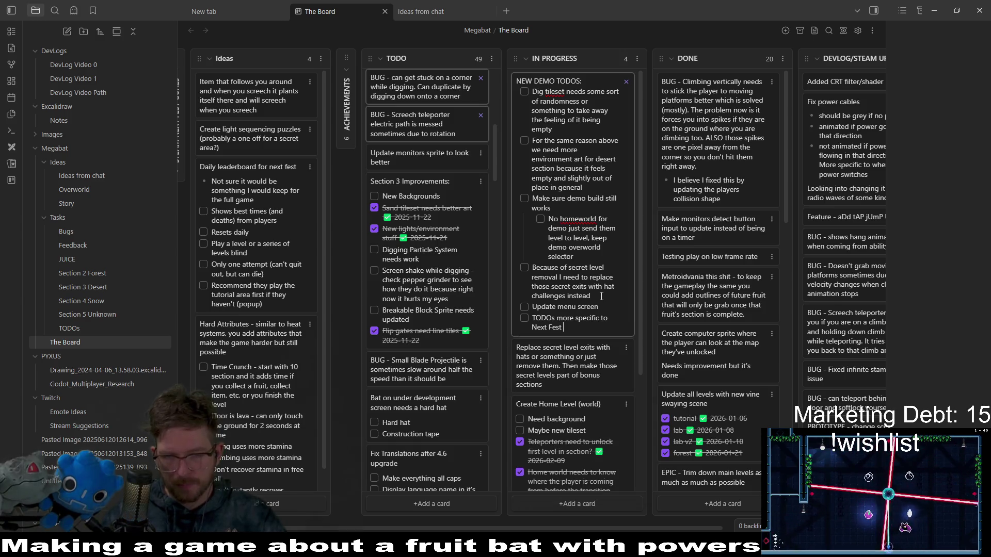
Add sub-items Update Trailer, Update Description and Update images under the Next Fest item
{"action": "key", "text": "Return"}
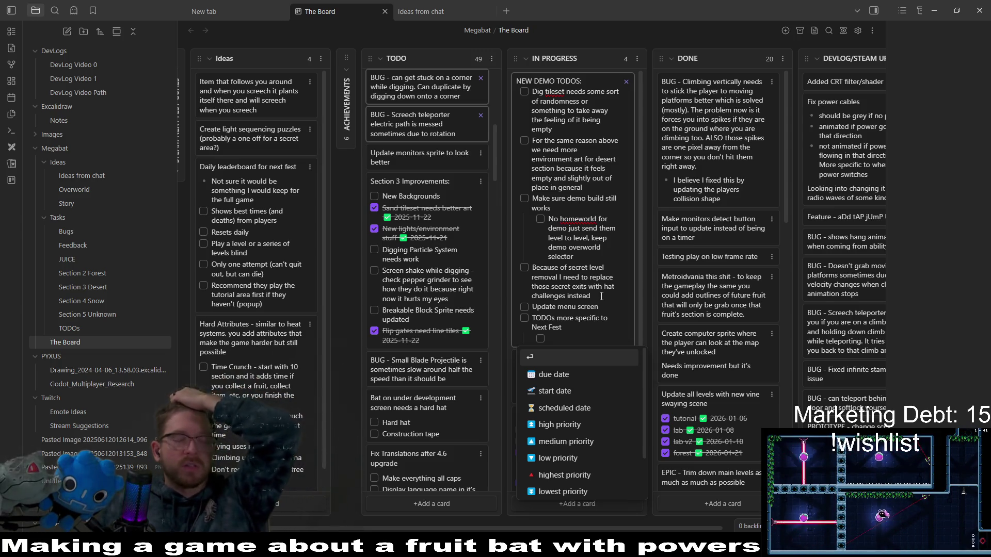
{"action": "type", "text": "Update Trailer"}
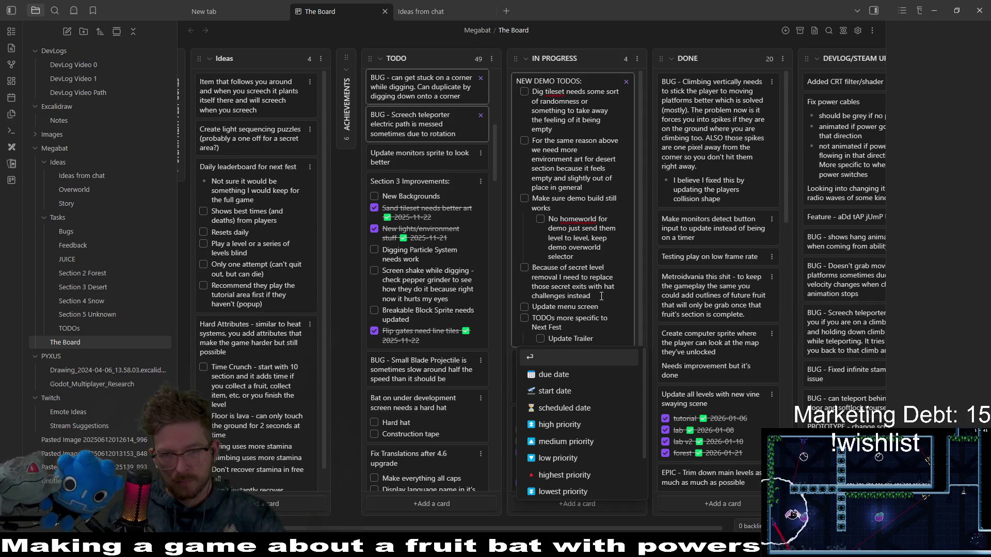
{"action": "key", "text": "Return"}
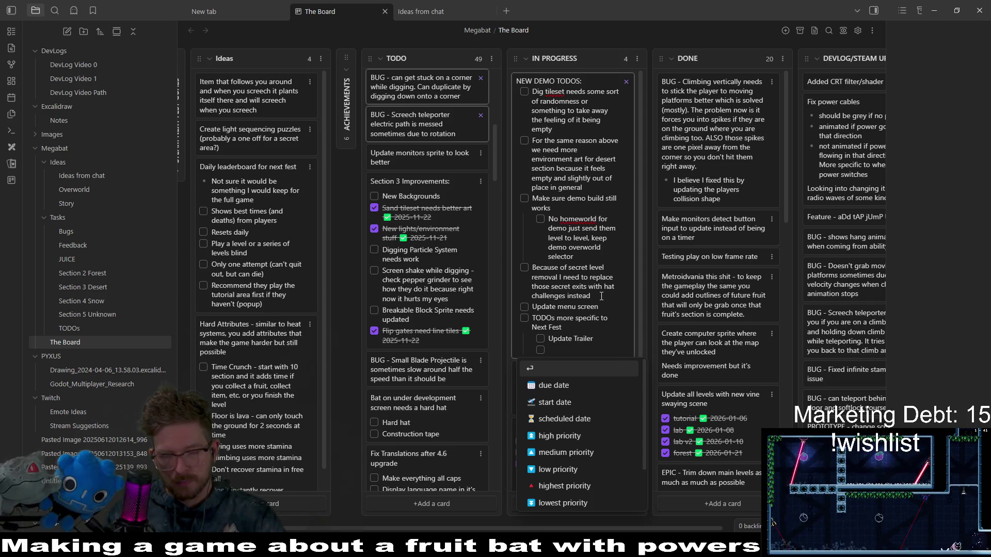
{"action": "type", "text": "Update"}
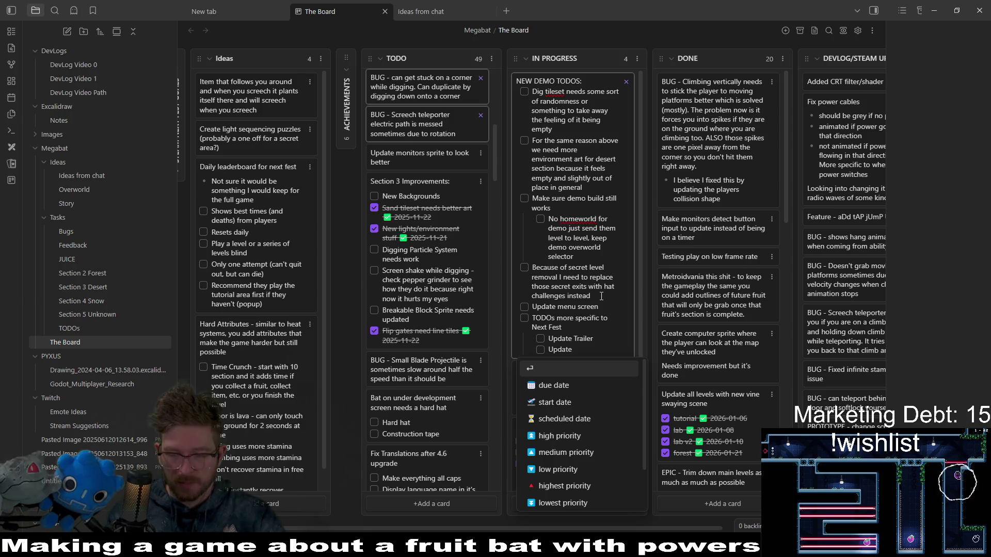
{"action": "type", "text": " Description"}
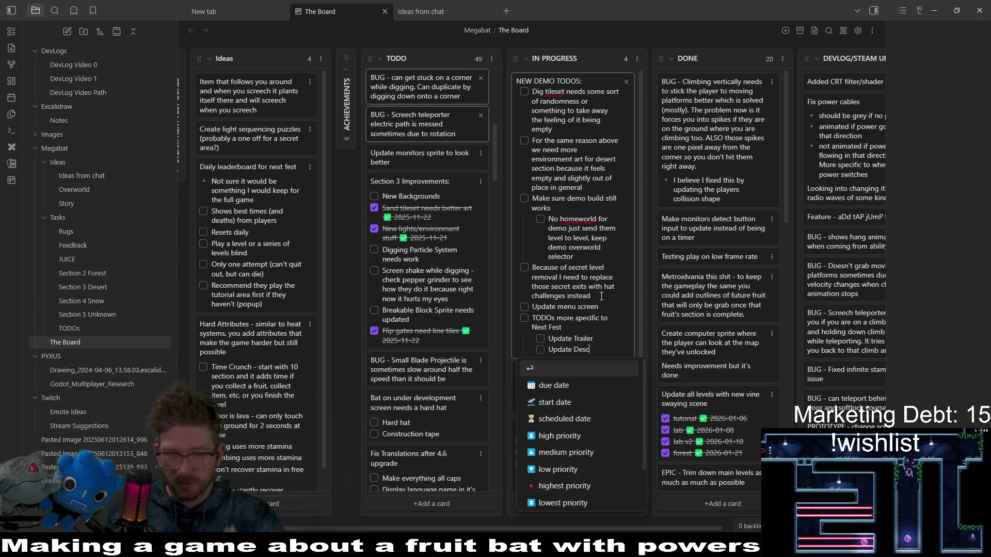
{"action": "key", "text": "Return"}
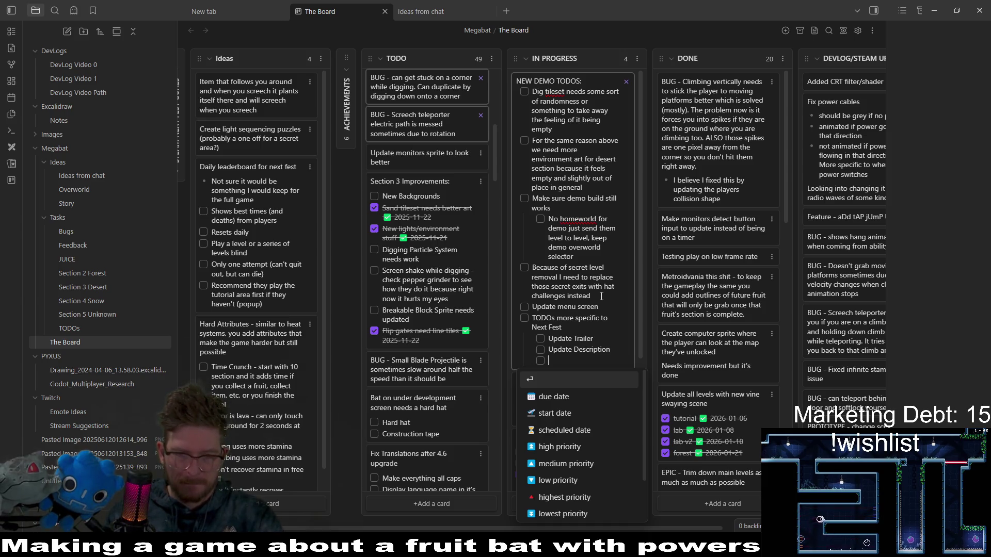
{"action": "type", "text": "Update"}
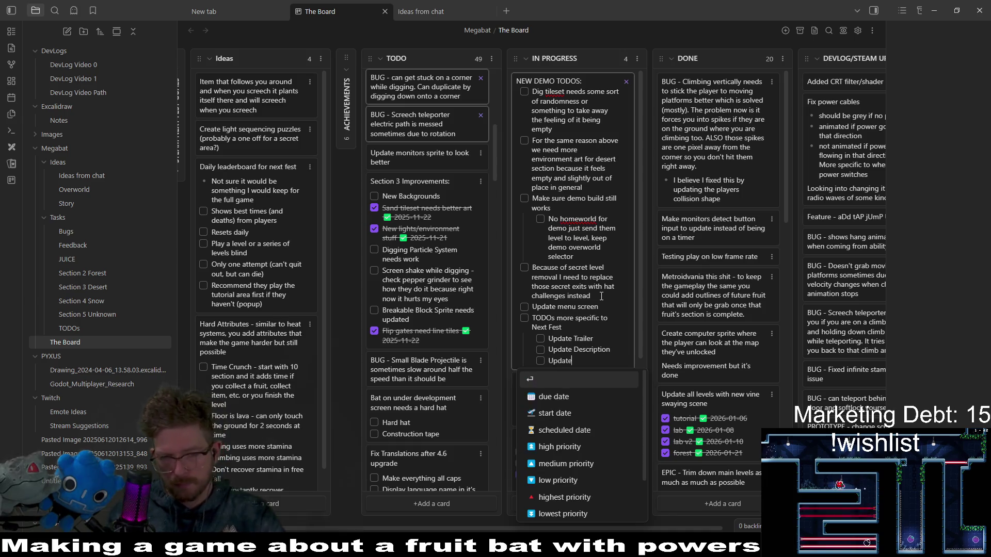
{"action": "type", "text": " images"}
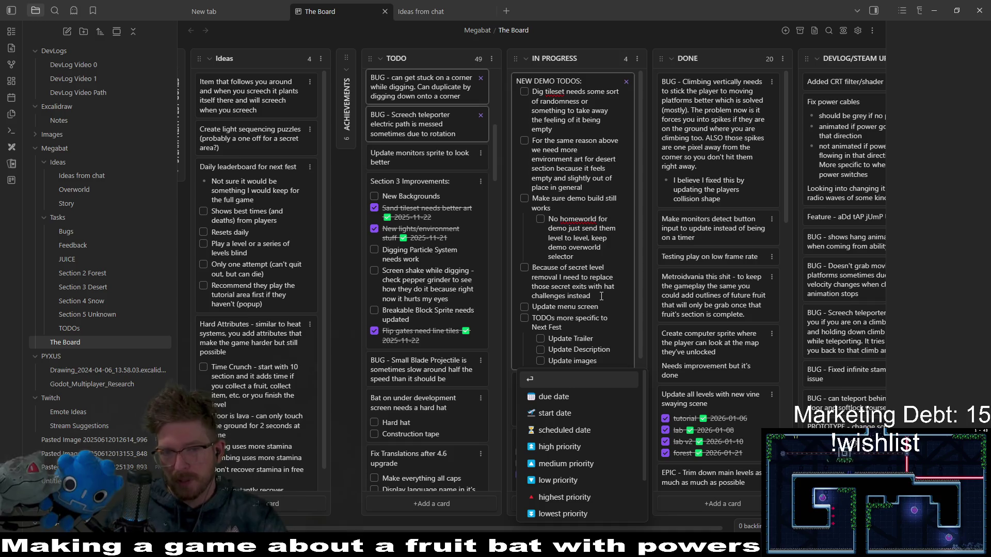
{"action": "key", "text": "Return"}
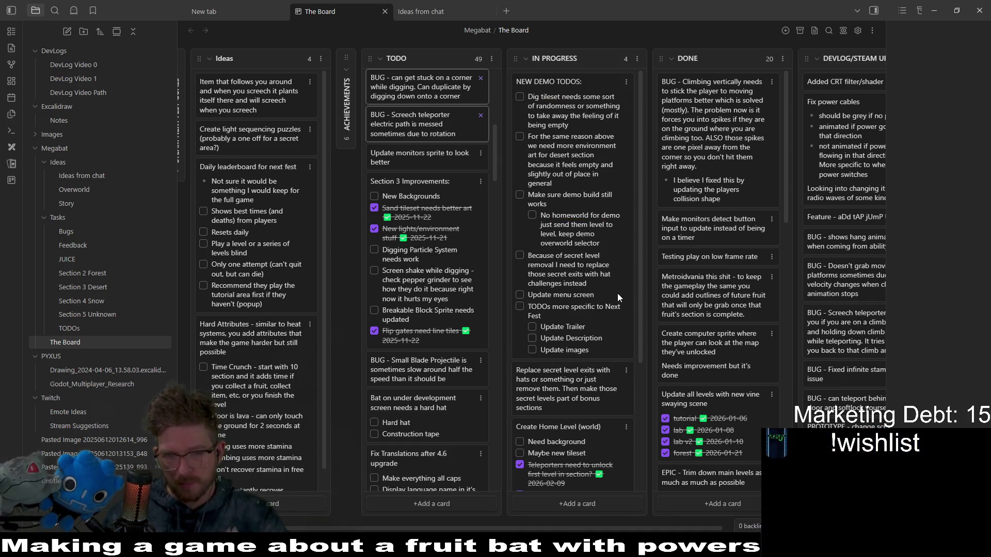
Tick off the Hard hat checklist item
{"action": "scroll", "coordinate": [617, 294], "scroll_direction": "down", "scroll_amount": 3}
{"action": "scroll", "coordinate": [618, 293], "scroll_direction": "up", "scroll_amount": 3}
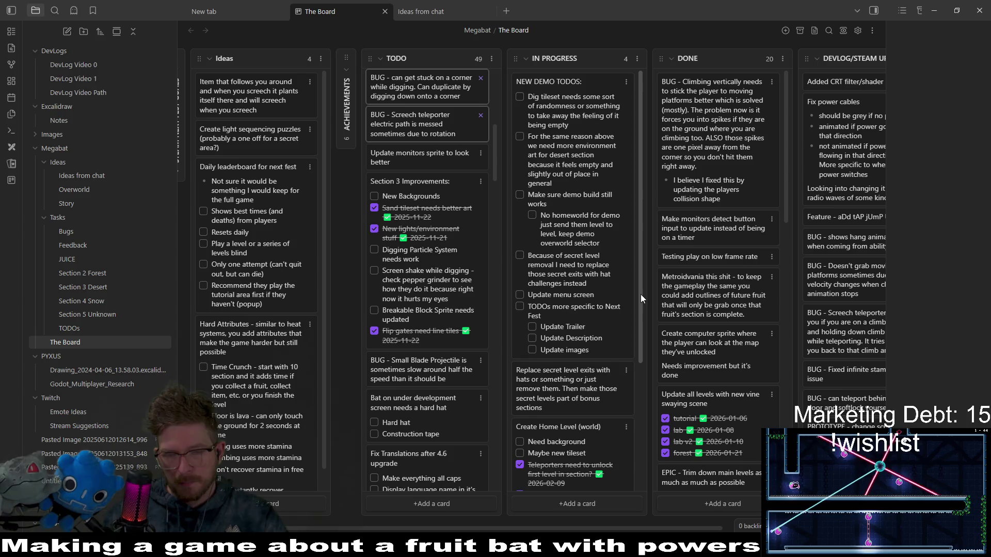
{"action": "scroll", "coordinate": [640, 294], "scroll_direction": "down", "scroll_amount": 1}
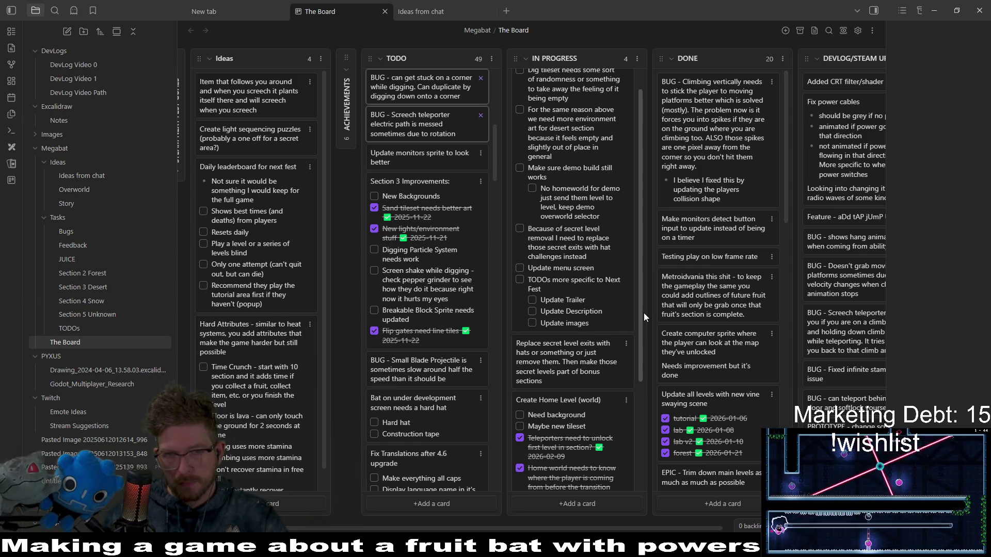
{"action": "scroll", "coordinate": [643, 312], "scroll_direction": "up", "scroll_amount": 1}
{"action": "scroll", "coordinate": [642, 382], "scroll_direction": "down", "scroll_amount": 3}
{"action": "scroll", "coordinate": [634, 191], "scroll_direction": "up", "scroll_amount": 3}
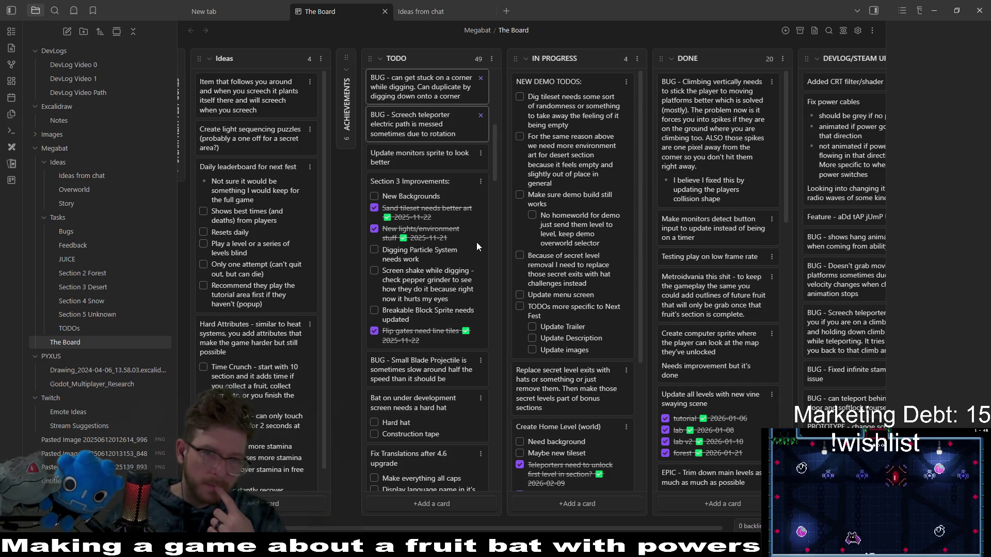
{"action": "left_click_drag", "start_coordinate": [499, 164], "coordinate": [498, 177]}
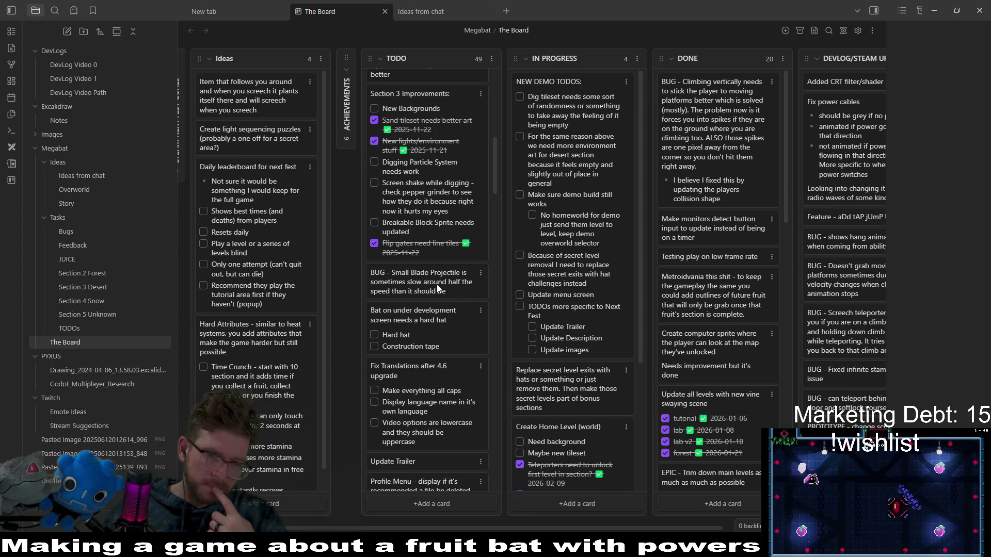
{"action": "left_click", "coordinate": [374, 334]}
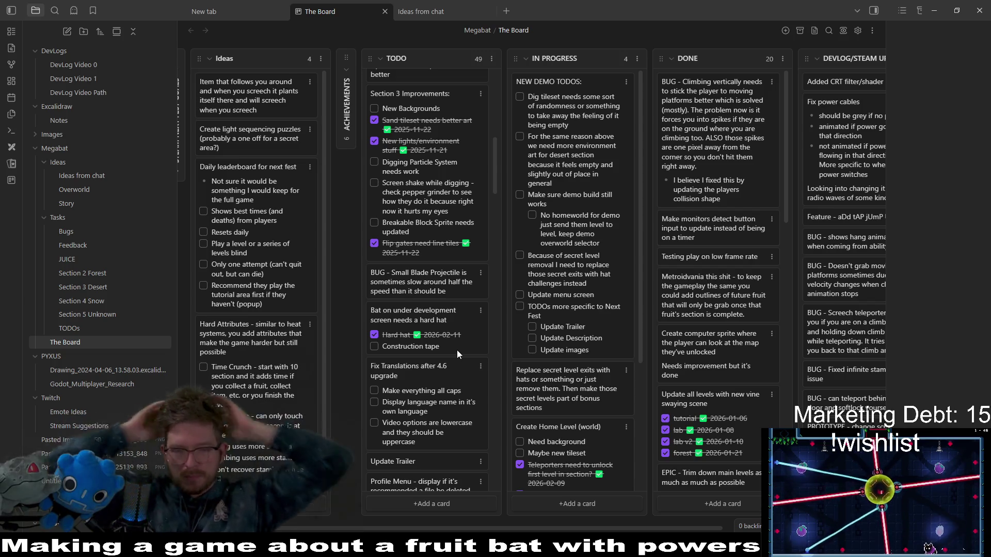
Delete the 'Bat on under development screen needs a hard hat' card from TODO
{"action": "left_click", "coordinate": [479, 309]}
{"action": "mouse_move", "coordinate": [522, 492]}
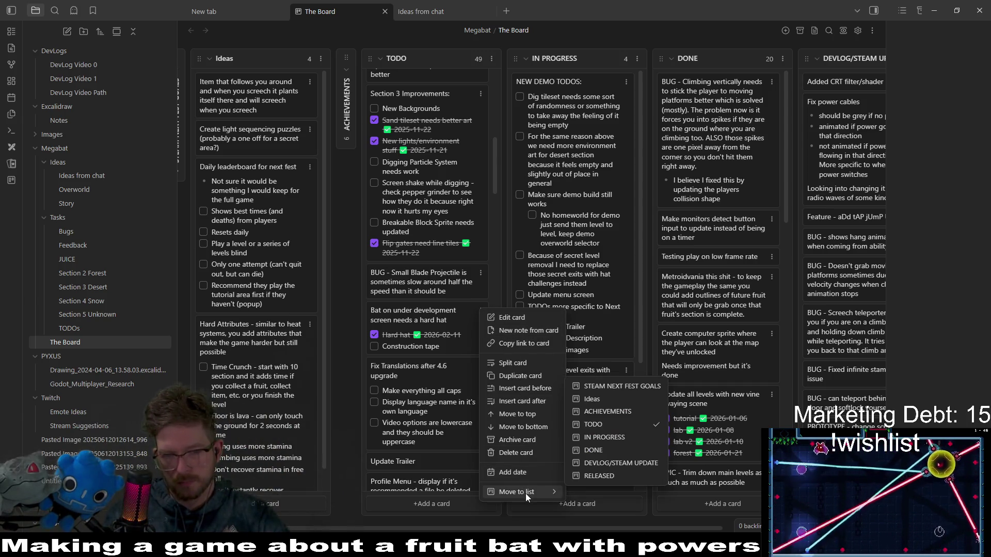
{"action": "left_click", "coordinate": [517, 454]}
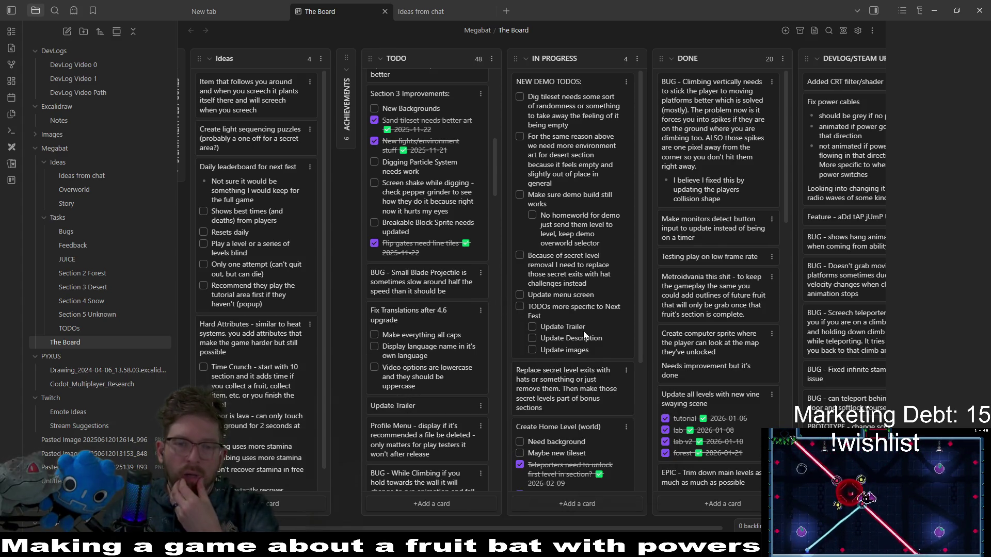
Add an 'Update/fix translations' item after Update menu screen on NEW DEMO TODOS
{"action": "double_click", "coordinate": [608, 296]}
{"action": "left_click", "coordinate": [611, 309]}
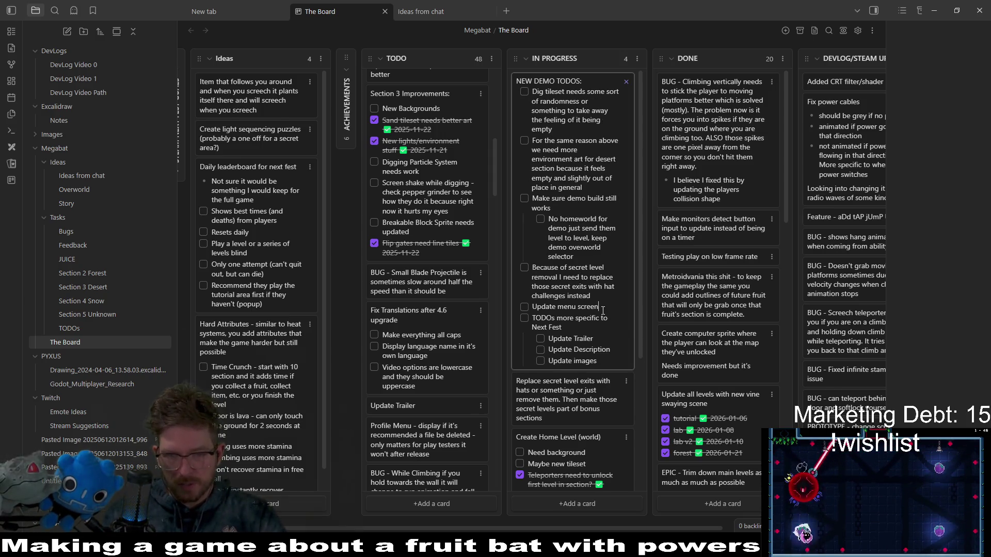
{"action": "key", "text": "Return"}
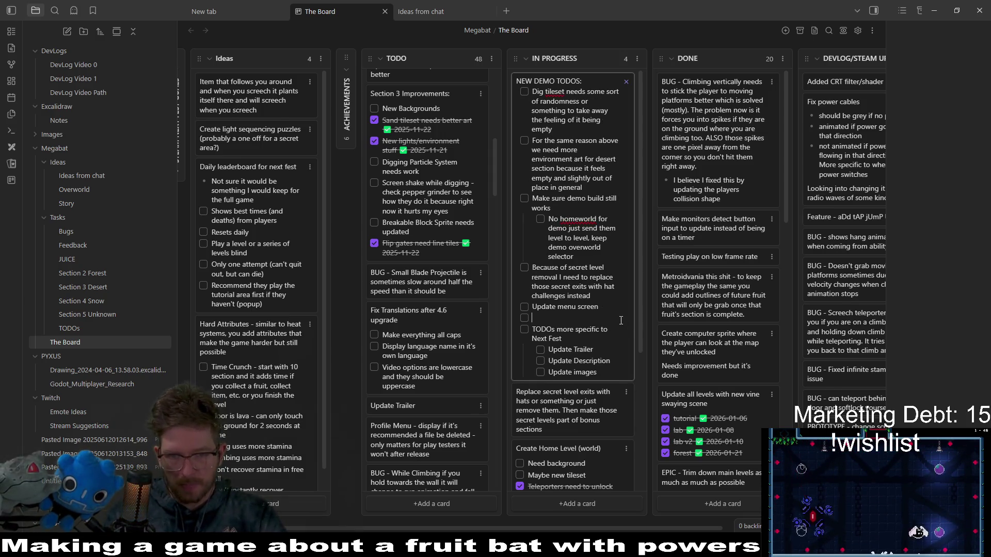
{"action": "type", "text": "Upda"}
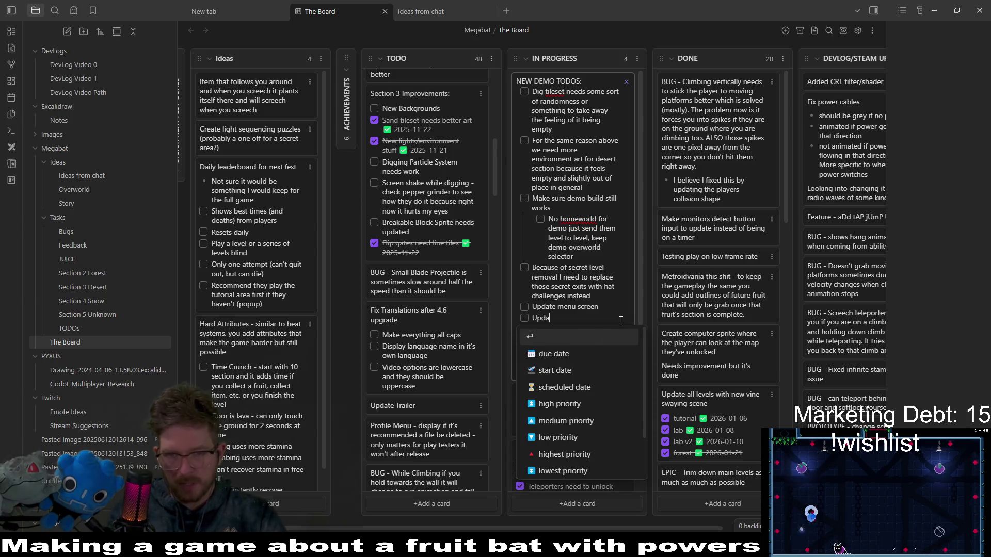
{"action": "type", "text": "te/fix translations"}
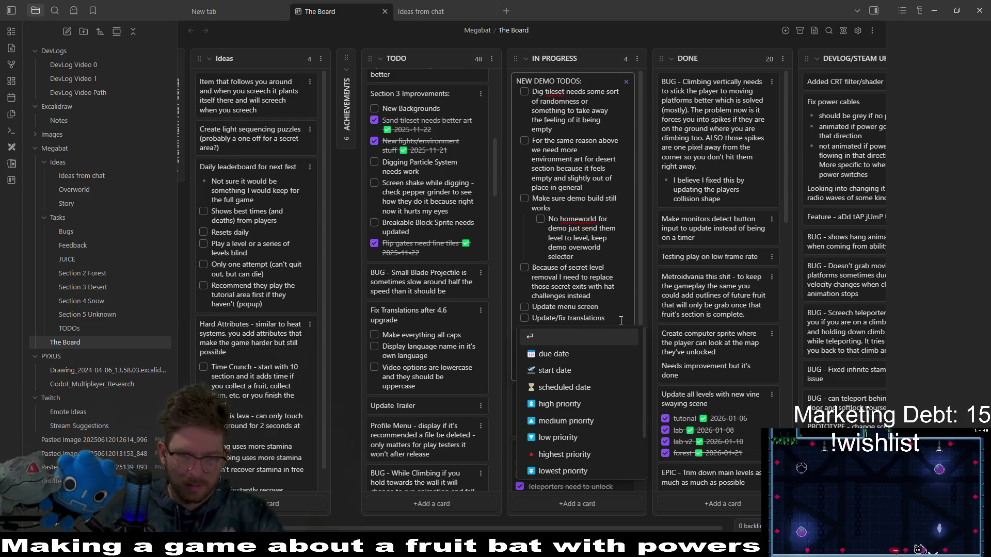
{"action": "key", "text": "Escape"}
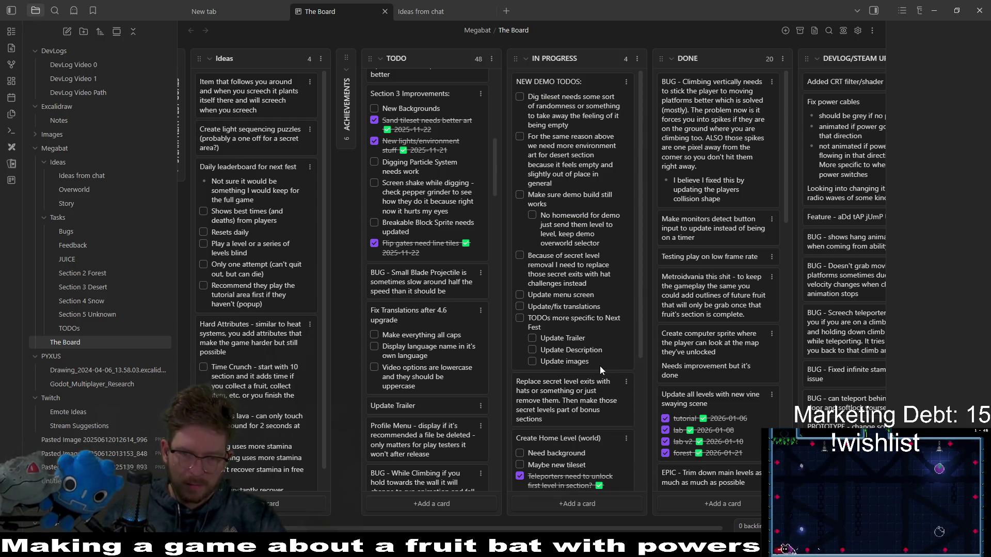
Start a 'Translate steam page' sub-item under the Next Fest todos
{"action": "double_click", "coordinate": [600, 367]}
{"action": "key", "text": "Return"}
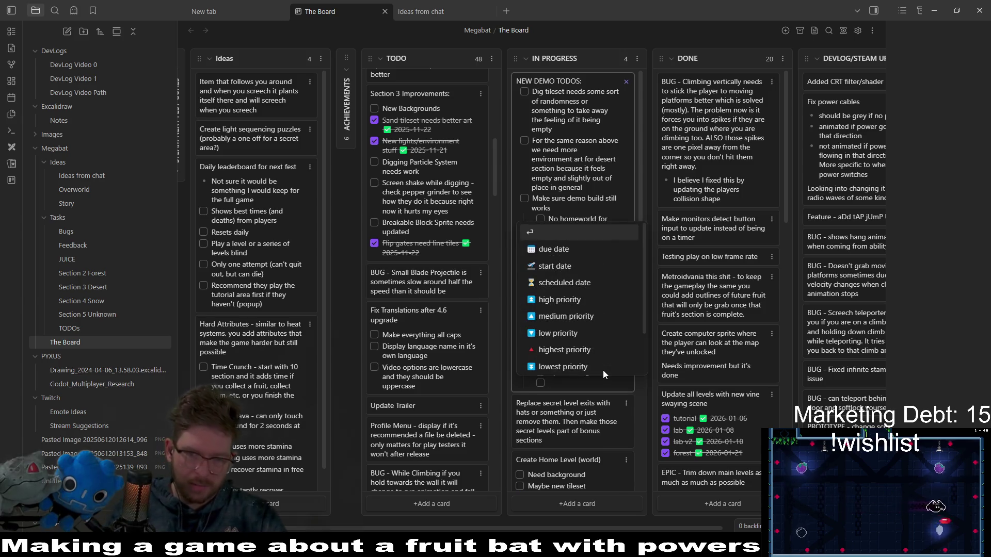
{"action": "type", "text": "Translate steam page"}
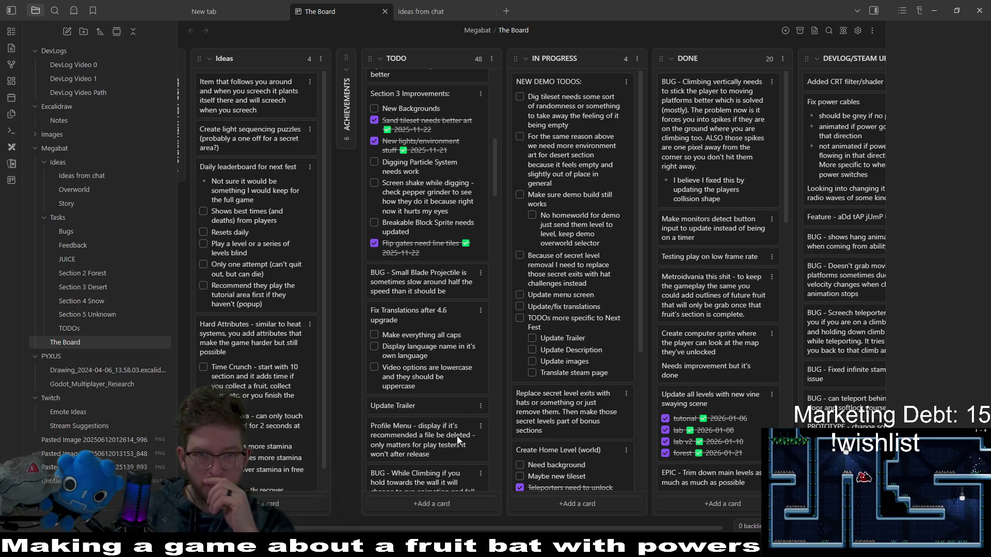
Drag Echo Platforms from TODO to the top of Ideas, then reopen the NEW DEMO TODOS card
{"action": "mouse_move", "coordinate": [433, 433]}
{"action": "left_mouse_down"}
{"action": "mouse_move", "coordinate": [433, 496]}
{"action": "mouse_move", "coordinate": [432, 409]}
{"action": "mouse_move", "coordinate": [432, 453]}
{"action": "left_mouse_up"}
{"action": "left_click_drag", "start_coordinate": [498, 471], "coordinate": [497, 455]}
{"action": "left_click_drag", "start_coordinate": [378, 294], "coordinate": [230, 87]}
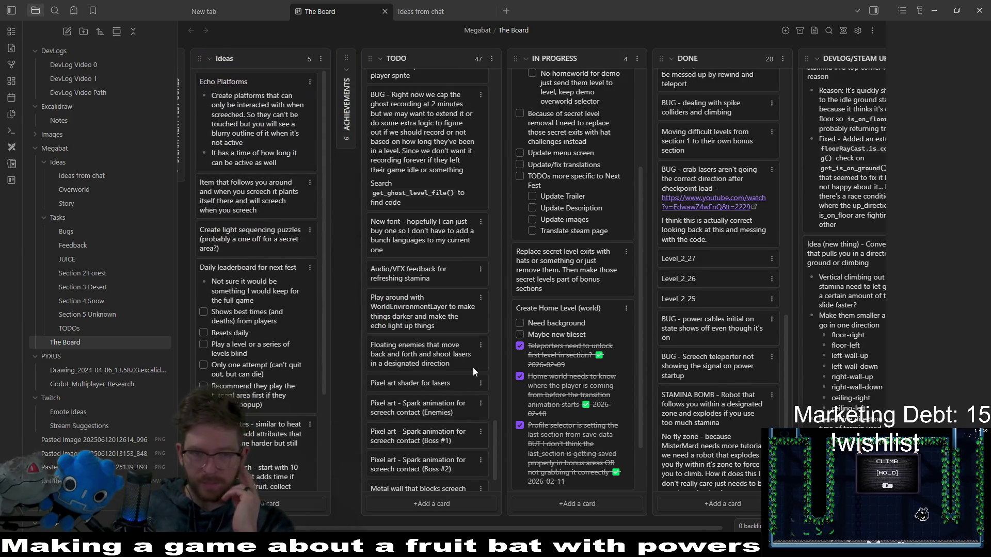
{"action": "left_click_drag", "start_coordinate": [495, 440], "coordinate": [495, 414]}
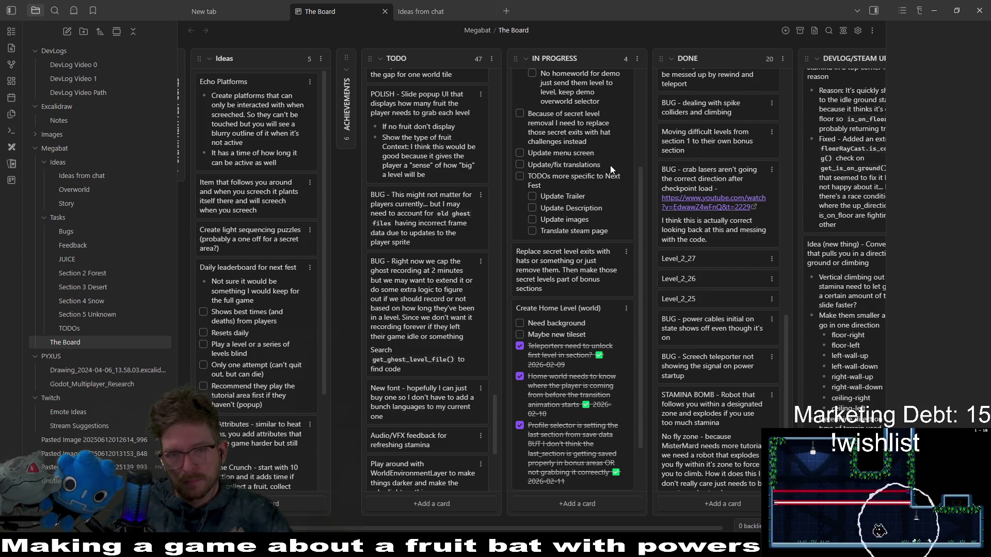
{"action": "double_click", "coordinate": [610, 165]}
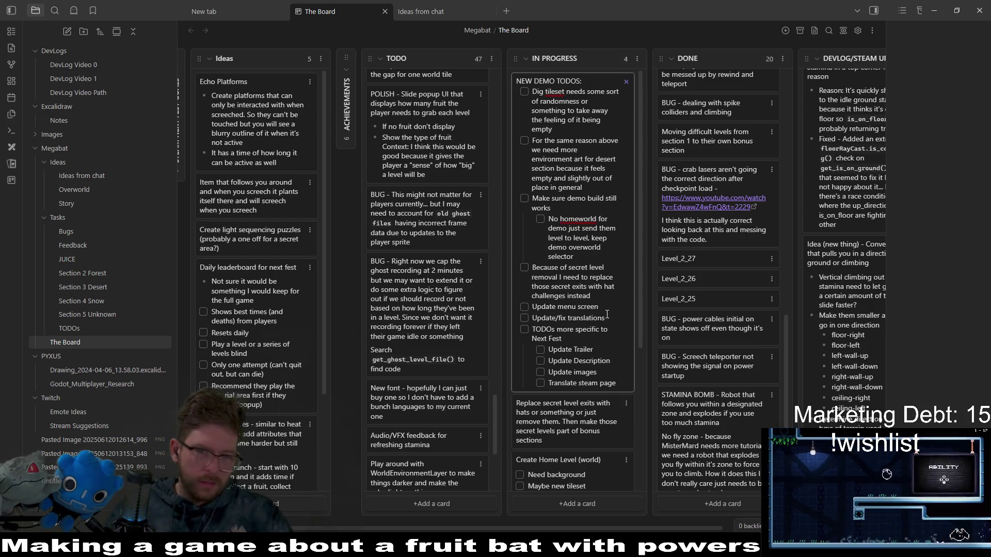
Insert a 'Time trials for demo' task right after the secret-exits hat challenges item
{"action": "left_click", "coordinate": [608, 303]}
{"action": "key", "text": "shift+Home"}
{"action": "type", "text": "TimeTrails"}
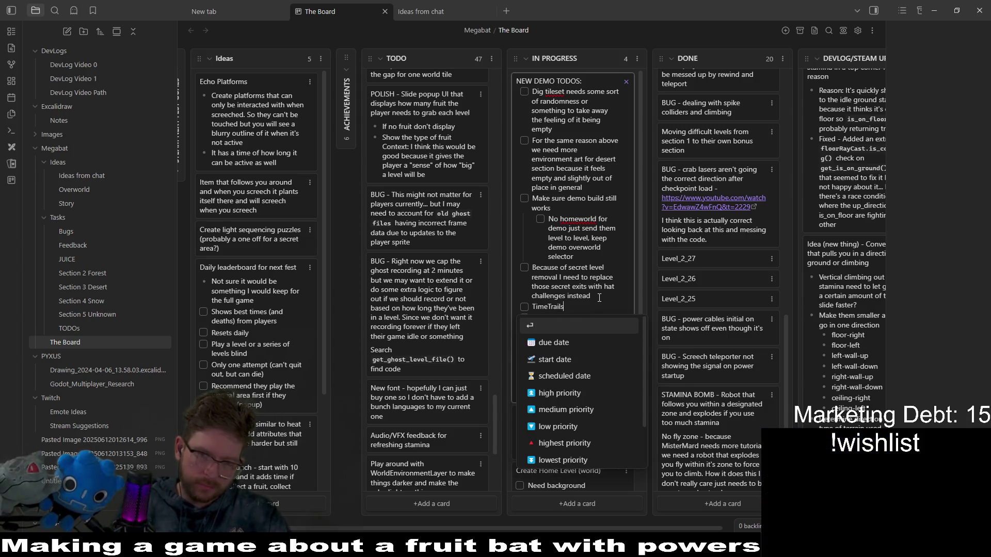
{"action": "key", "text": "BackSpace"}
{"action": "key", "text": "BackSpace"}
{"action": "key", "text": "BackSpace"}
{"action": "type", "text": "trials for d"}
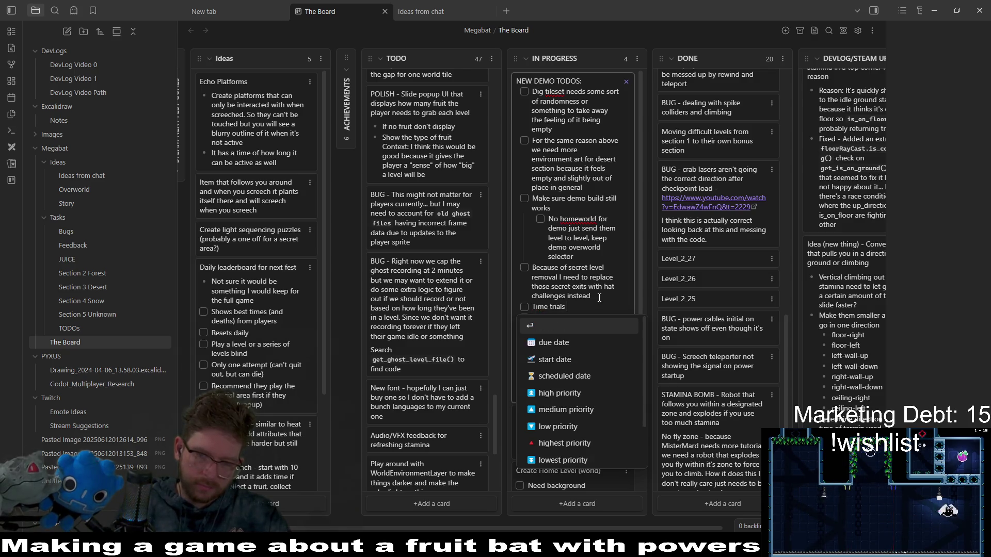
{"action": "type", "text": "emo"}
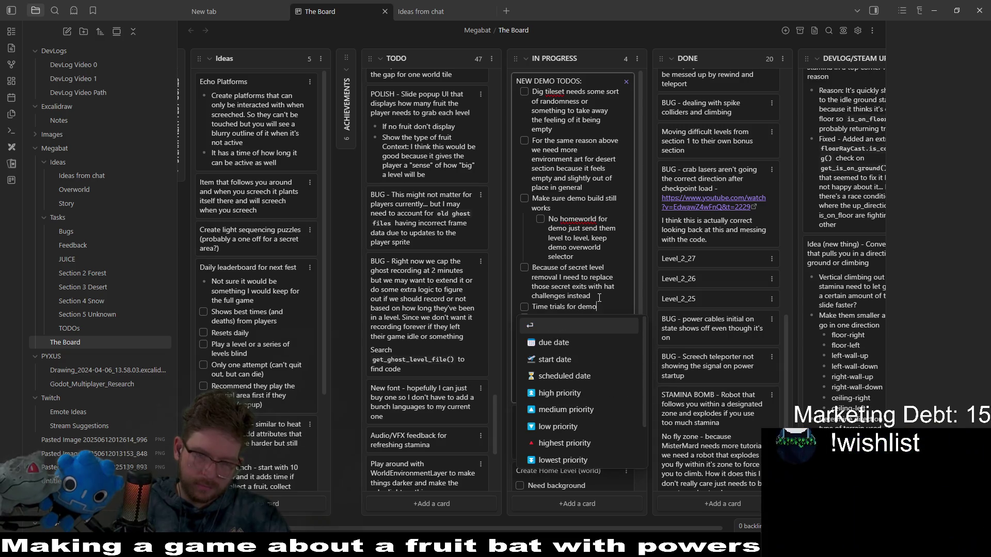
{"action": "key", "text": "Return"}
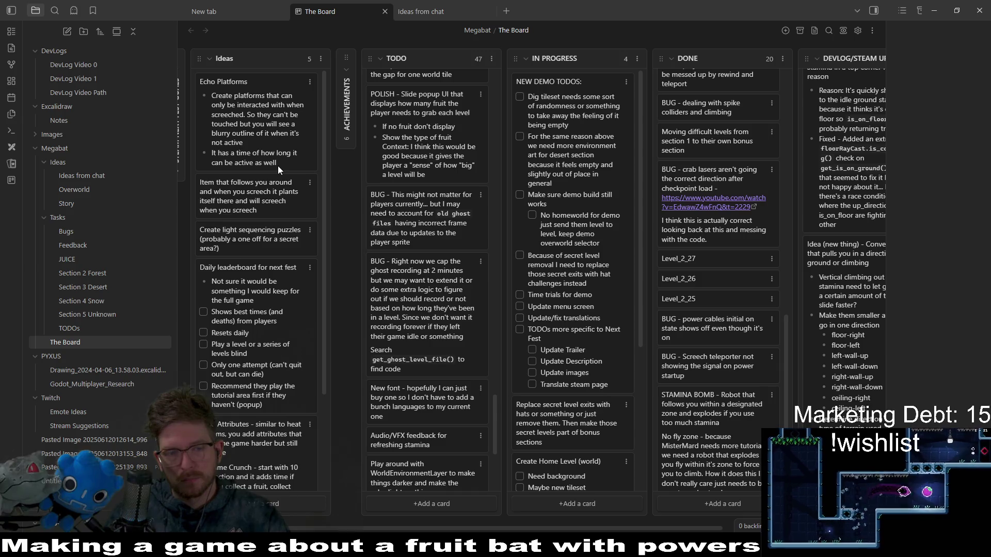
{"action": "scroll", "coordinate": [555, 508], "scroll_direction": "left", "scroll_amount": 1}
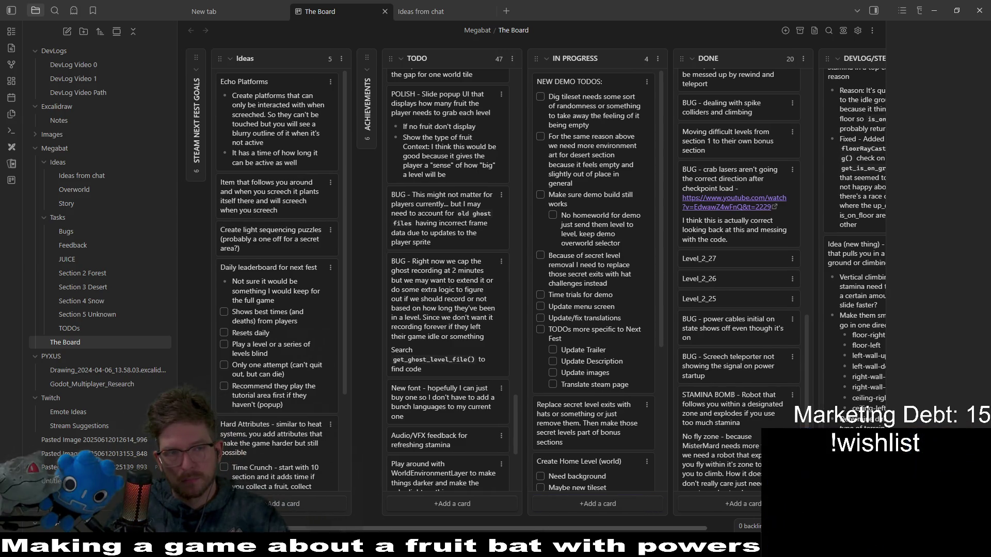
Expand the collapsed STEAM NEXT FEST GOALS column and delete that list, confirming the prompt
{"action": "left_click", "coordinate": [196, 70]}
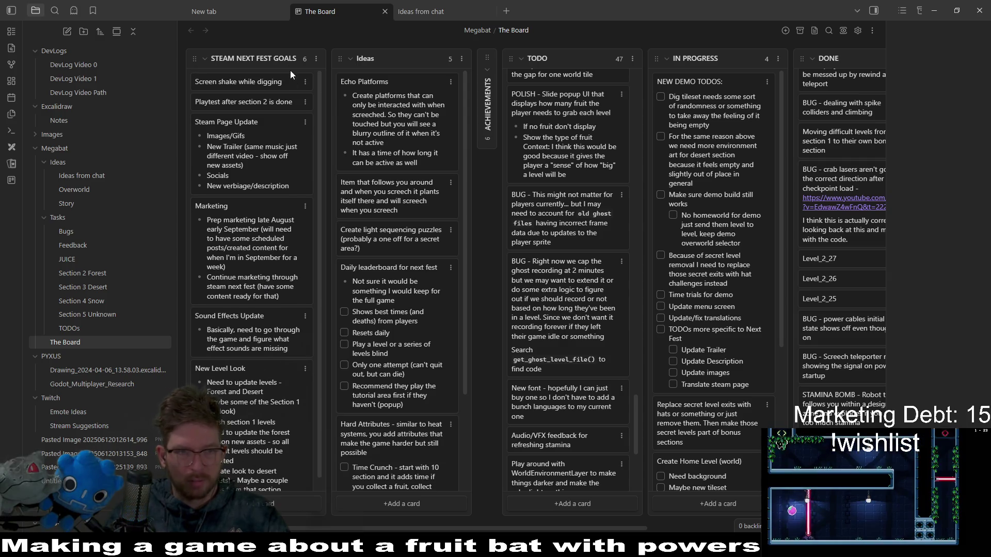
{"action": "left_click", "coordinate": [315, 60]}
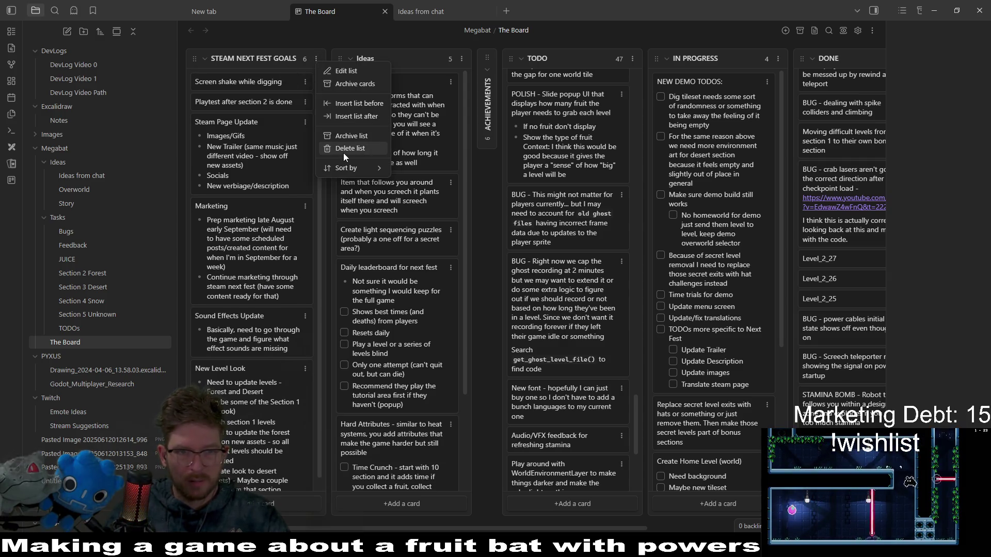
{"action": "left_click", "coordinate": [344, 154]}
{"action": "left_click", "coordinate": [213, 110]}
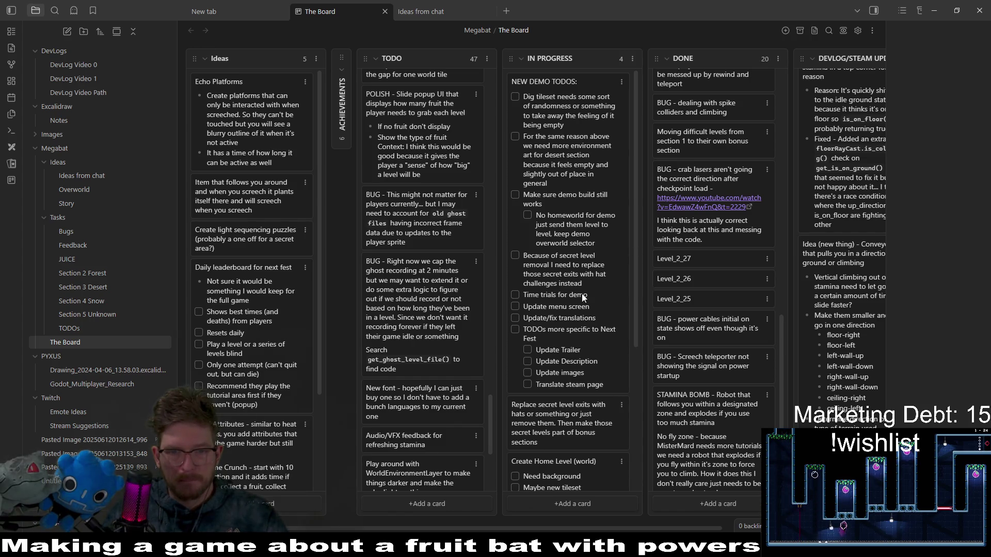
{"action": "scroll", "coordinate": [424, 306], "scroll_direction": "down", "scroll_amount": 4}
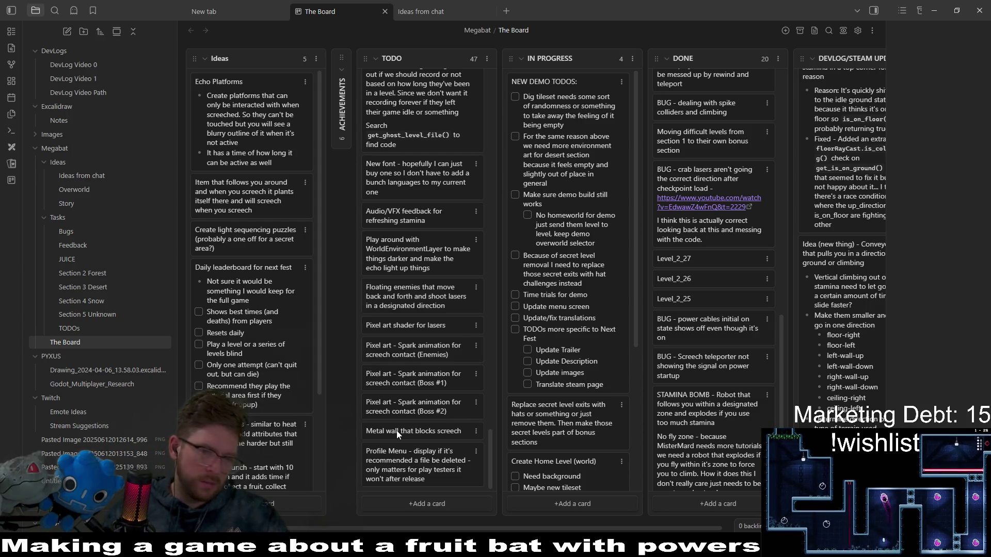
Move the 'Metal wall that blocks screech' and 'Pixel art shader for lasers' cards to DONE
{"action": "mouse_move", "coordinate": [396, 430]}
{"action": "left_mouse_down"}
{"action": "mouse_move", "coordinate": [675, 82]}
{"action": "mouse_move", "coordinate": [678, 125]}
{"action": "mouse_move", "coordinate": [686, 83]}
{"action": "mouse_move", "coordinate": [694, 102]}
{"action": "mouse_move", "coordinate": [689, 82]}
{"action": "left_mouse_up"}
{"action": "scroll", "coordinate": [376, 394], "scroll_direction": "down", "scroll_amount": 10}
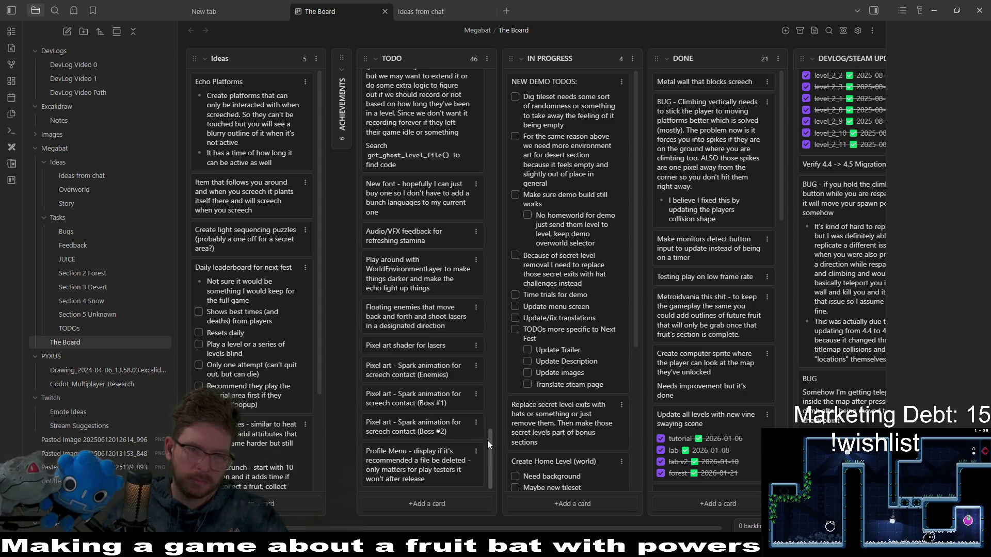
{"action": "mouse_move", "coordinate": [427, 349]}
{"action": "left_mouse_down"}
{"action": "mouse_move", "coordinate": [720, 93]}
{"action": "mouse_move", "coordinate": [716, 83]}
{"action": "left_mouse_up"}
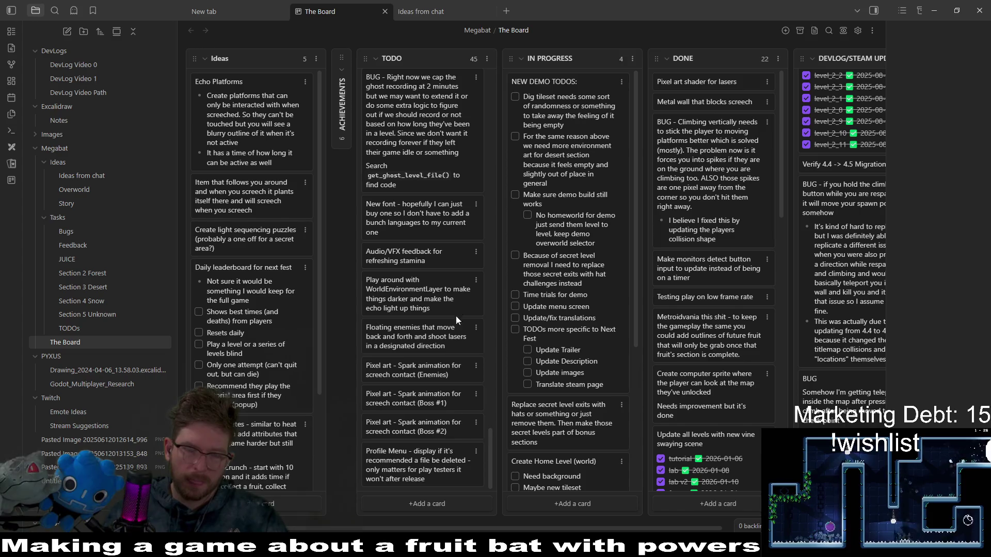
Put the Audio/VFX feedback for refreshing stamina card at the top of TODO
{"action": "scroll", "coordinate": [493, 439], "scroll_direction": "up", "scroll_amount": 2}
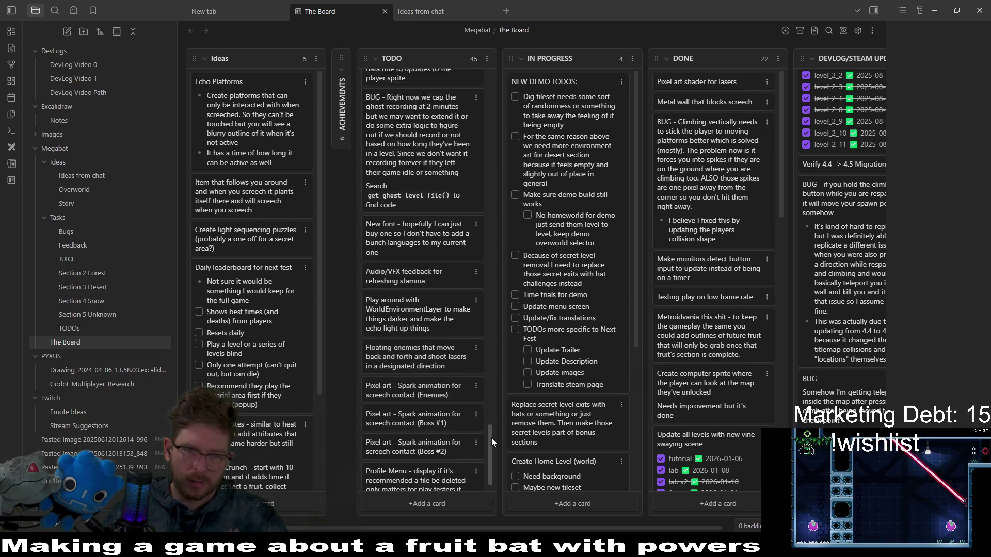
{"action": "scroll", "coordinate": [491, 437], "scroll_direction": "up", "scroll_amount": 1}
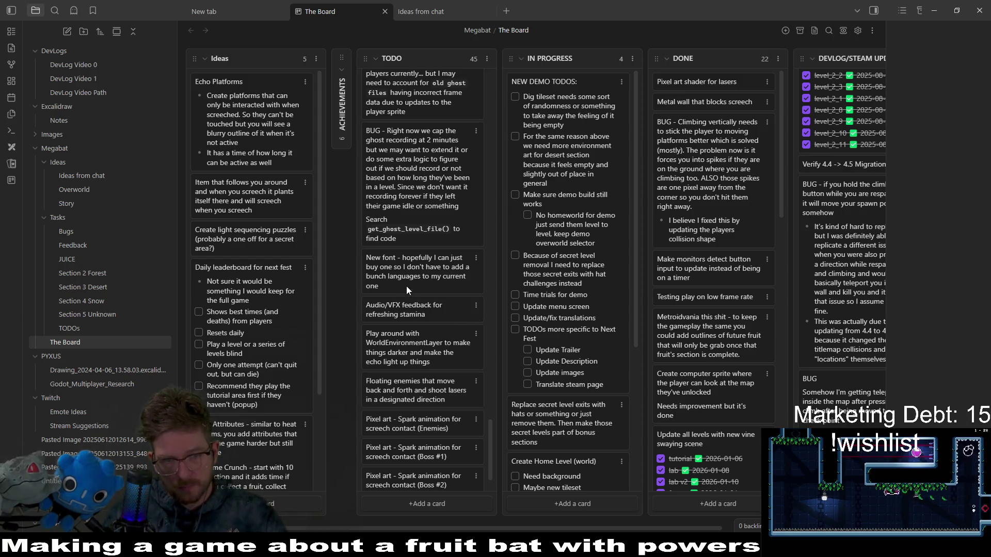
{"action": "mouse_move", "coordinate": [424, 319]}
{"action": "left_mouse_down"}
{"action": "mouse_move", "coordinate": [428, 207]}
{"action": "mouse_move", "coordinate": [415, 89]}
{"action": "mouse_move", "coordinate": [428, 79]}
{"action": "left_mouse_up"}
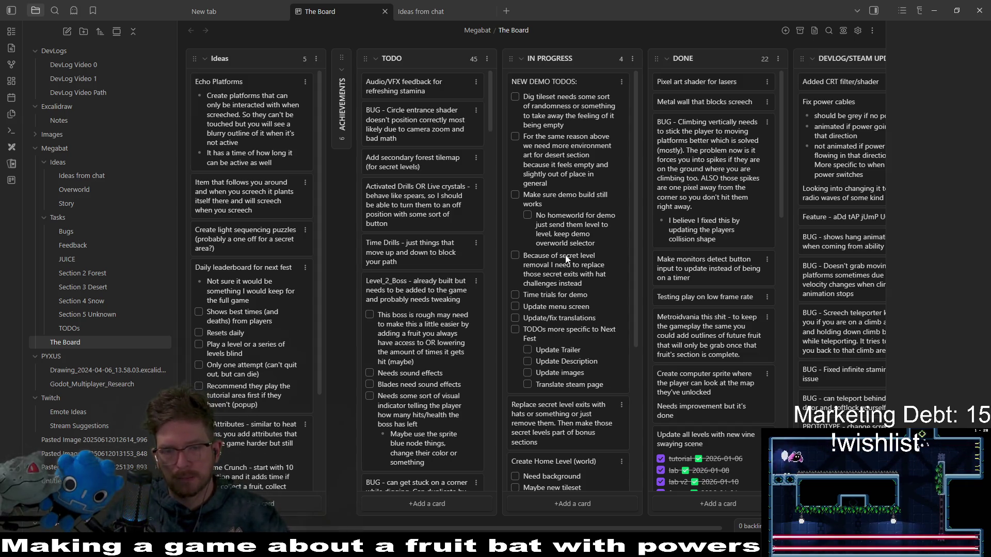
{"action": "scroll", "coordinate": [548, 313], "scroll_direction": "down", "scroll_amount": 1}
{"action": "scroll", "coordinate": [547, 314], "scroll_direction": "down", "scroll_amount": 4}
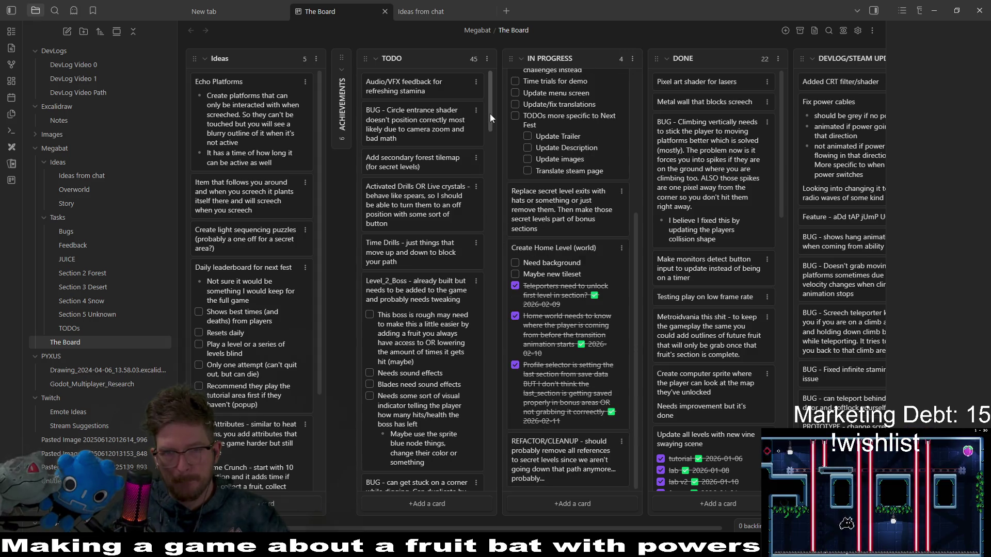
{"action": "left_click_drag", "start_coordinate": [490, 114], "coordinate": [494, 138]}
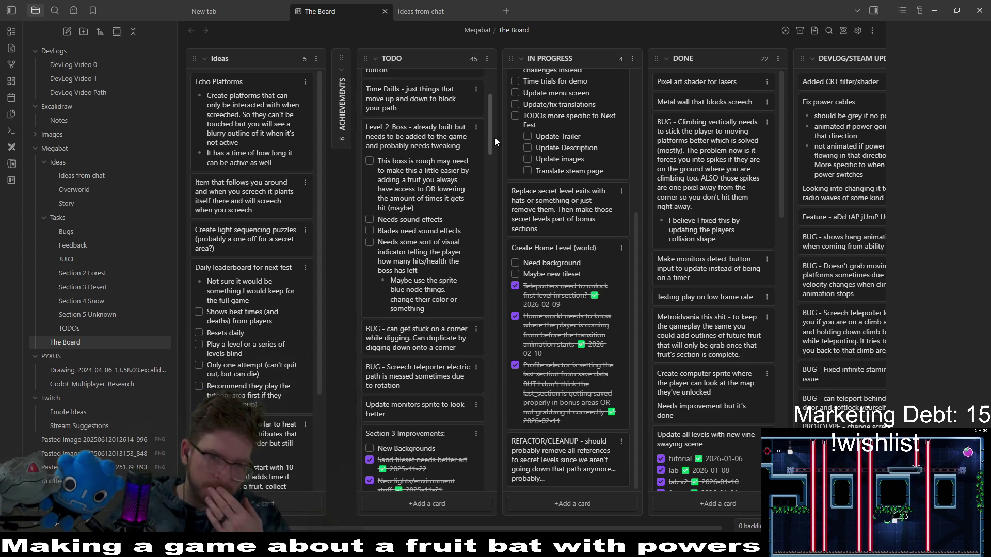
{"action": "left_click_drag", "start_coordinate": [495, 137], "coordinate": [505, 187]}
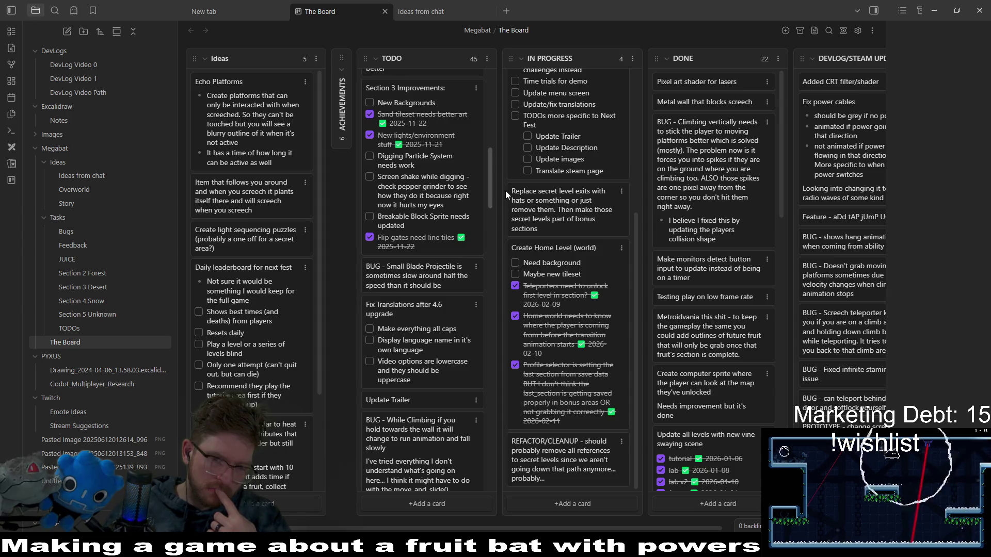
{"action": "scroll", "coordinate": [507, 208], "scroll_direction": "down", "scroll_amount": 2}
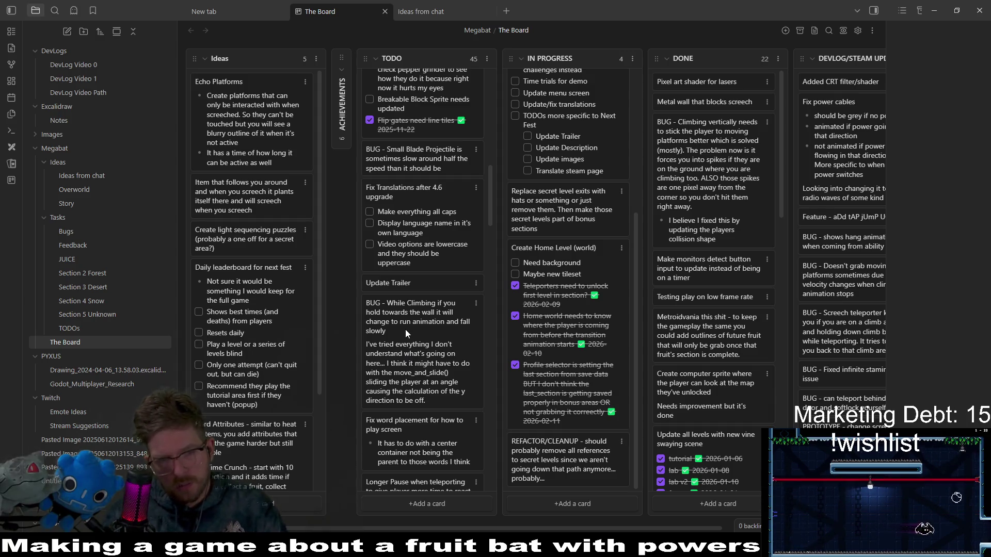
{"action": "double_click", "coordinate": [406, 334]}
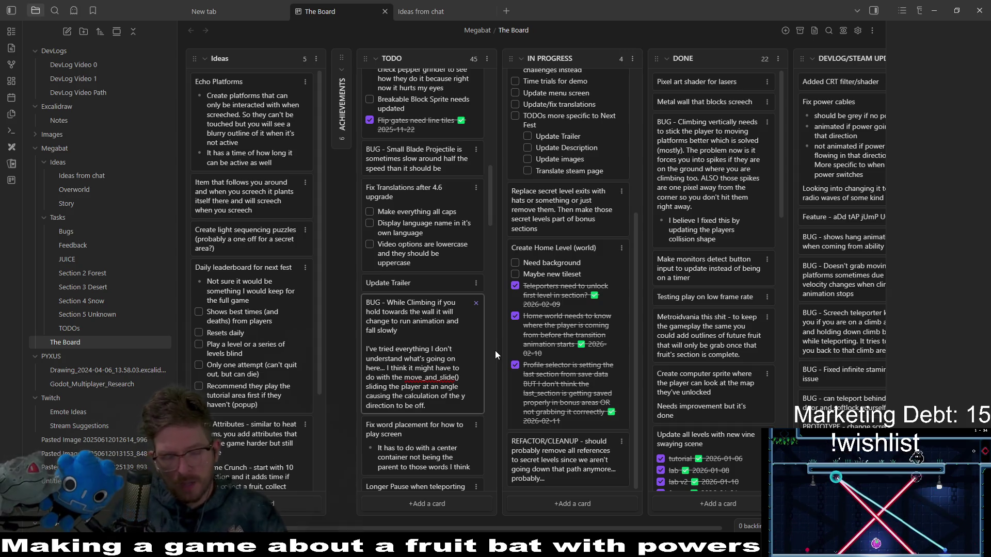
End the While Climbing bug card with 'after letting go of climb', then switch to Godot's ControlHints.gd
{"action": "type", "text": "after letting o"}
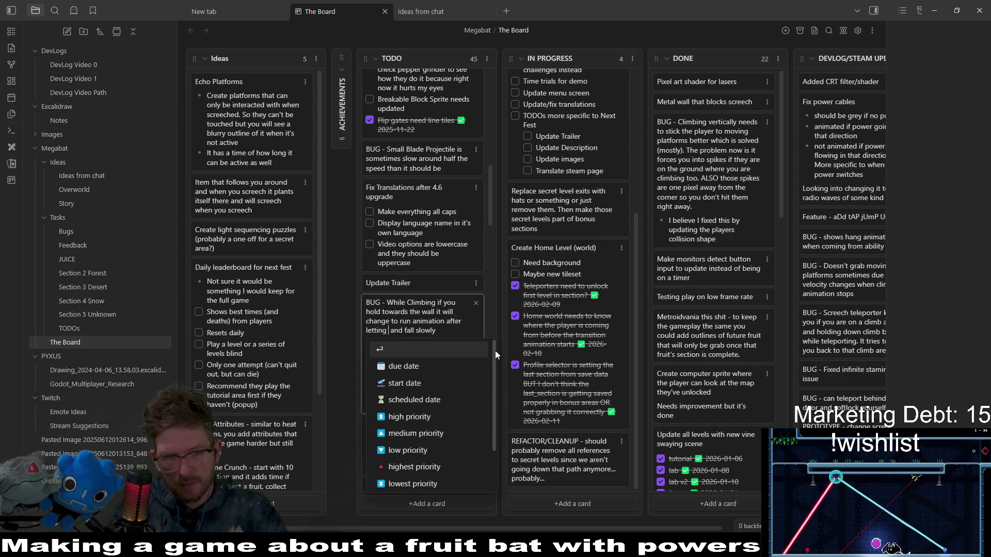
{"action": "key", "text": "BackSpace"}
{"action": "type", "text": "go of climb"}
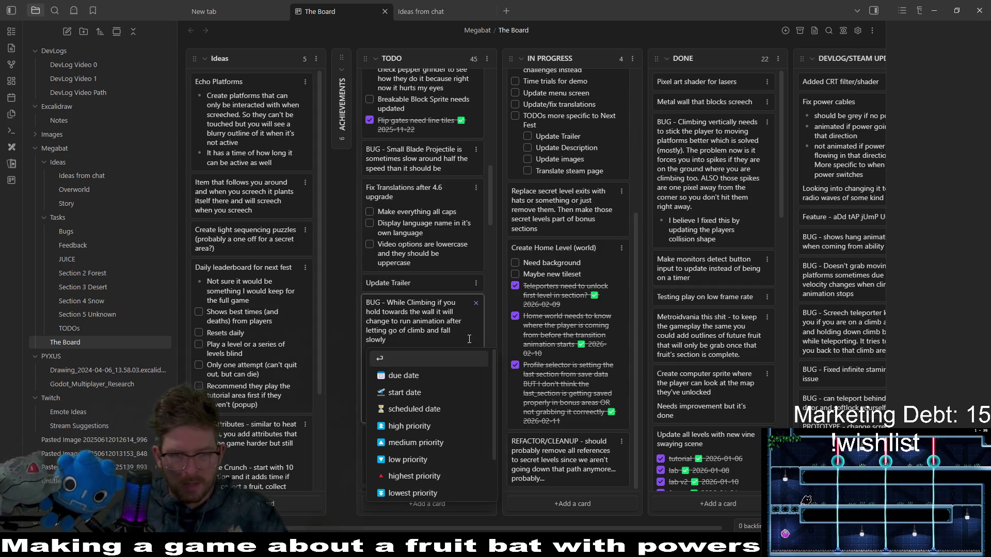
{"action": "left_click", "coordinate": [466, 339]}
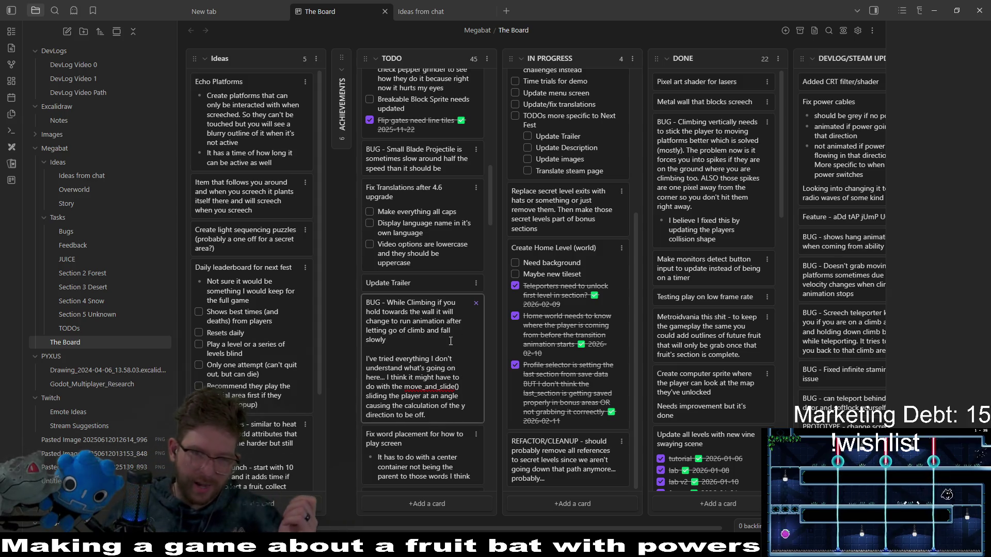
{"action": "key", "text": "Escape"}
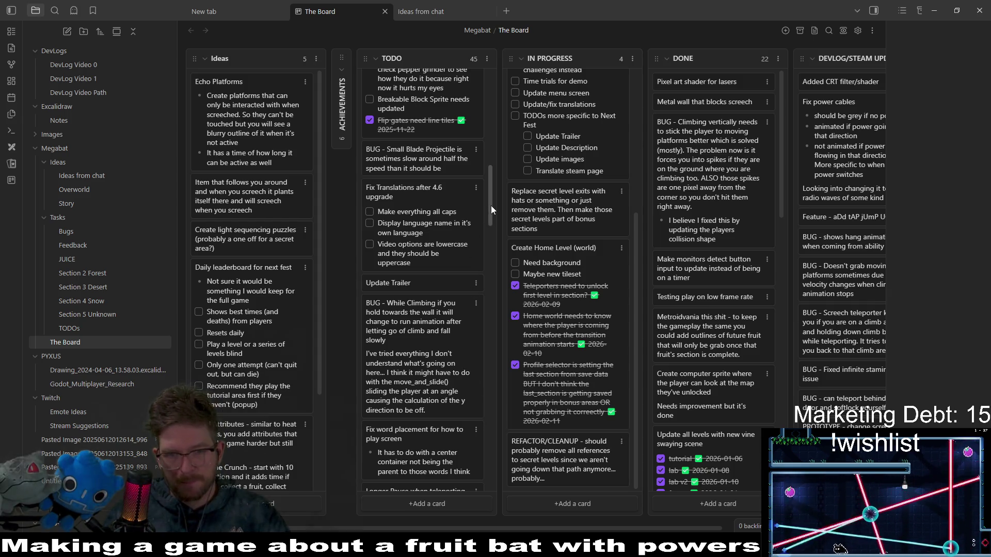
{"action": "key", "text": "alt+Tab"}
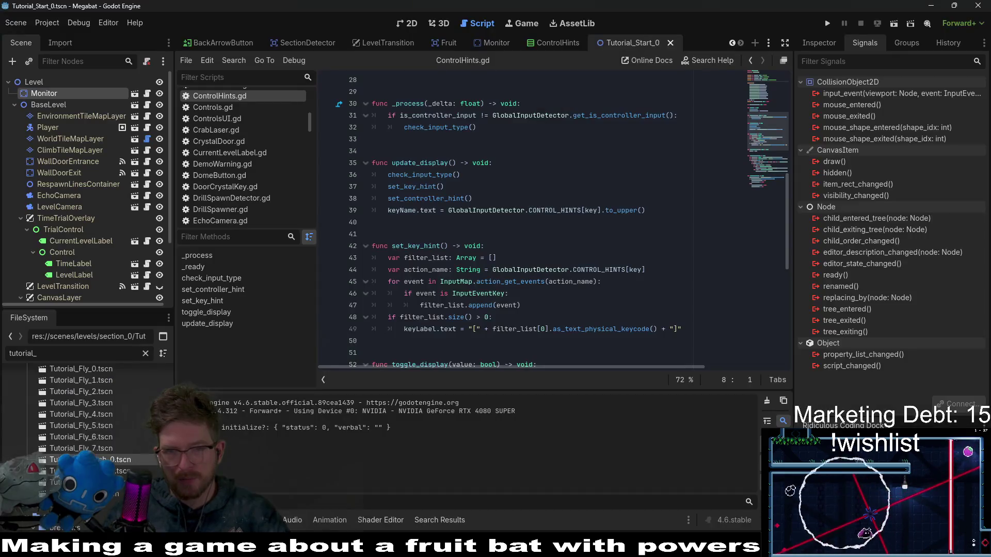
Run the tutorial scene with F6, fly the bat around the left wall, then stop the game
{"action": "key", "text": "F6"}
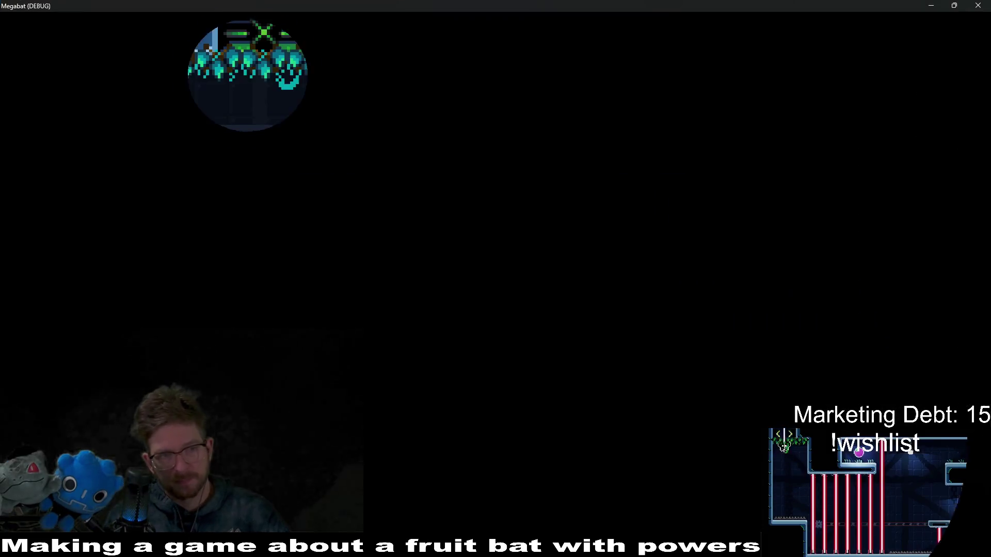
{"action": "key", "text": "d"}
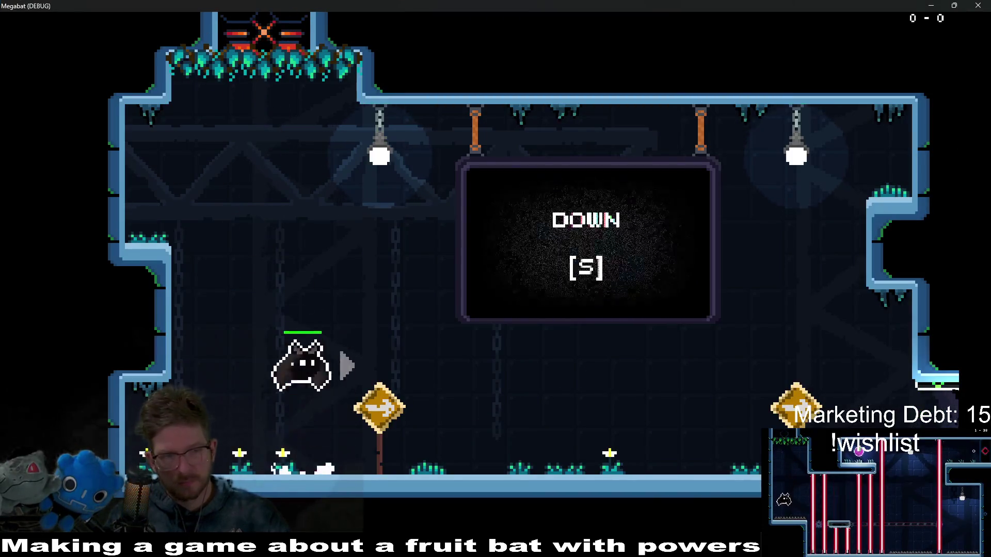
{"action": "key", "text": "a"}
{"action": "key", "text": "s"}
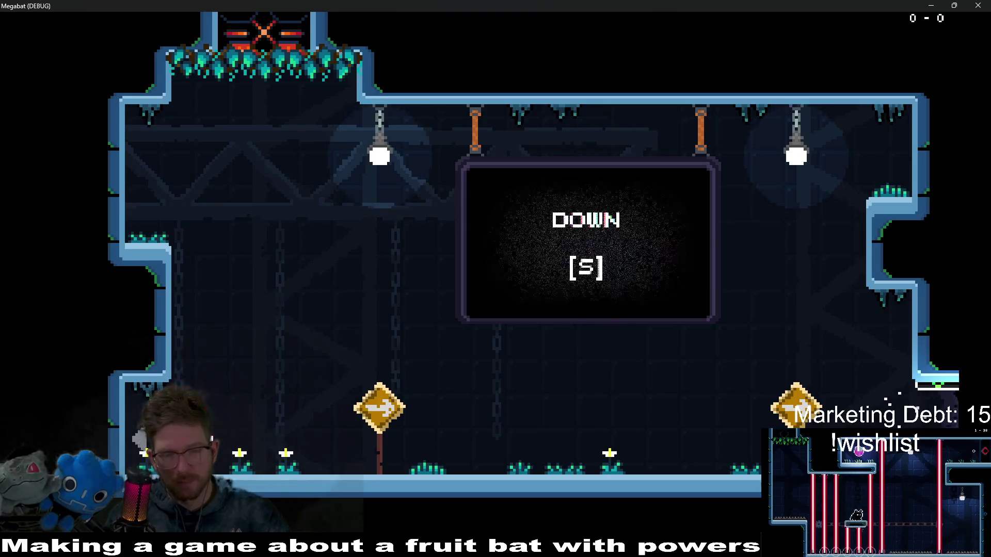
{"action": "key", "text": "space"}
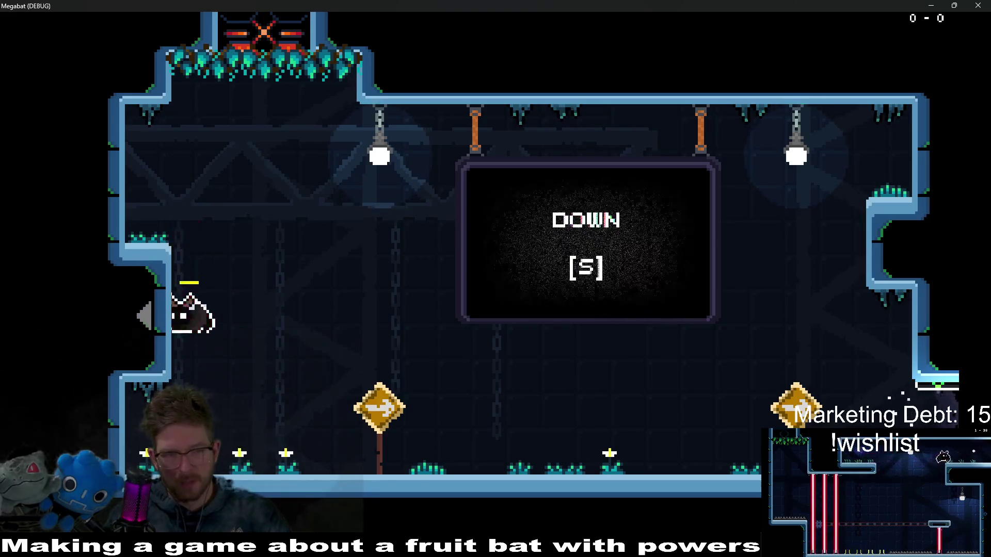
{"action": "key", "text": "F8"}
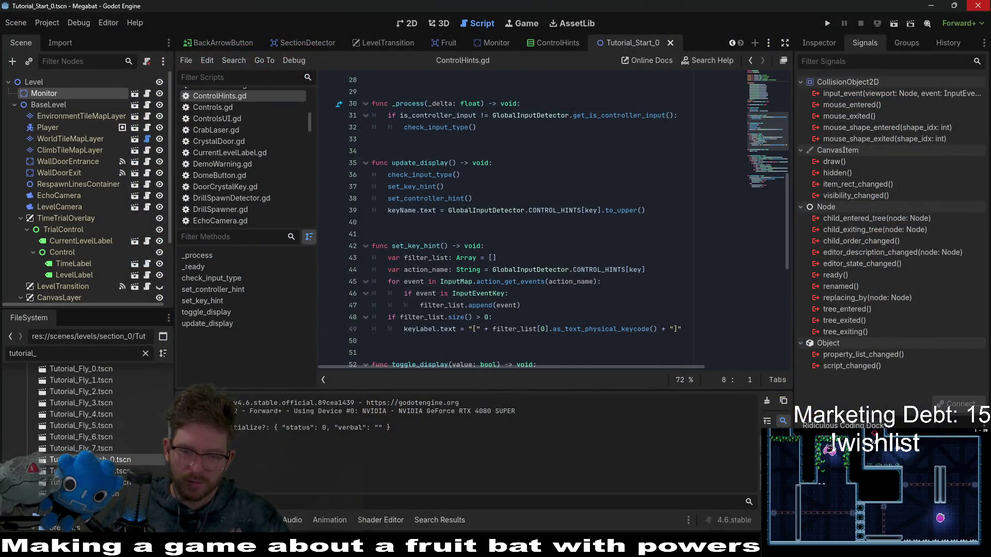
Return to The Board in Obsidian by way of the VS Code window
{"action": "mouse_move", "coordinate": [589, 547]}
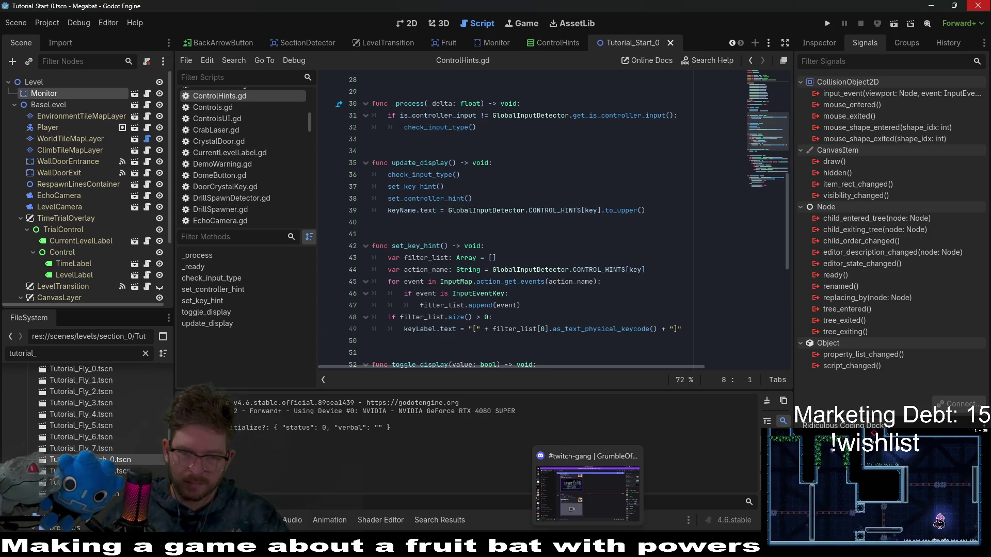
{"action": "left_click", "coordinate": [565, 547]}
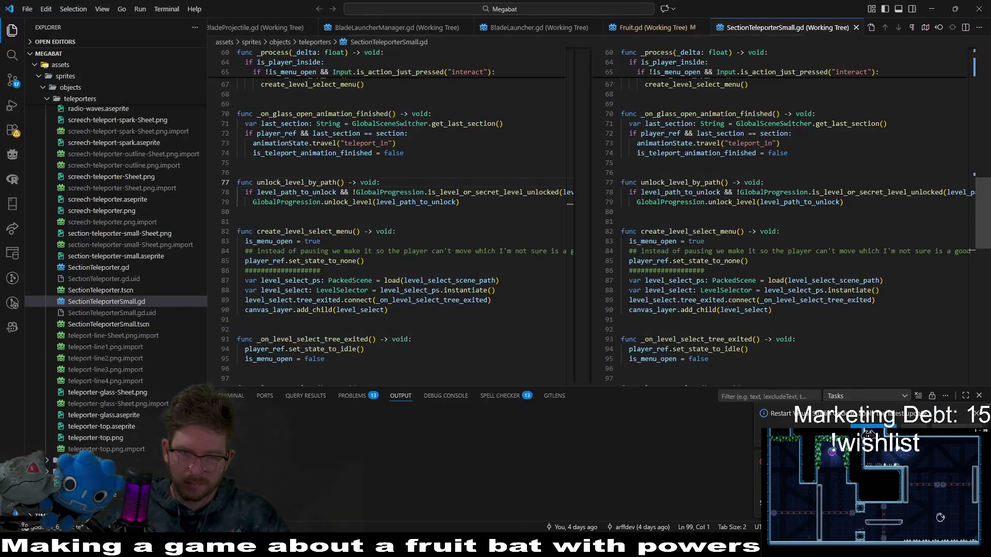
{"action": "key", "text": "alt+Tab"}
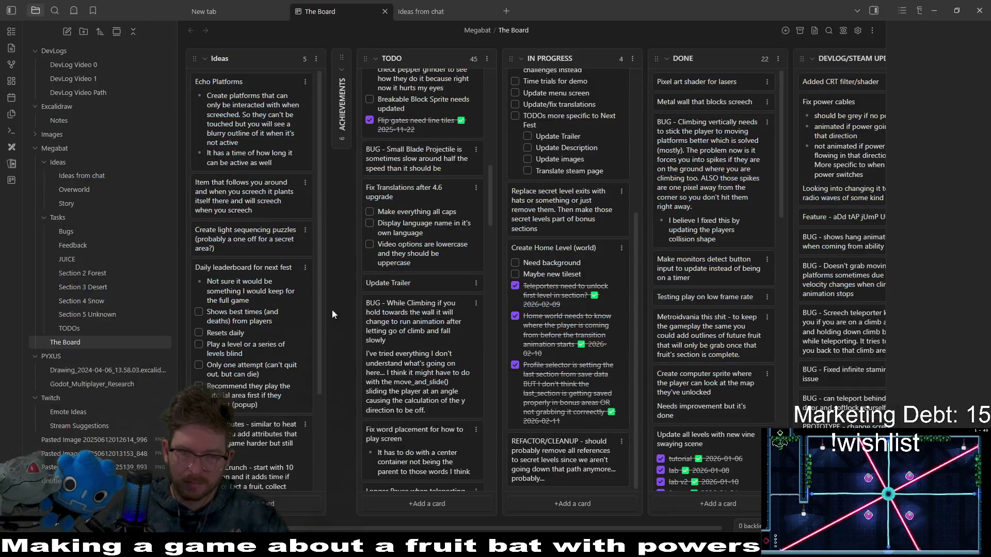
Drag the 'BUG - While Climbing' card to the top of TODO and scroll down the column
{"action": "left_click_drag", "start_coordinate": [419, 368], "coordinate": [416, 111]}
{"action": "scroll", "coordinate": [464, 370], "scroll_direction": "down", "scroll_amount": 5}
{"action": "scroll", "coordinate": [471, 367], "scroll_direction": "down", "scroll_amount": 6}
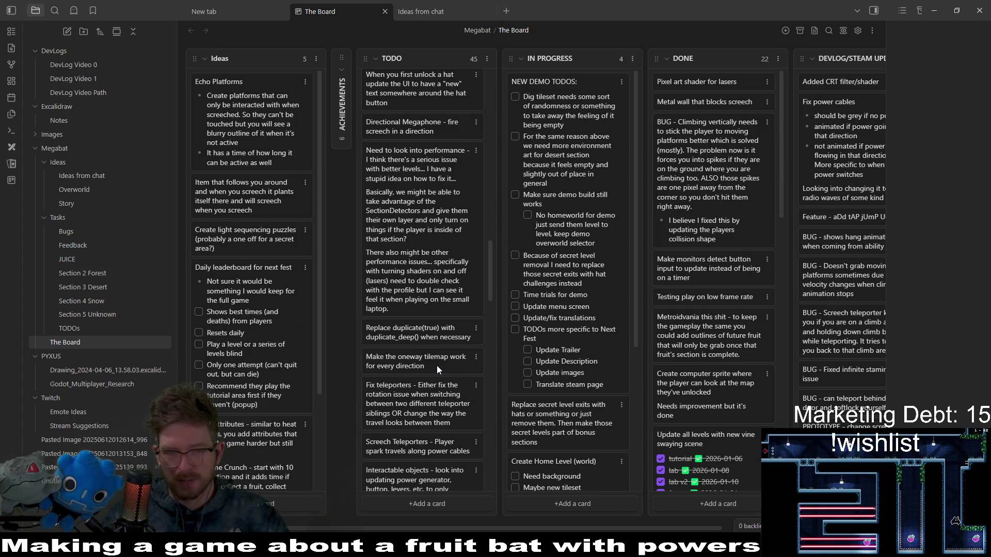
Delete the 'Make the oneway tilemap work for every direction' card and move 'Replace duplicate(true)' to TODO's bottom
{"action": "left_click", "coordinate": [476, 357]}
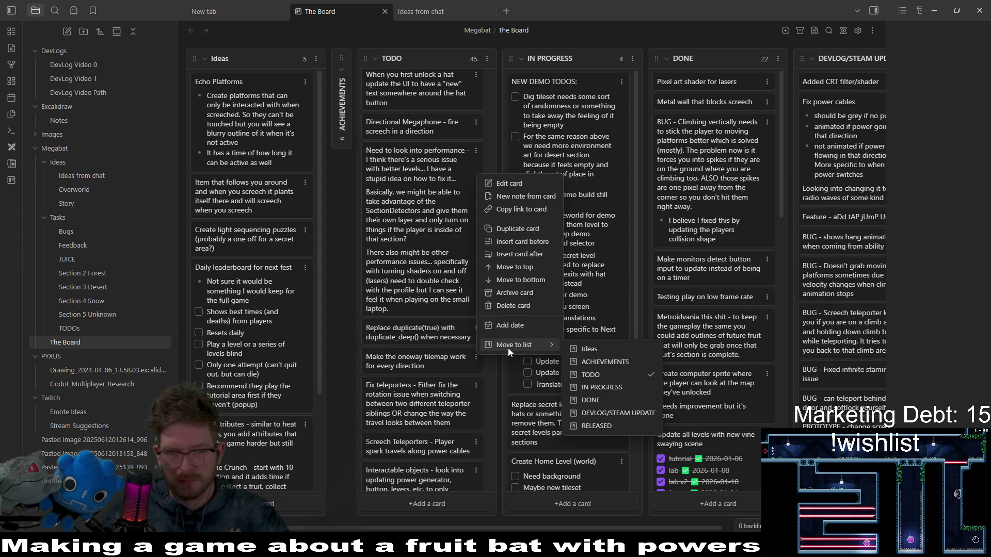
{"action": "left_click", "coordinate": [406, 367]}
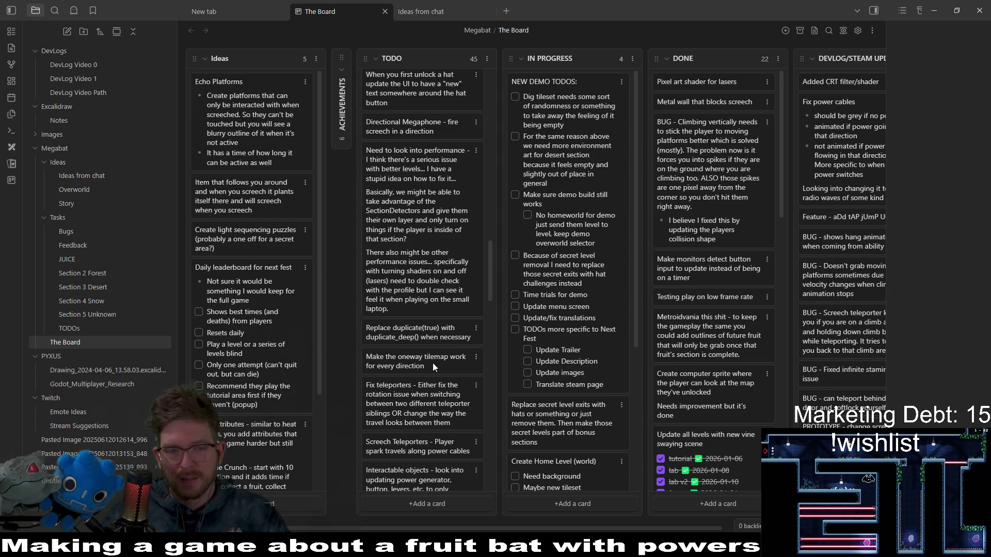
{"action": "left_click", "coordinate": [476, 355]}
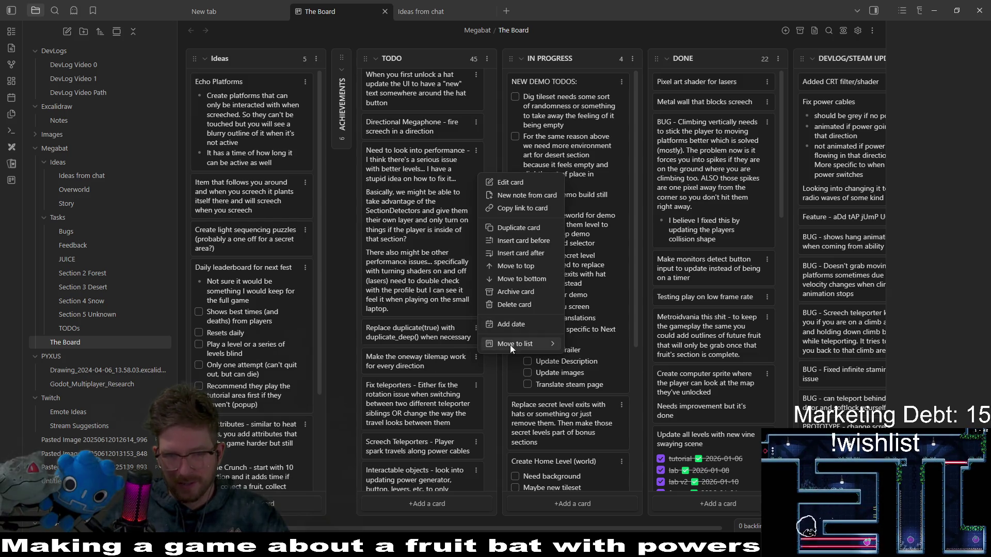
{"action": "left_click", "coordinate": [515, 305]}
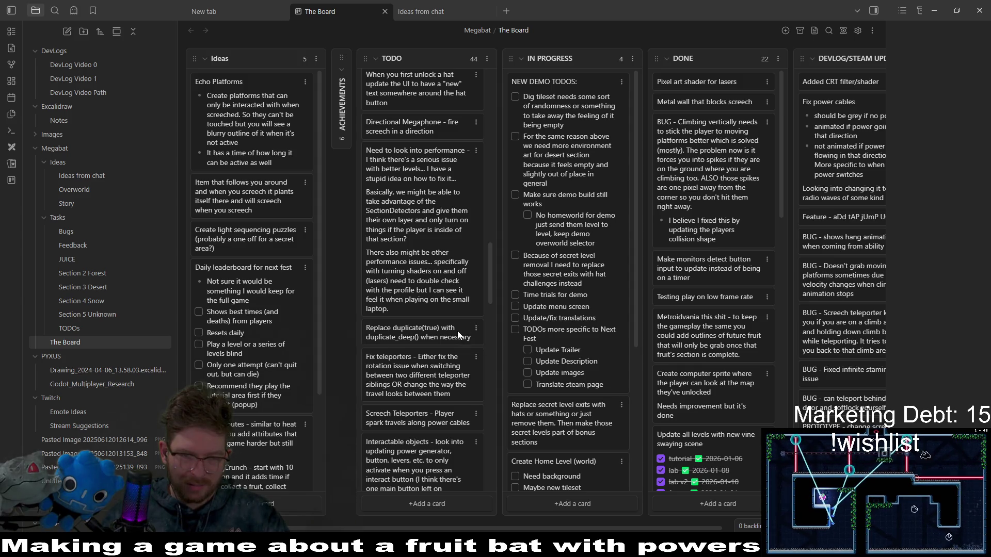
{"action": "mouse_move", "coordinate": [457, 335]}
{"action": "left_mouse_down"}
{"action": "mouse_move", "coordinate": [398, 323]}
{"action": "mouse_move", "coordinate": [318, 206]}
{"action": "mouse_move", "coordinate": [399, 346]}
{"action": "mouse_move", "coordinate": [462, 361]}
{"action": "mouse_move", "coordinate": [460, 333]}
{"action": "mouse_move", "coordinate": [449, 443]}
{"action": "mouse_move", "coordinate": [452, 344]}
{"action": "mouse_move", "coordinate": [440, 400]}
{"action": "mouse_move", "coordinate": [439, 478]}
{"action": "left_mouse_up"}
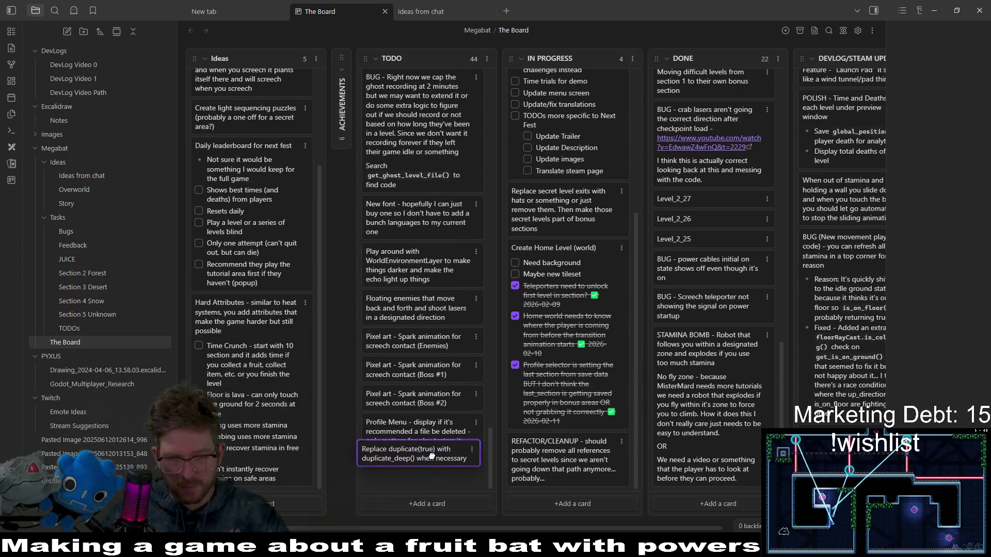
Delete the Screech Teleporters card from TODO, leaving 43 cards
{"action": "scroll", "coordinate": [425, 316], "scroll_direction": "up", "scroll_amount": 10}
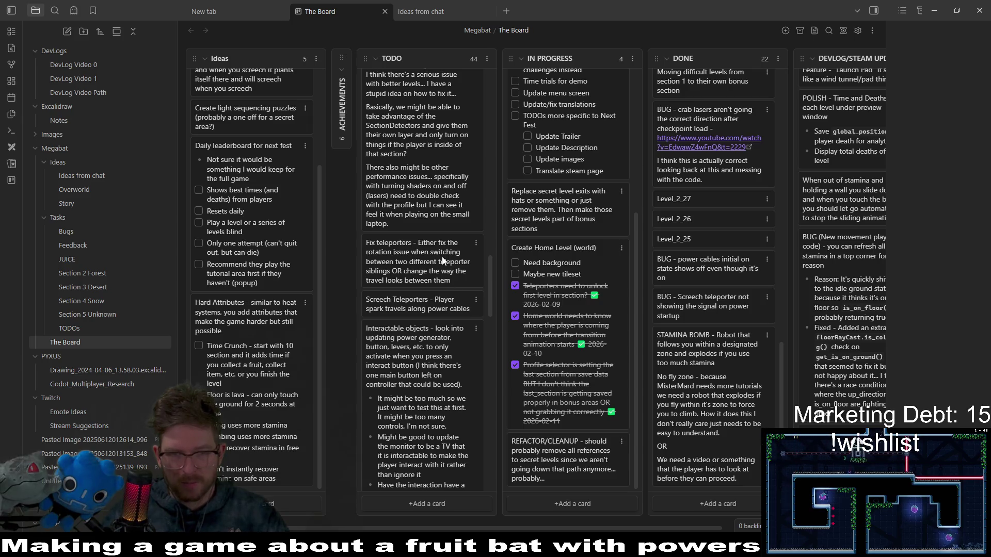
{"action": "left_click", "coordinate": [476, 244]}
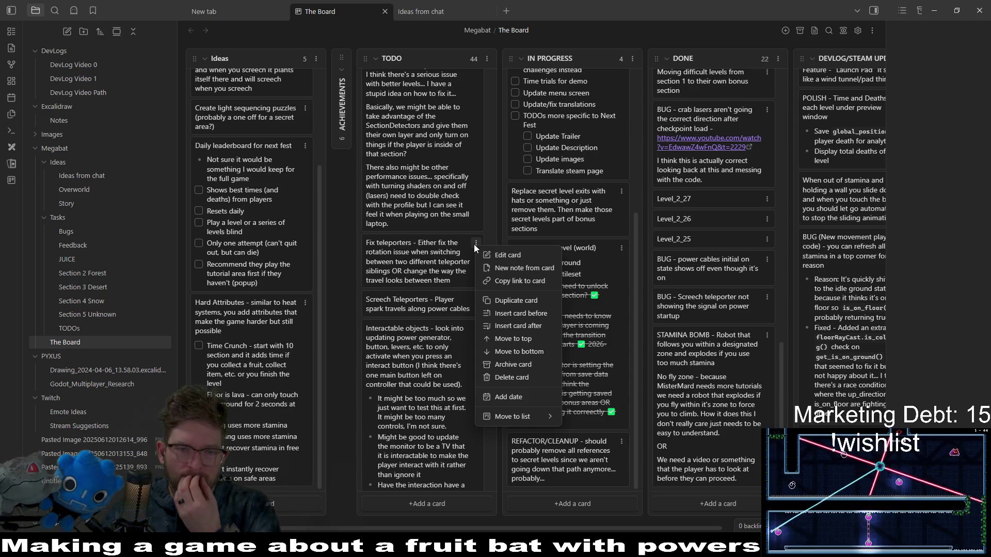
{"action": "left_click", "coordinate": [469, 300]}
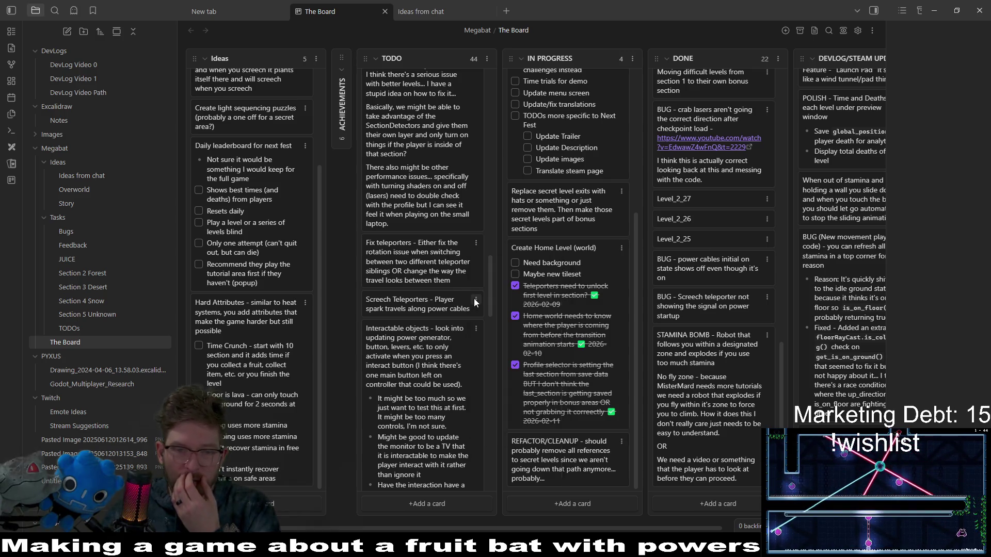
{"action": "left_click", "coordinate": [475, 299]}
{"action": "left_click", "coordinate": [515, 432]}
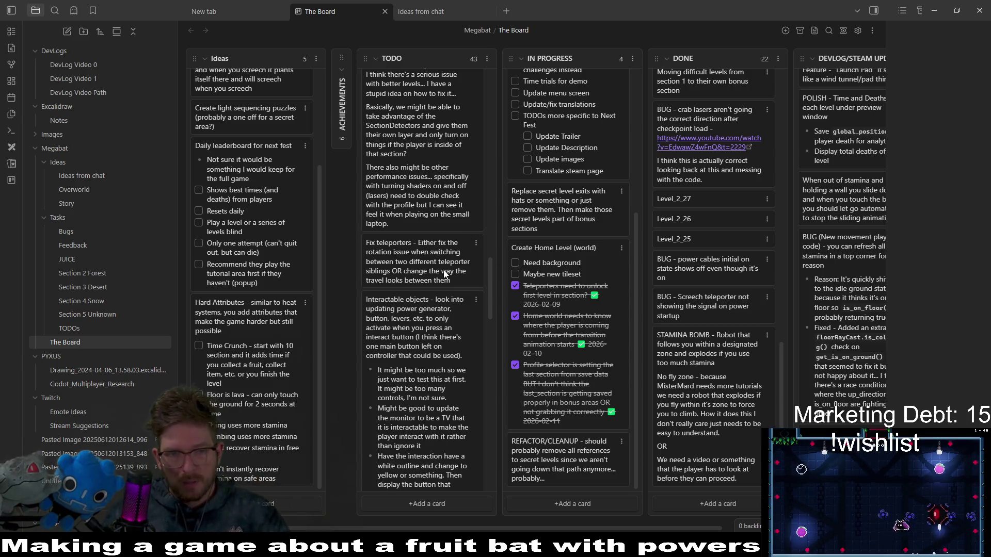
Delete the Fix teleporters card and drag 'Interactable objects' to the top of TODO
{"action": "left_click", "coordinate": [472, 241]}
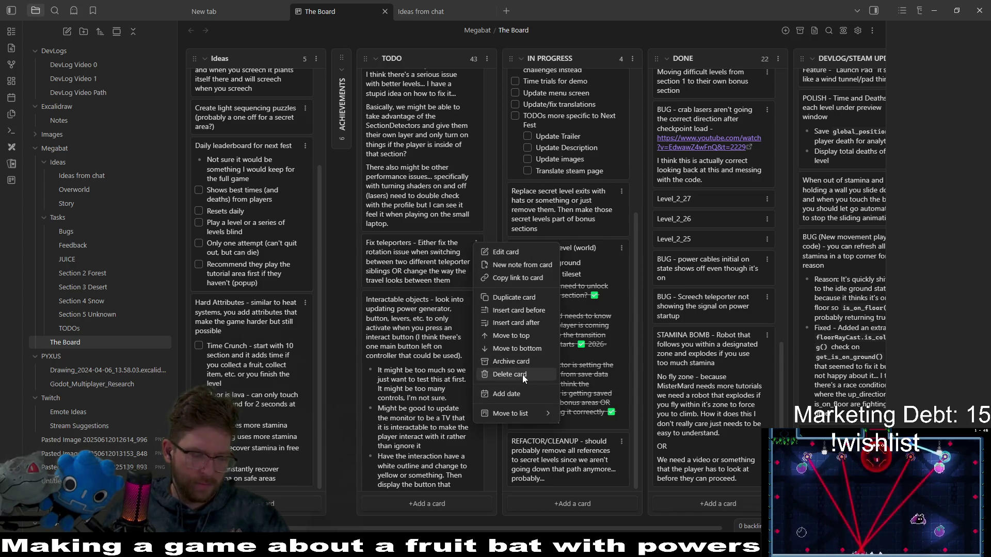
{"action": "left_click", "coordinate": [520, 374]}
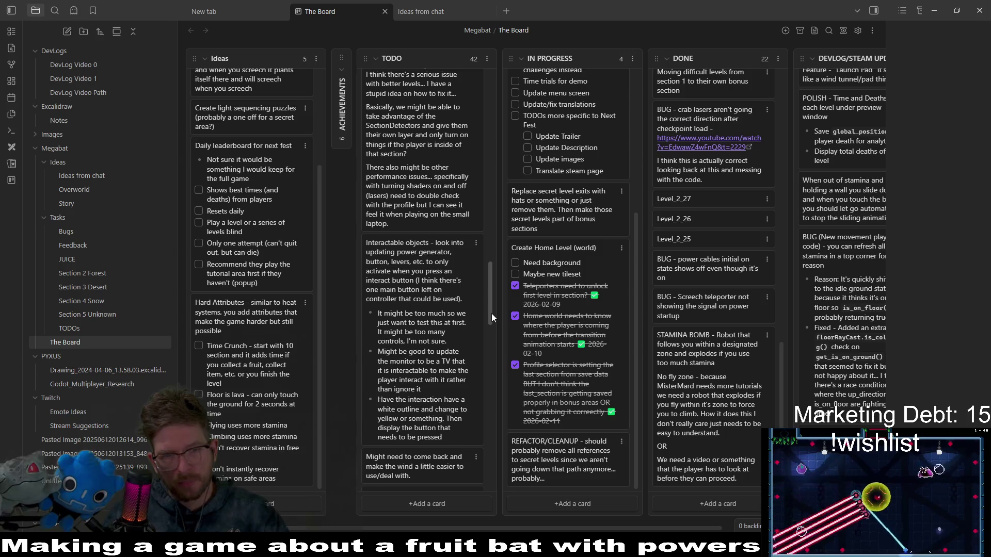
{"action": "left_click_drag", "start_coordinate": [491, 314], "coordinate": [490, 325]}
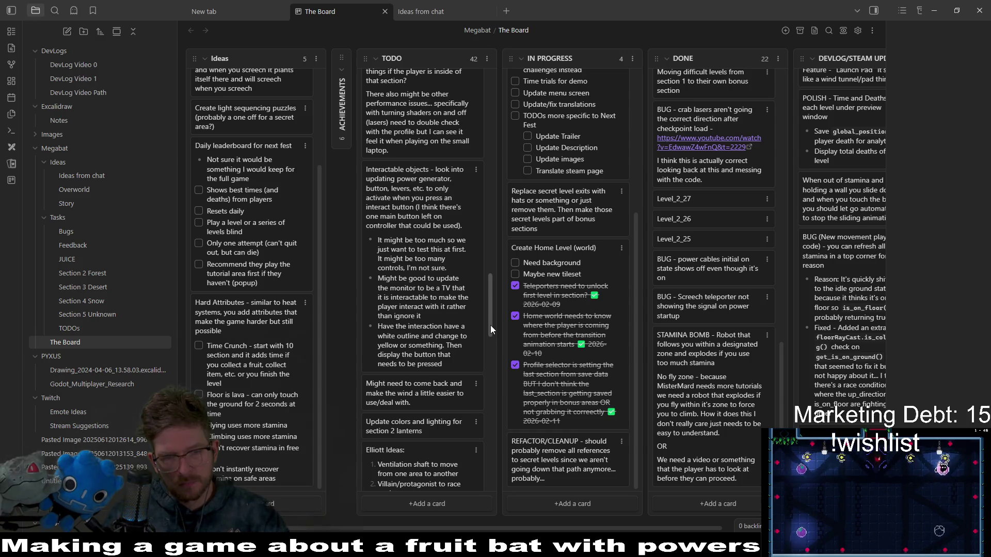
{"action": "left_click_drag", "start_coordinate": [490, 326], "coordinate": [494, 314]}
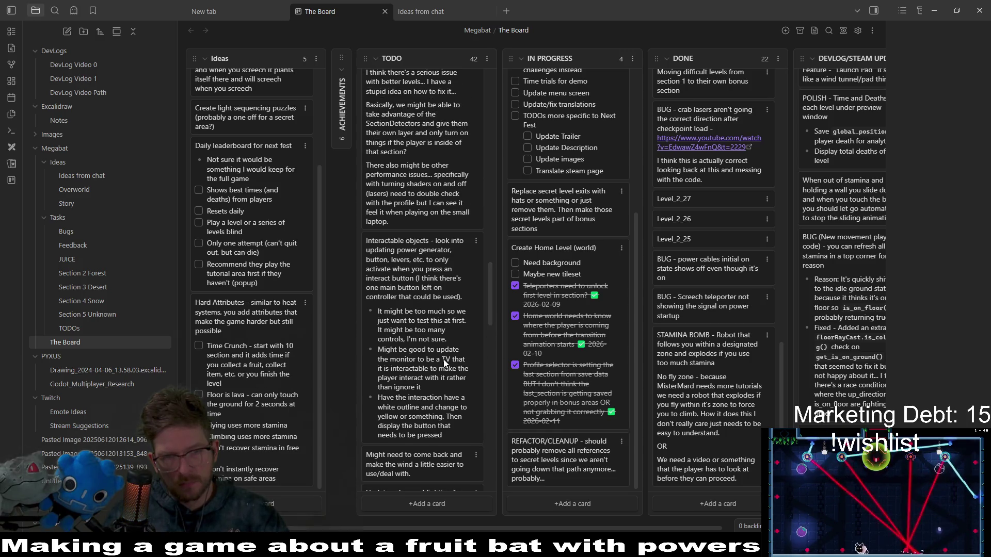
{"action": "mouse_move", "coordinate": [444, 363]}
{"action": "left_mouse_down"}
{"action": "mouse_move", "coordinate": [442, 102]}
{"action": "mouse_move", "coordinate": [440, 178]}
{"action": "left_mouse_up"}
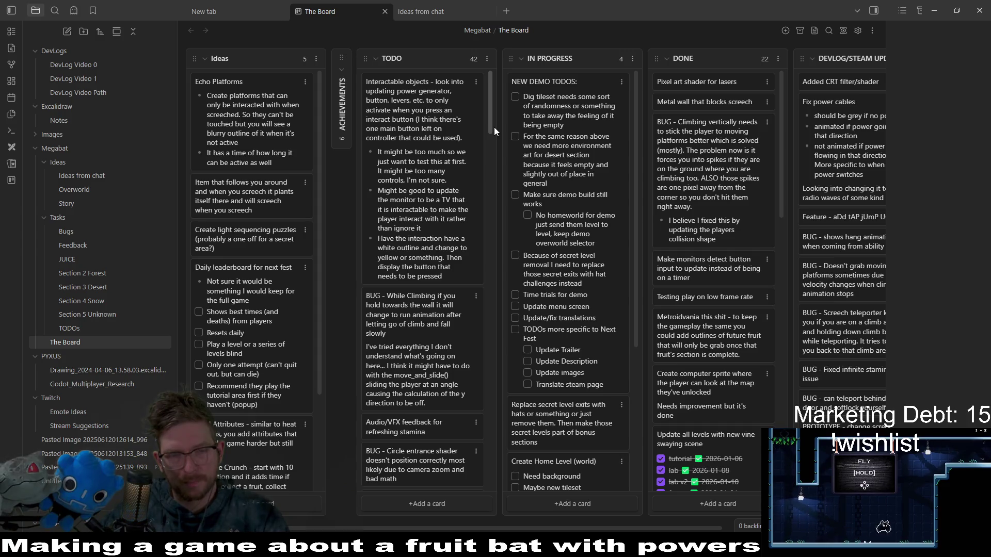
Delete the bullet about turning the monitor into a TV from the Interactable objects card
{"action": "double_click", "coordinate": [429, 198]}
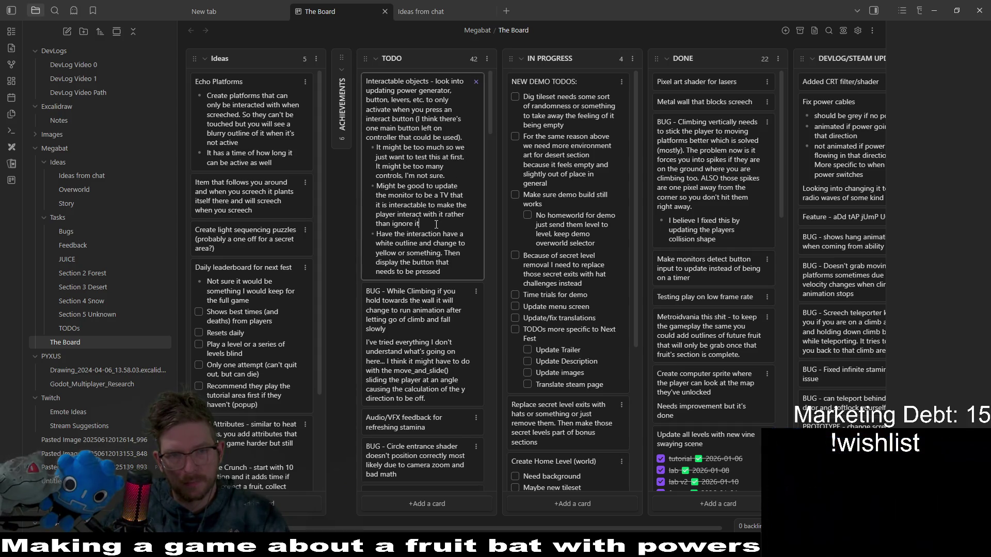
{"action": "mouse_move", "coordinate": [421, 224]}
{"action": "left_mouse_down"}
{"action": "mouse_move", "coordinate": [355, 195]}
{"action": "mouse_move", "coordinate": [356, 184]}
{"action": "left_mouse_up"}
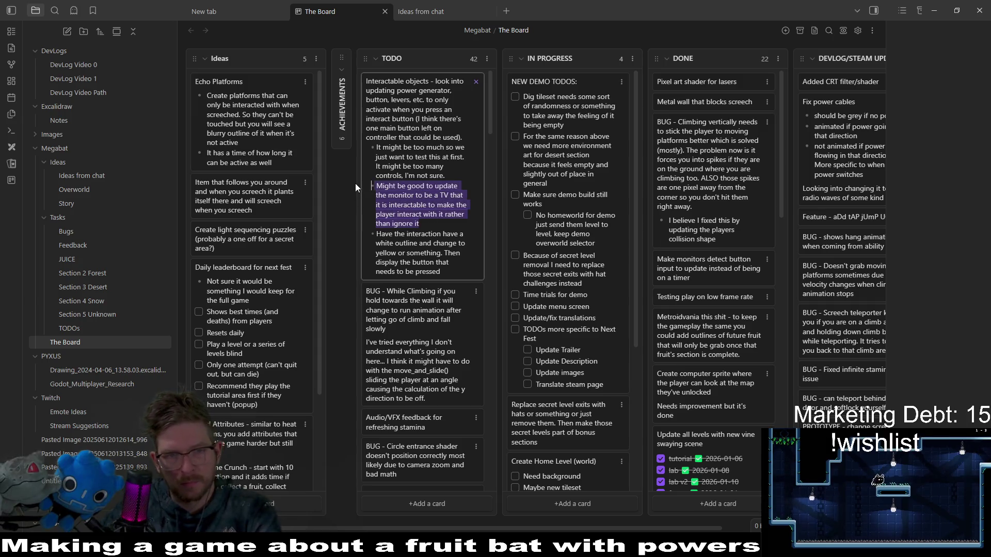
{"action": "key", "text": "BackSpace"}
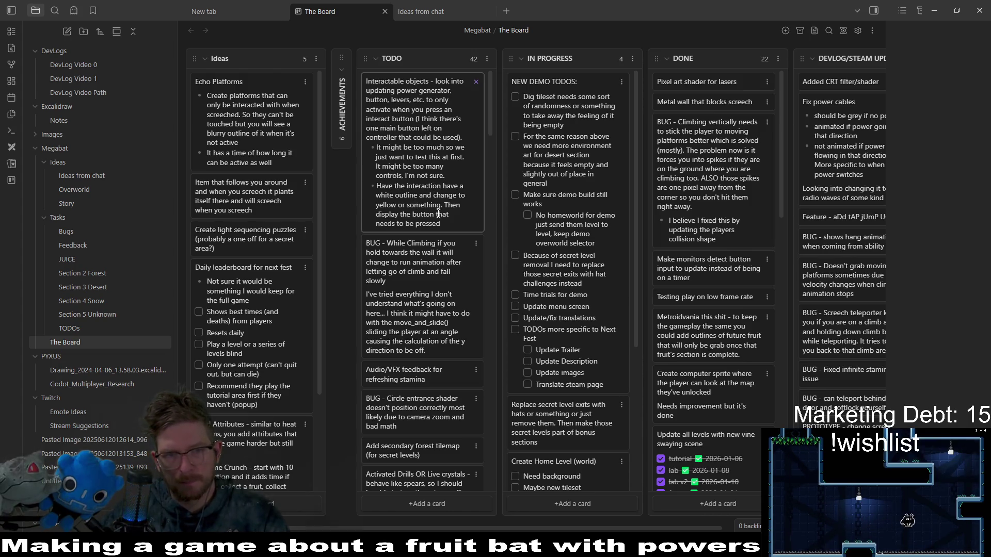
{"action": "left_click", "coordinate": [448, 225]}
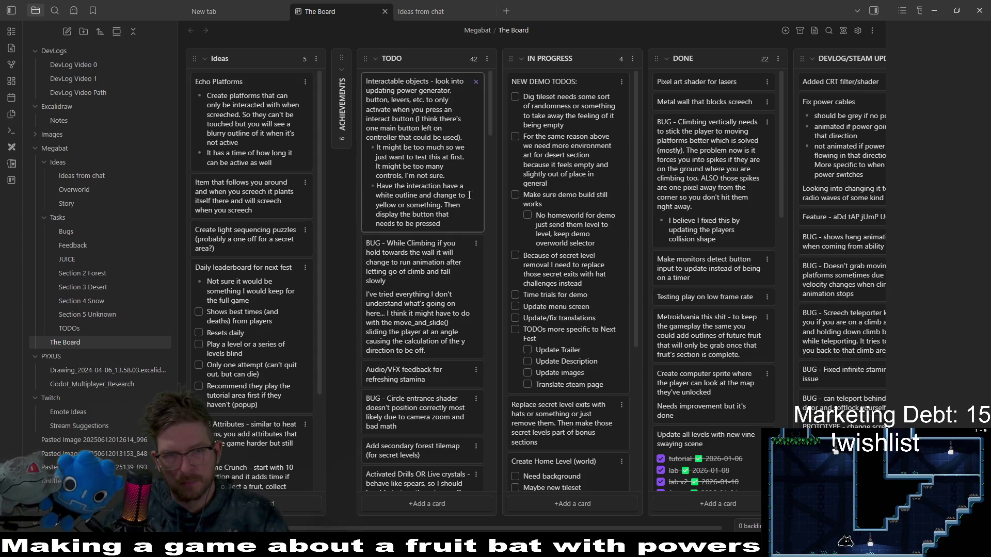
Delete the 'might be too much / too many controls' bullet and finish editing the card
{"action": "left_click", "coordinate": [449, 173]}
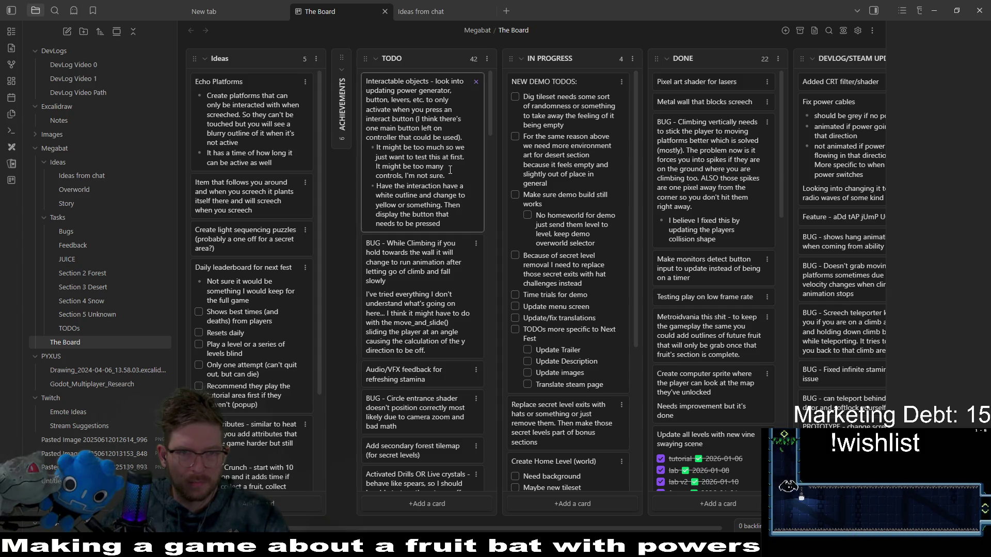
{"action": "left_click_drag", "start_coordinate": [448, 176], "coordinate": [343, 149]}
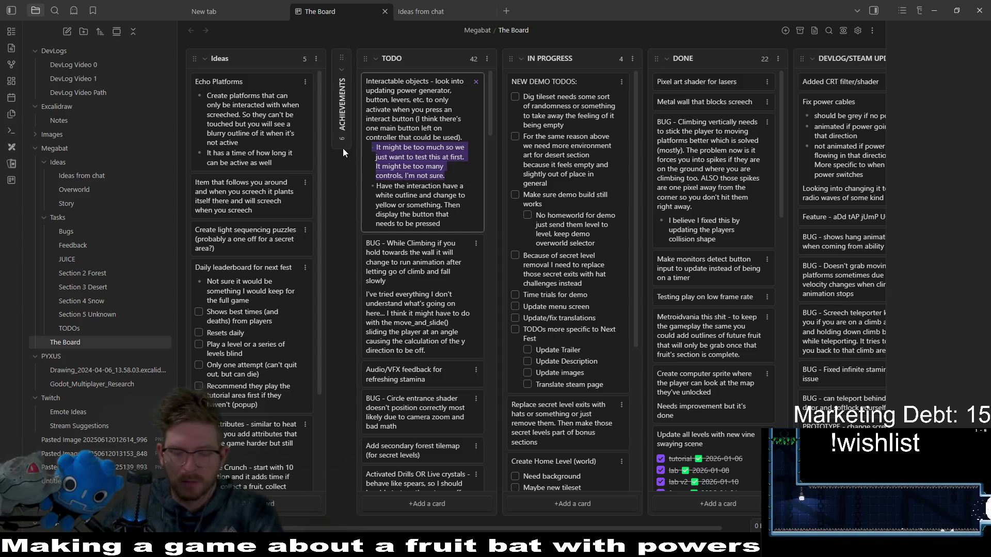
{"action": "key", "text": "BackSpace"}
{"action": "key", "text": "BackSpace"}
{"action": "left_click", "coordinate": [465, 132]}
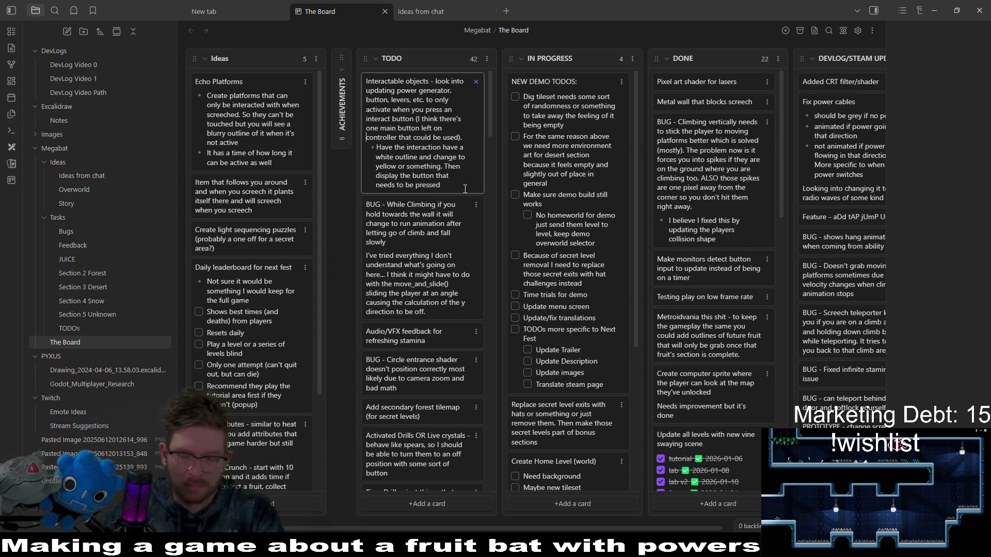
{"action": "key", "text": "Escape"}
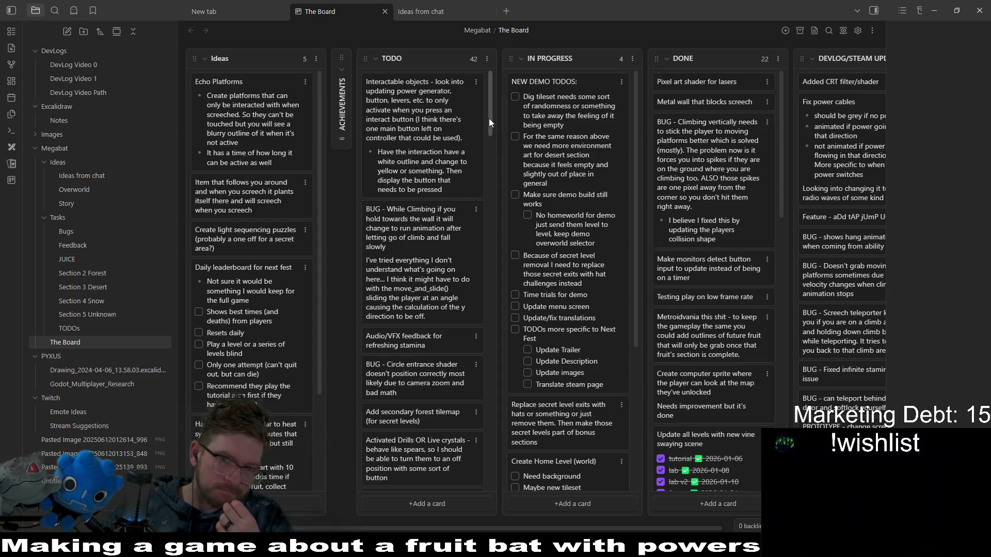
{"action": "left_click_drag", "start_coordinate": [489, 119], "coordinate": [489, 122]}
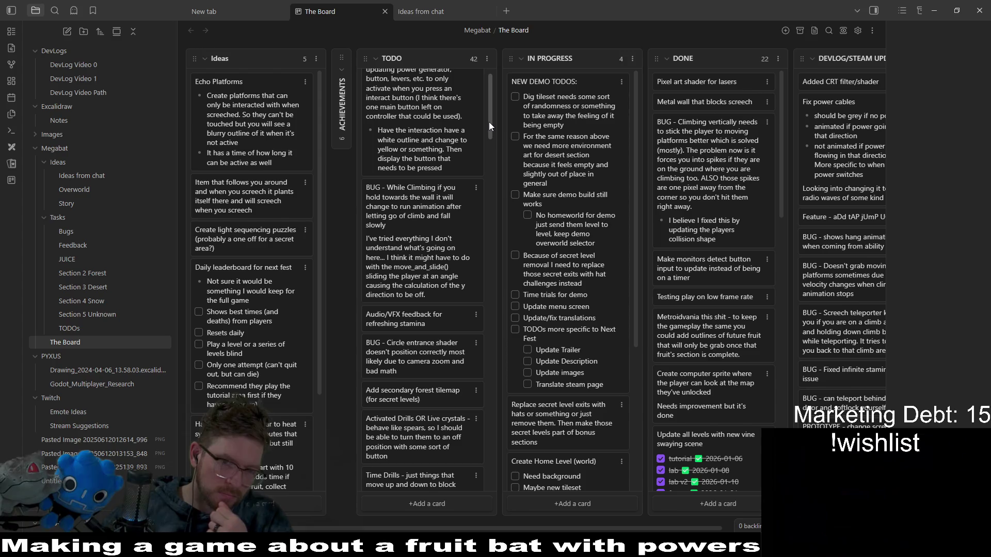
{"action": "left_click_drag", "start_coordinate": [489, 122], "coordinate": [487, 128]}
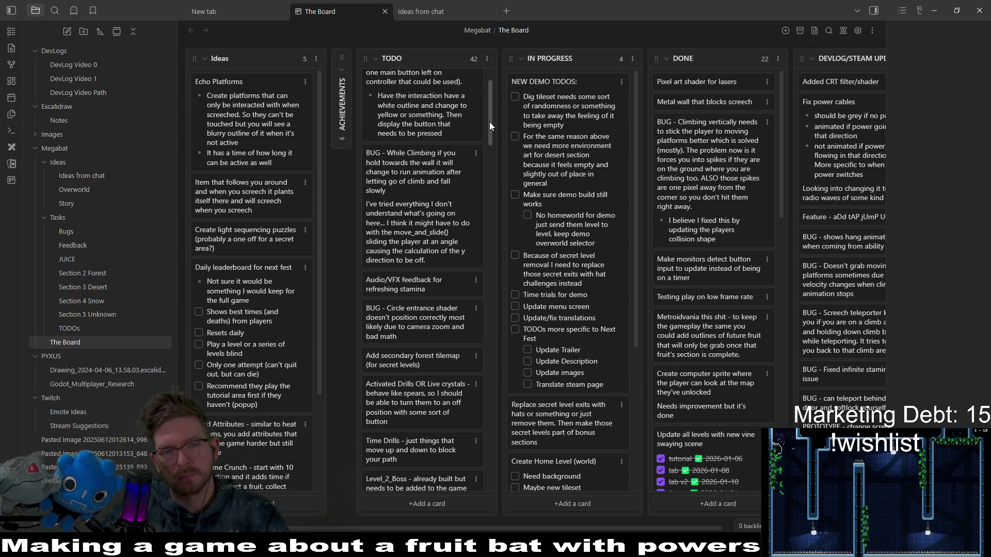
{"action": "mouse_move", "coordinate": [489, 121]}
{"action": "left_mouse_down"}
{"action": "mouse_move", "coordinate": [513, 469]}
{"action": "mouse_move", "coordinate": [514, 461]}
{"action": "left_mouse_up"}
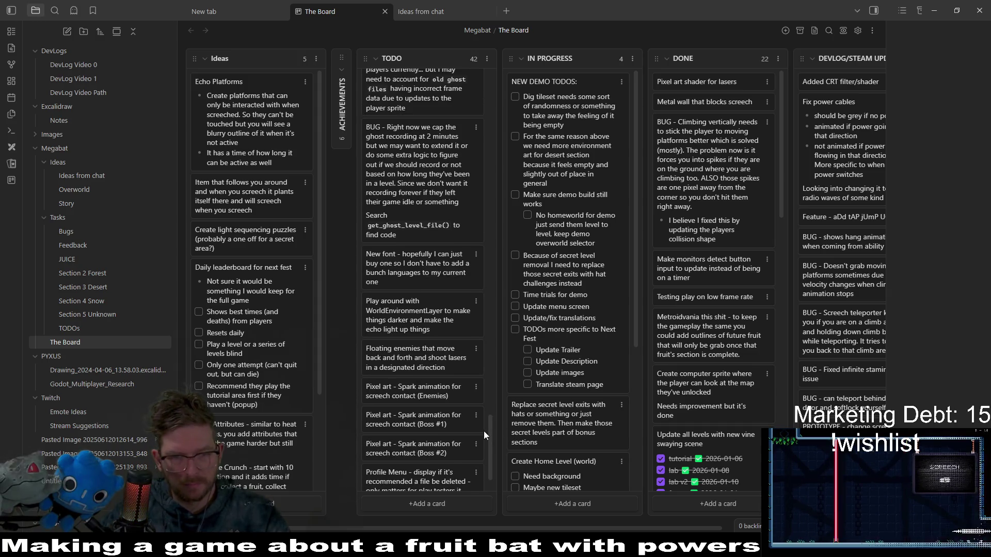
{"action": "left_click_drag", "start_coordinate": [490, 432], "coordinate": [492, 425]}
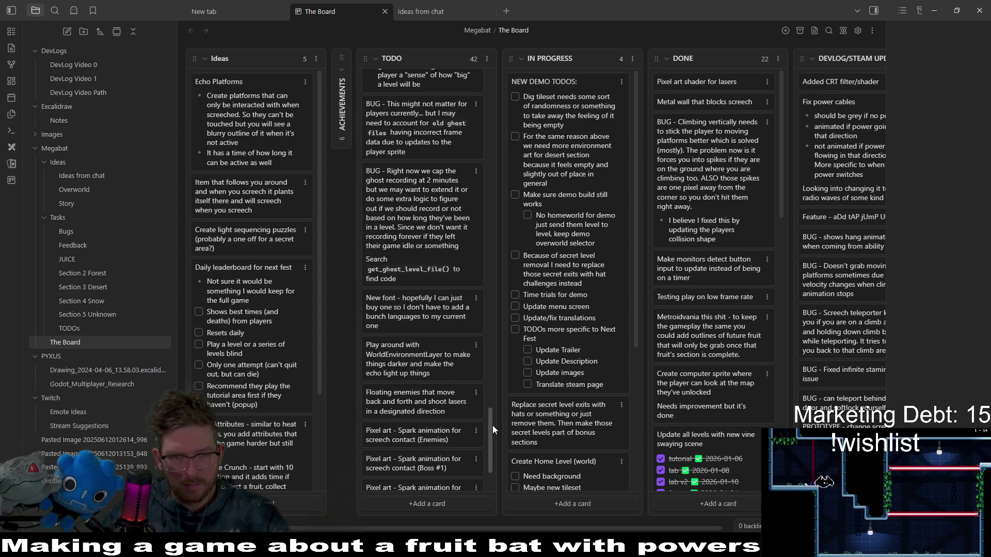
Delete the WorldEnvironmentLayer card from TODO
{"action": "left_click", "coordinate": [476, 345]}
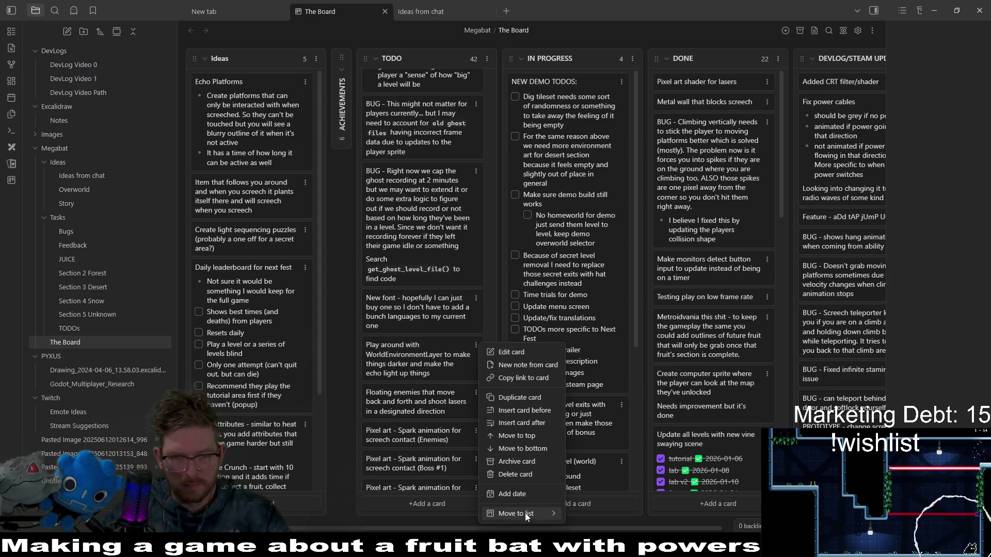
{"action": "left_click", "coordinate": [521, 473]}
{"action": "left_click_drag", "start_coordinate": [491, 441], "coordinate": [500, 414]}
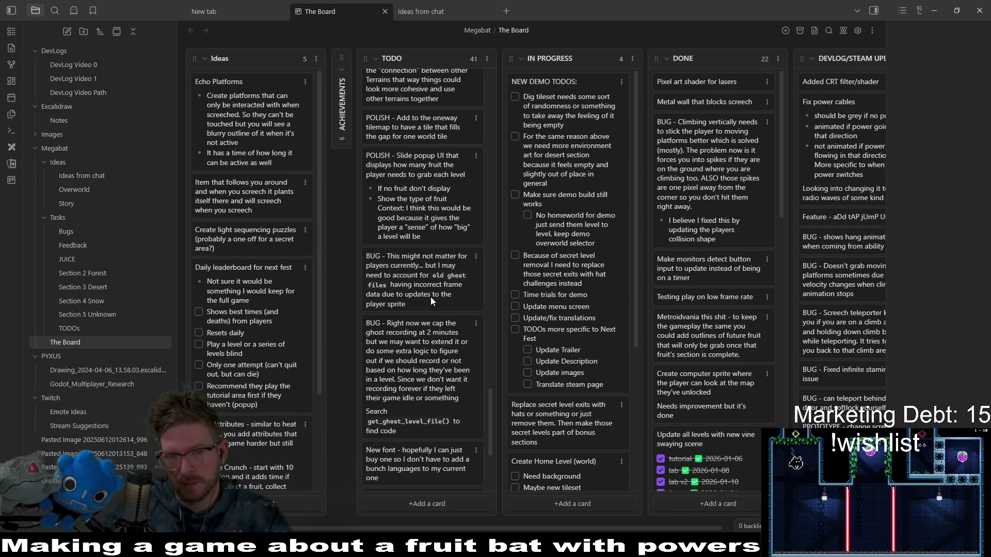
Move the ghost files BUG card higher in TODO and Directional Megaphone into Ideas
{"action": "mouse_move", "coordinate": [430, 297]}
{"action": "left_mouse_down"}
{"action": "mouse_move", "coordinate": [458, 285]}
{"action": "mouse_move", "coordinate": [453, 83]}
{"action": "mouse_move", "coordinate": [439, 396]}
{"action": "mouse_move", "coordinate": [444, 252]}
{"action": "left_mouse_up"}
{"action": "left_click_drag", "start_coordinate": [491, 225], "coordinate": [501, 312]}
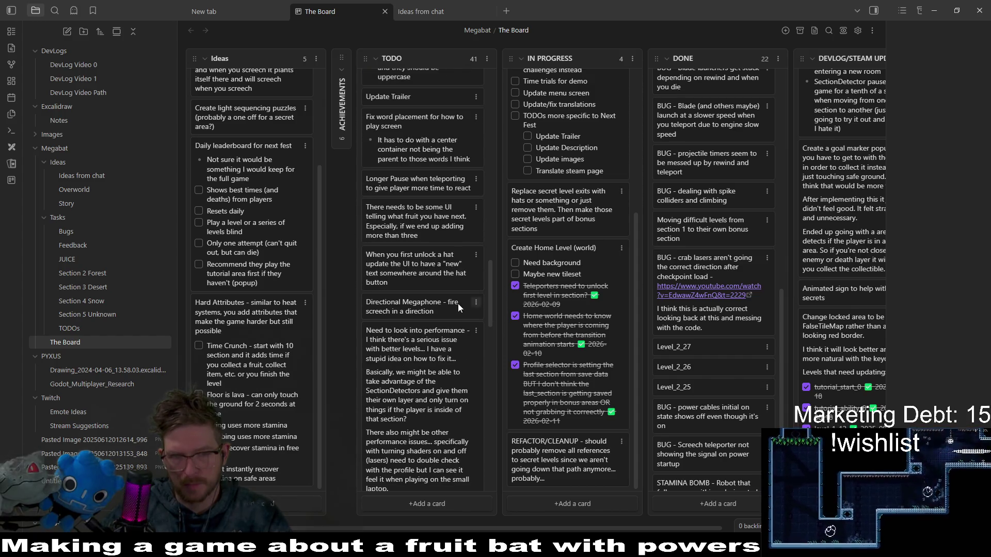
{"action": "left_click_drag", "start_coordinate": [458, 304], "coordinate": [266, 99]}
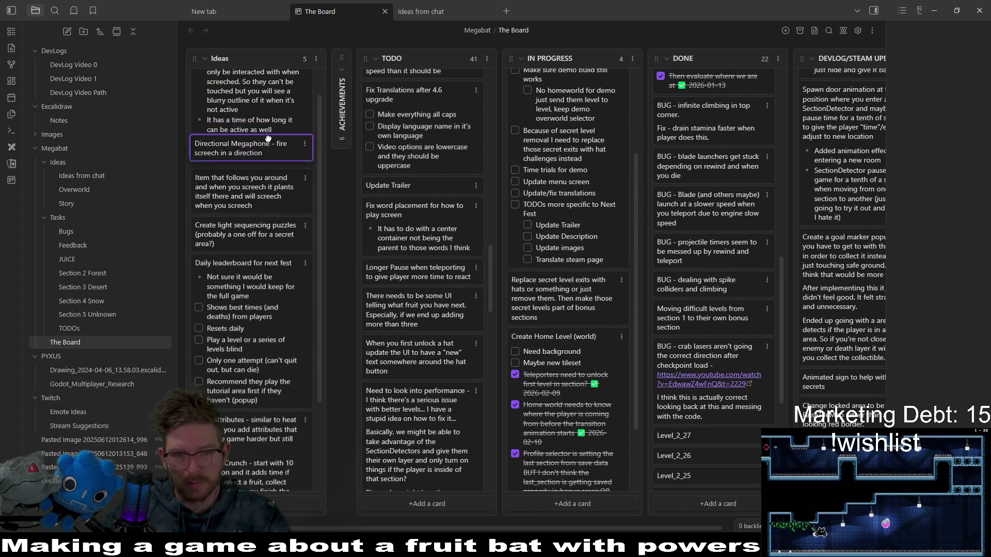
{"action": "left_click_drag", "start_coordinate": [492, 299], "coordinate": [494, 336]}
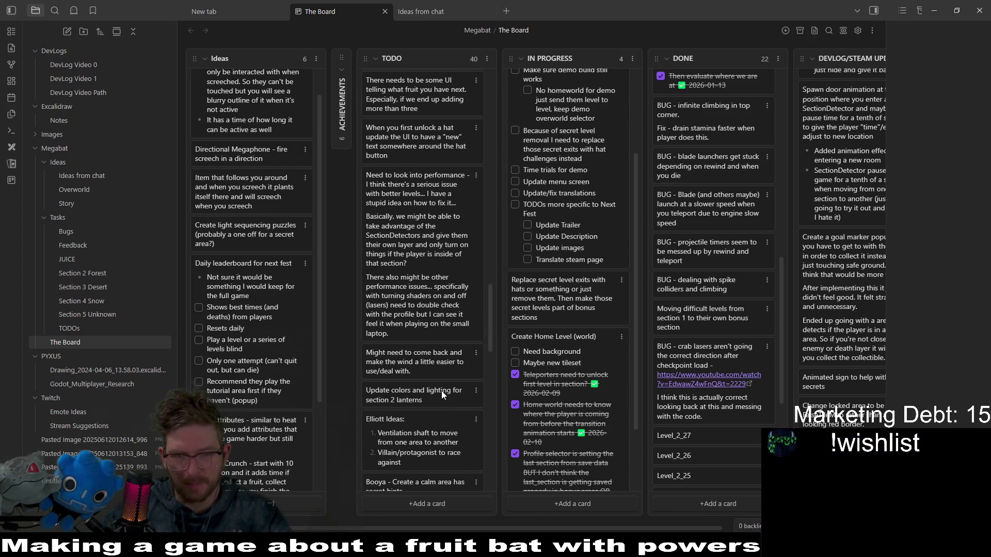
Delete the card about making the wind easier to deal with
{"action": "left_click", "coordinate": [475, 357]}
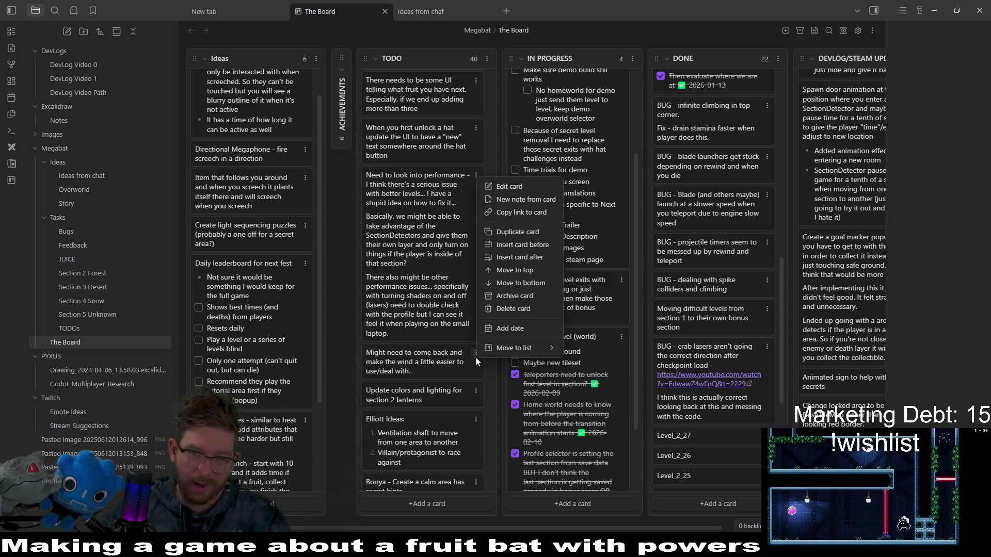
{"action": "left_click", "coordinate": [518, 311]}
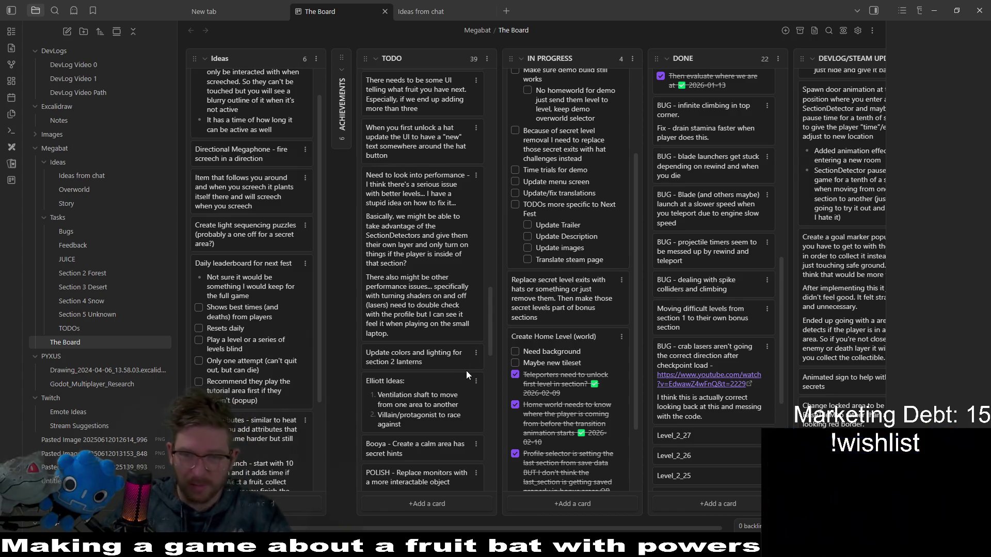
{"action": "left_click_drag", "start_coordinate": [493, 328], "coordinate": [487, 92]}
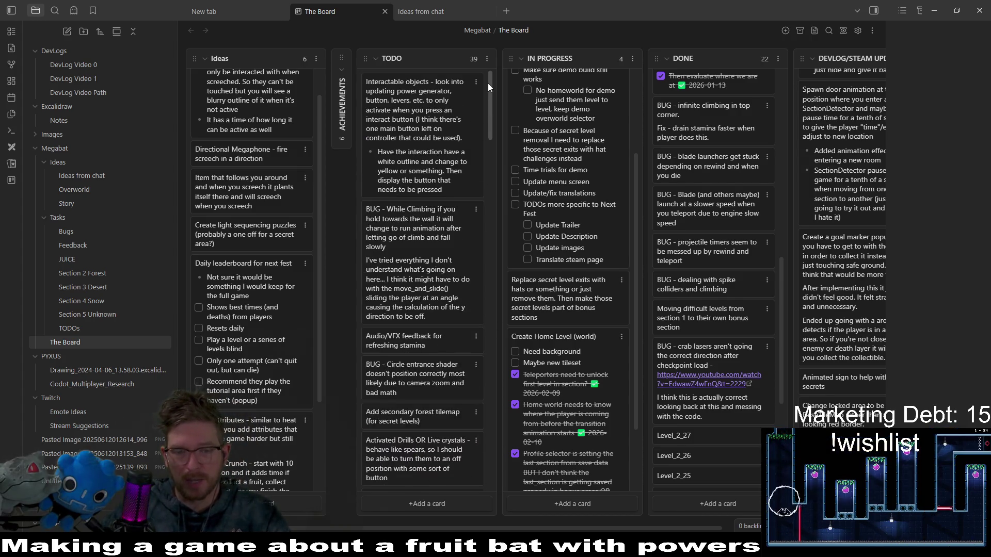
Add a TODO card: 'Update wind to be a shader instead of a particle system it will probably be easier to'
{"action": "left_click", "coordinate": [422, 502]}
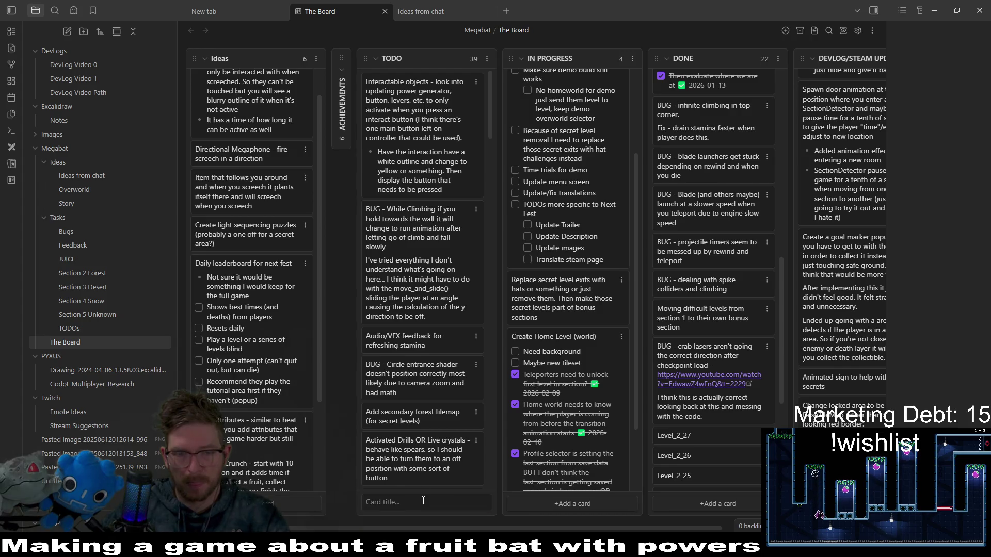
{"action": "type", "text": "Update w"}
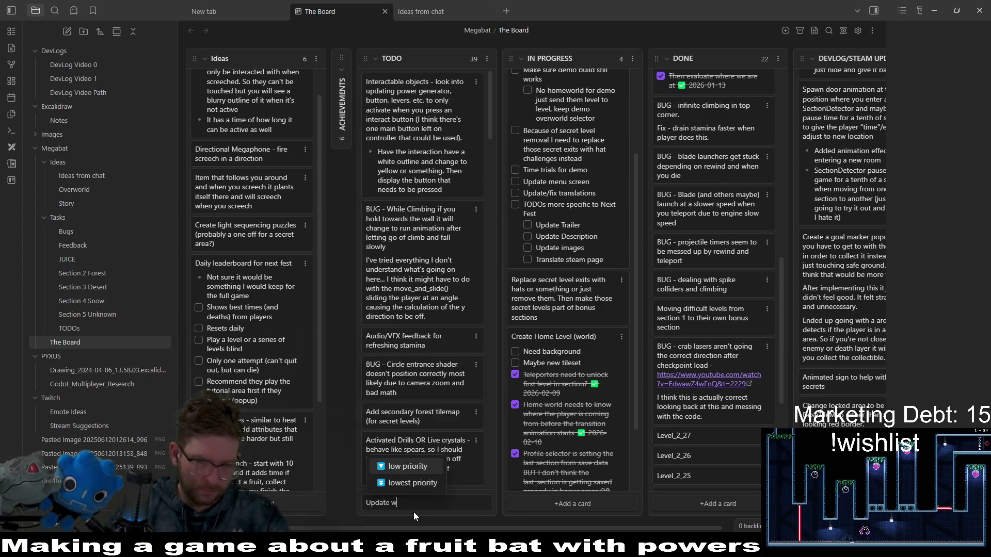
{"action": "type", "text": "ind to b"}
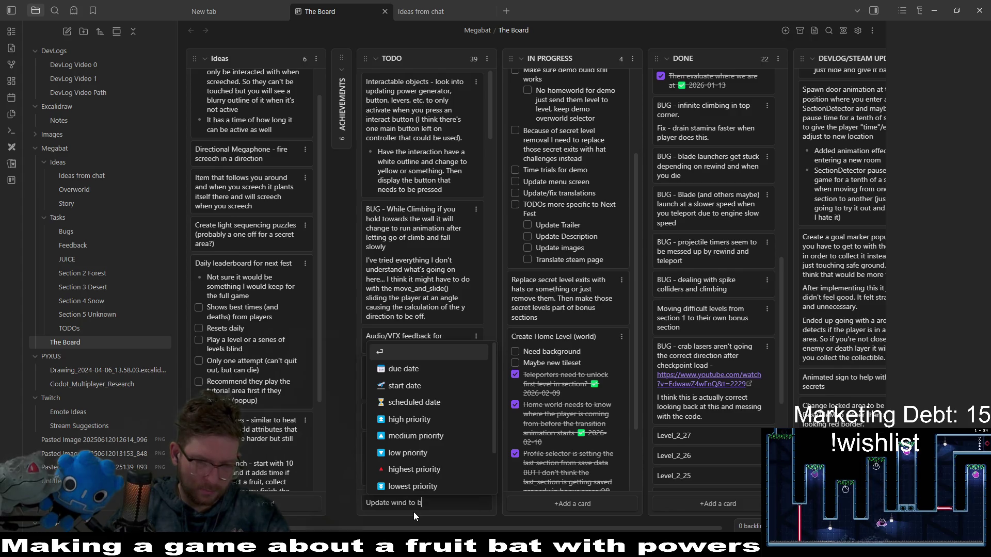
{"action": "type", "text": "e a shader instead of"}
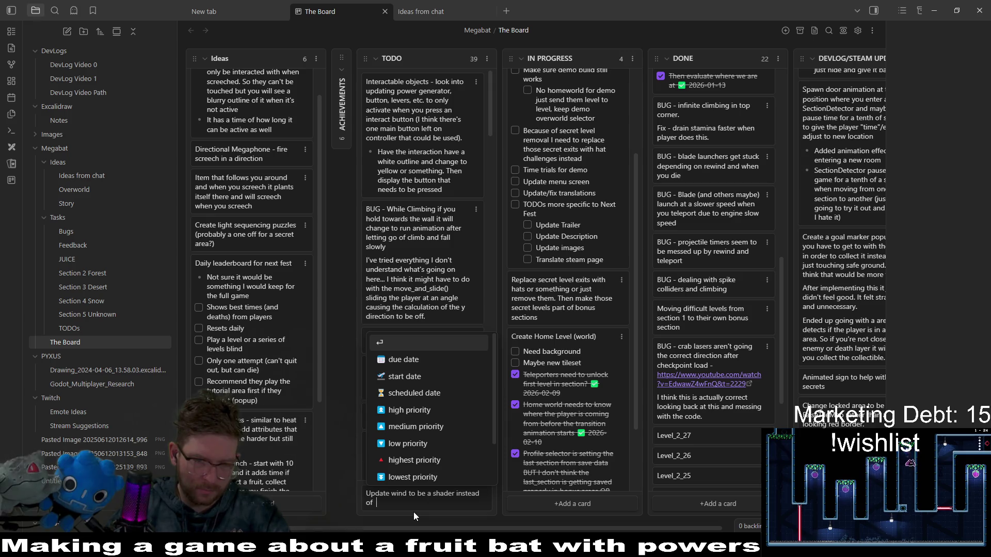
{"action": "type", "text": " a particle system"}
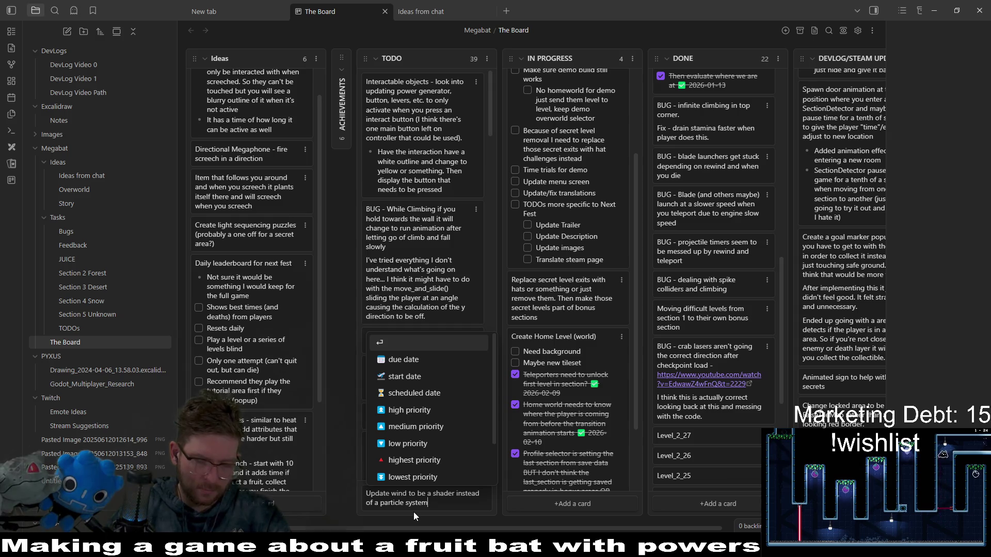
{"action": "type", "text": " it wil"}
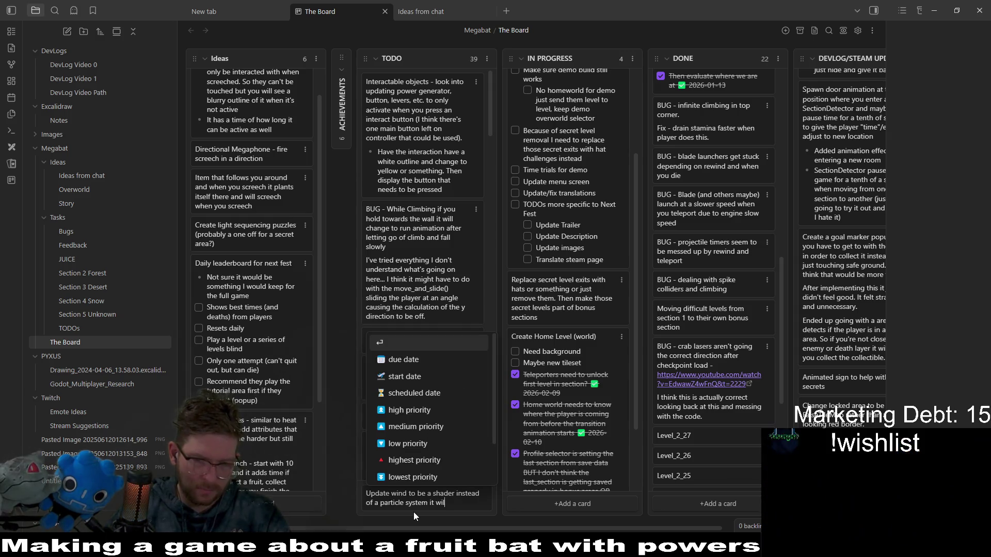
{"action": "type", "text": "l probably be ea"}
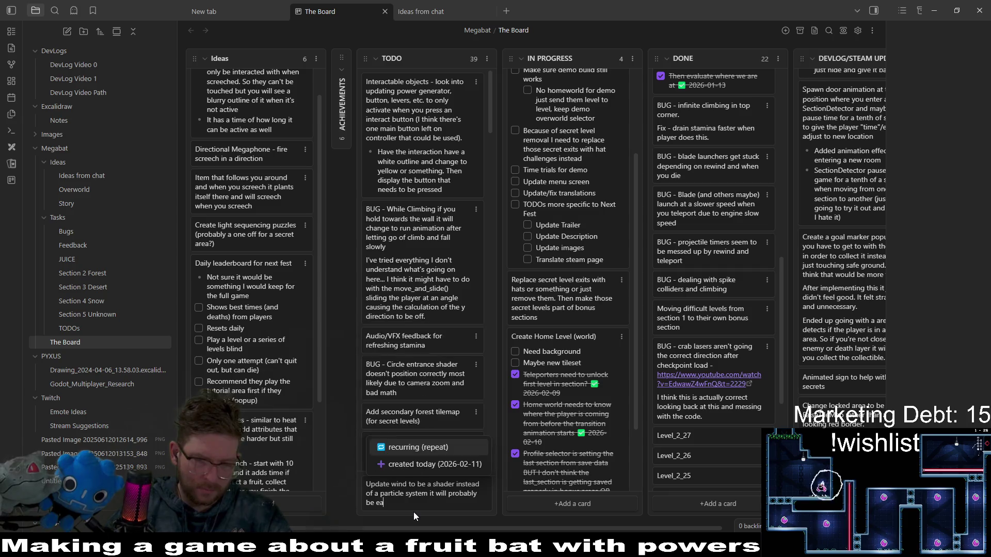
{"action": "type", "text": "sier to setup an"}
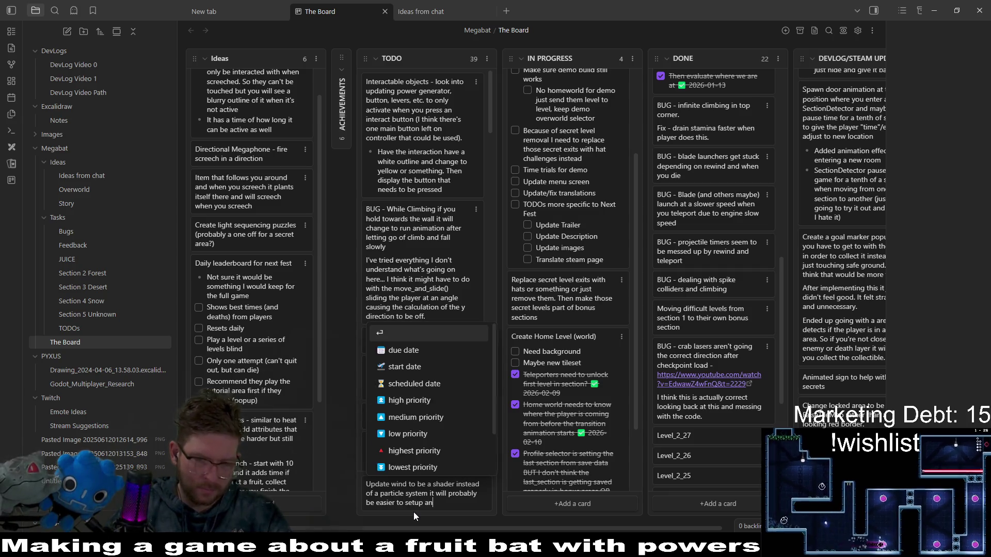
{"action": "type", "text": "d look more con"}
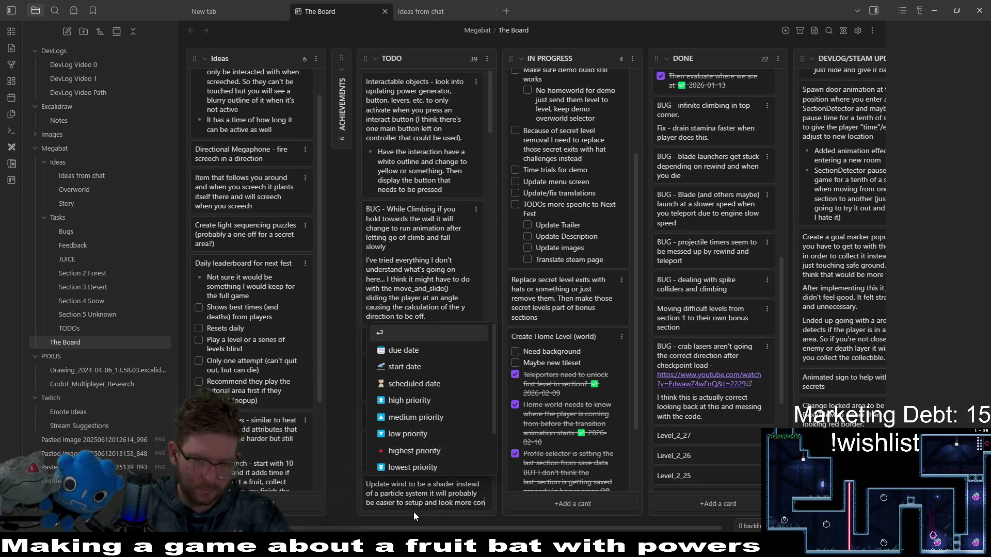
{"action": "type", "text": "sistantent"}
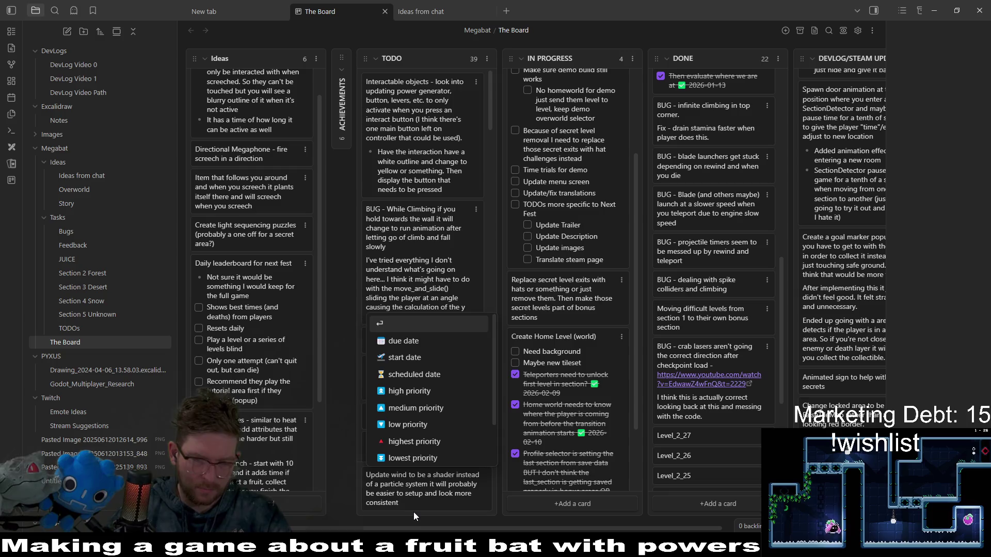
{"action": "key", "text": "Return"}
{"action": "scroll", "coordinate": [435, 478], "scroll_direction": "down", "scroll_amount": 1}
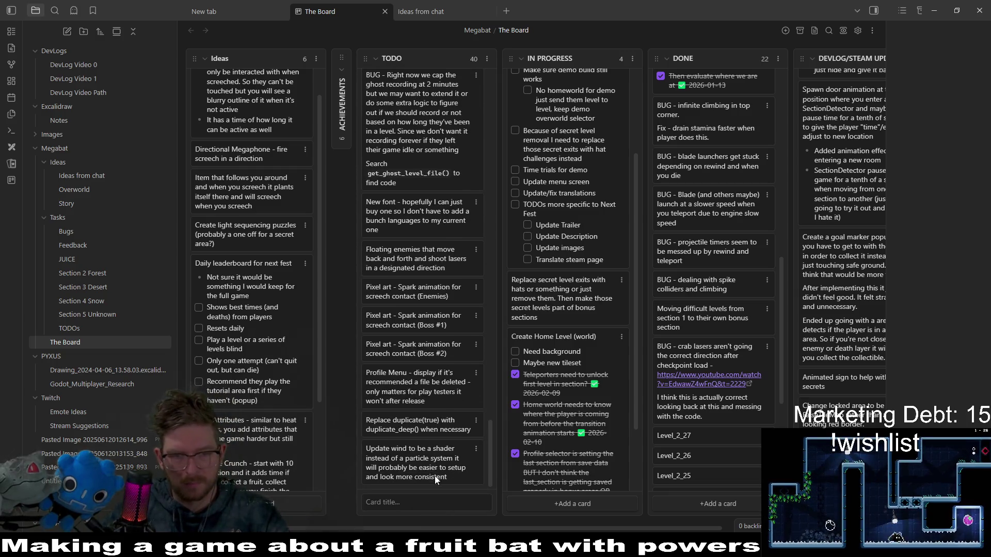
Move the Update wind card to the top of TODO and prefix its text with 'SHADERS'
{"action": "mouse_move", "coordinate": [426, 452]}
{"action": "left_mouse_down"}
{"action": "mouse_move", "coordinate": [433, 33]}
{"action": "mouse_move", "coordinate": [434, 103]}
{"action": "left_mouse_up"}
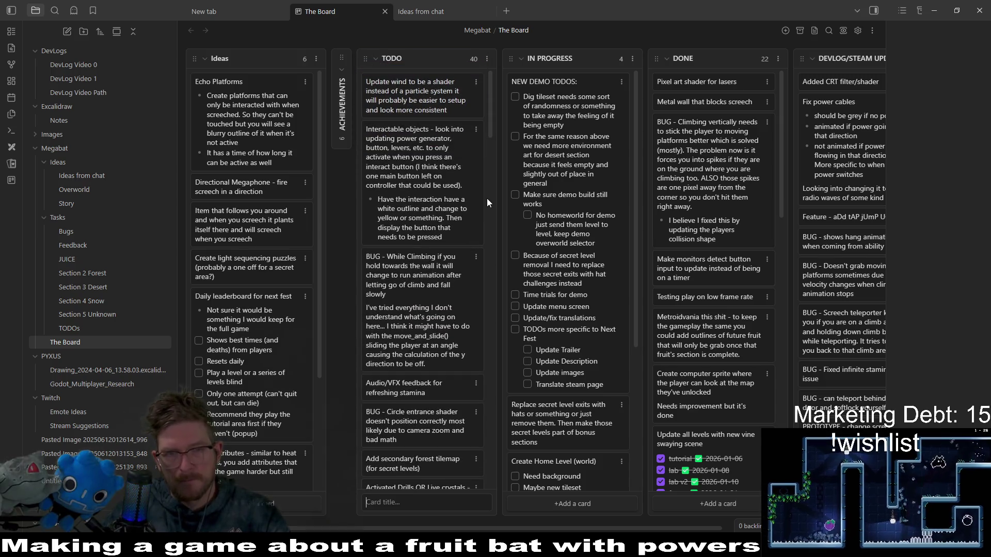
{"action": "double_click", "coordinate": [371, 83]}
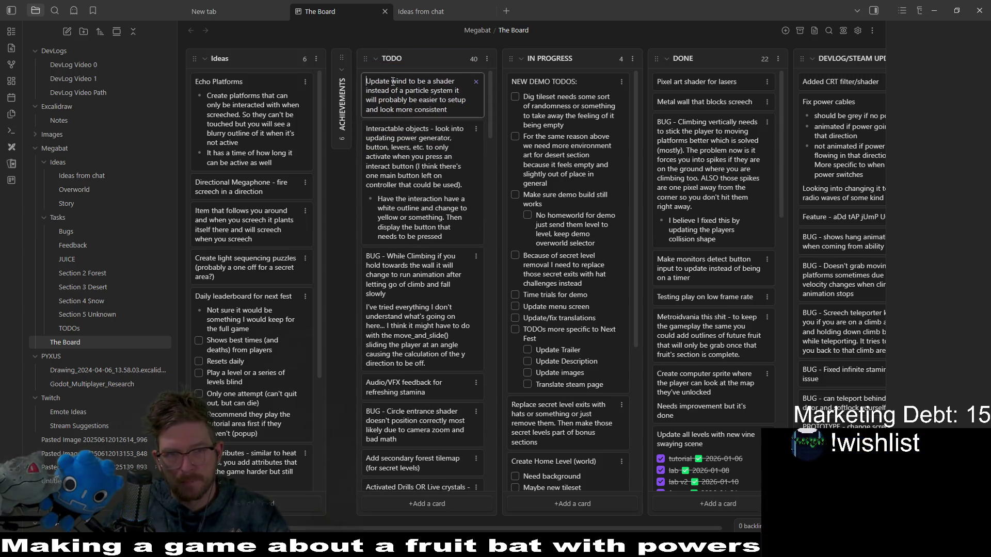
{"action": "type", "text": "SHADERS -"}
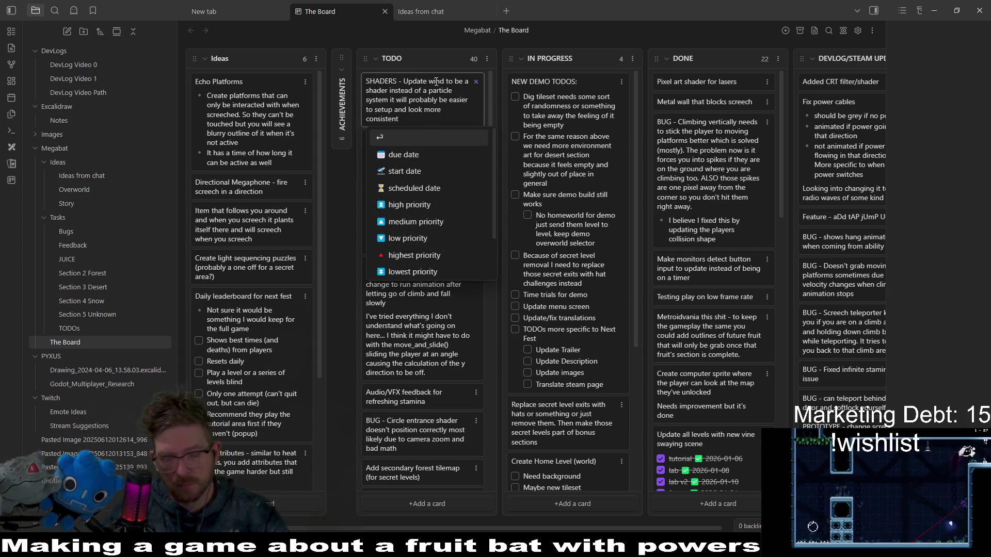
{"action": "key", "text": "Return"}
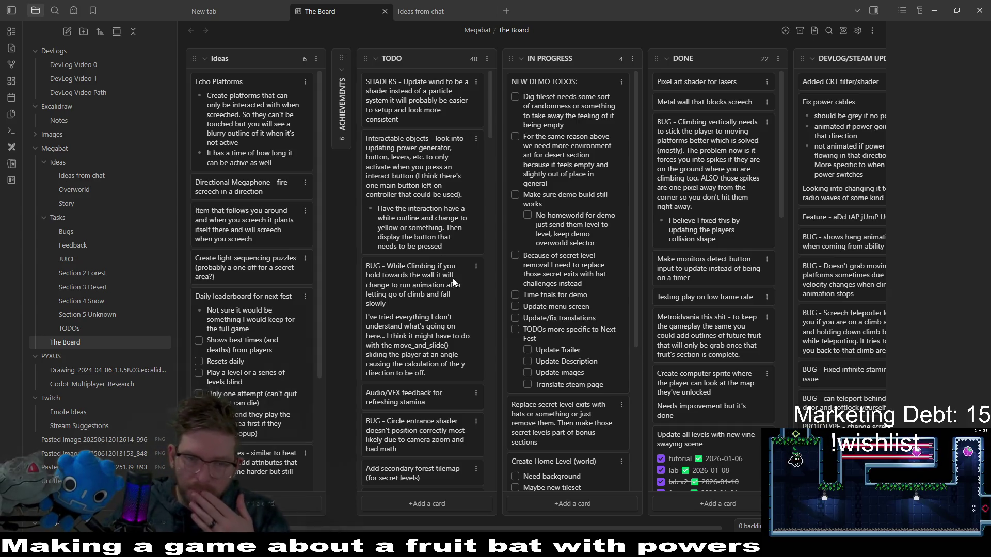
{"action": "scroll", "coordinate": [461, 203], "scroll_direction": "down", "scroll_amount": 10}
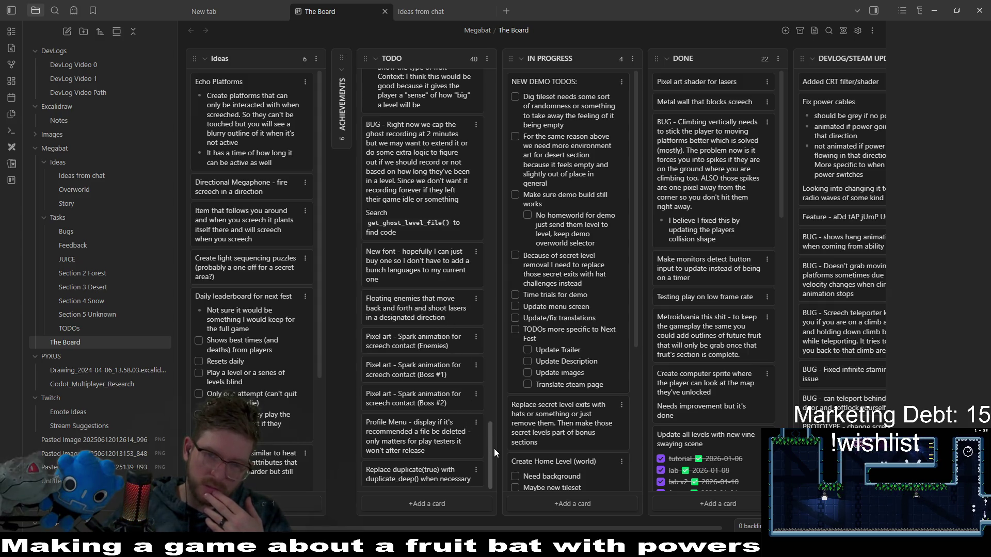
{"action": "left_click_drag", "start_coordinate": [490, 456], "coordinate": [510, 413]}
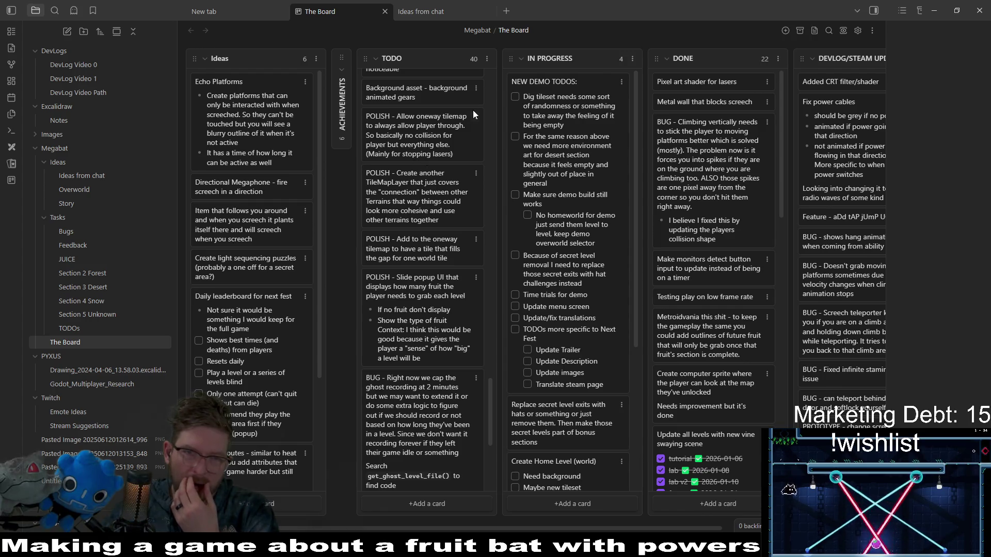
{"action": "mouse_move", "coordinate": [458, 131]}
{"action": "left_mouse_down"}
{"action": "mouse_move", "coordinate": [527, 101]}
{"action": "mouse_move", "coordinate": [748, 101]}
{"action": "left_mouse_up"}
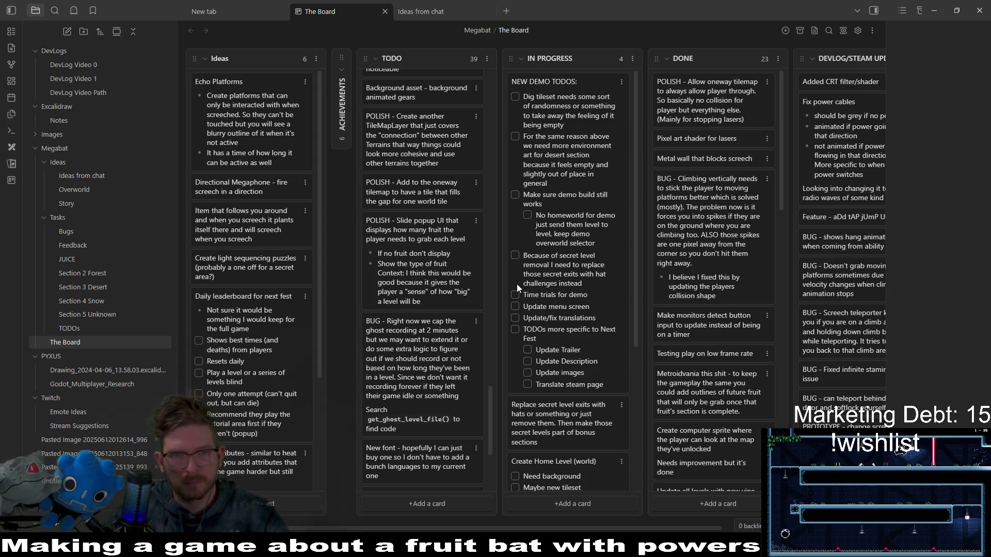
Drag the 'POLISH - Allow oneway tilemap' and 'Update vines' cards to the top of DONE
{"action": "left_click_drag", "start_coordinate": [494, 404], "coordinate": [499, 387]}
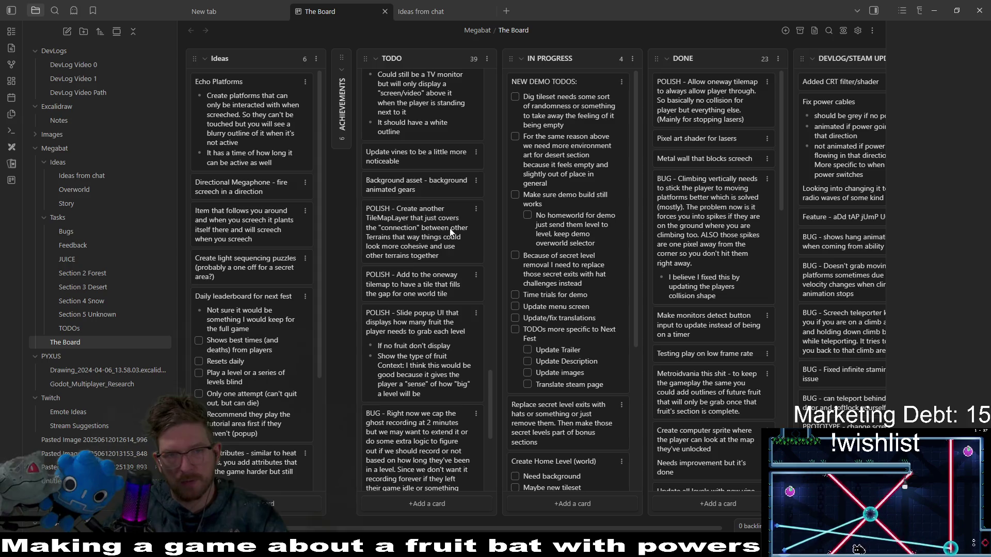
{"action": "left_click_drag", "start_coordinate": [414, 154], "coordinate": [712, 89]}
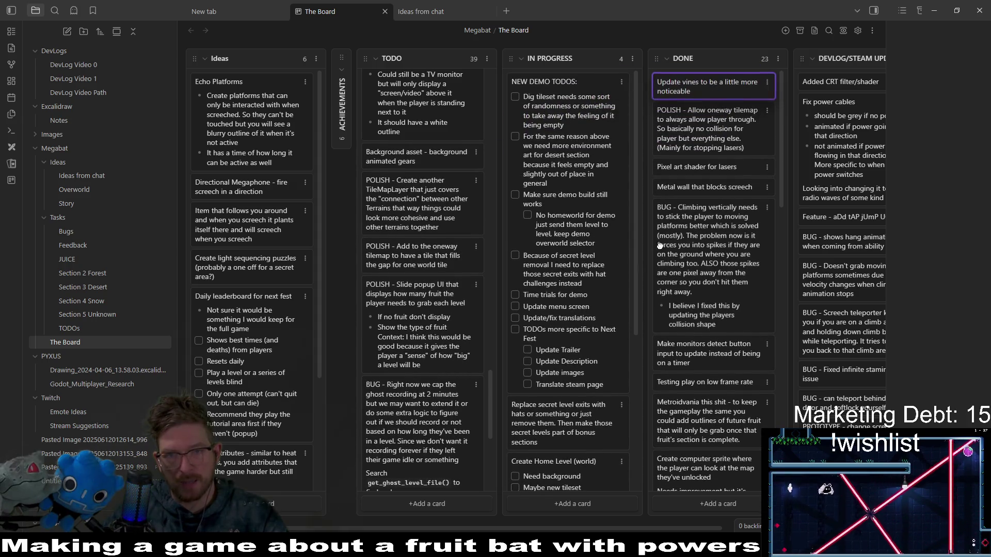
{"action": "mouse_move", "coordinate": [489, 387]}
{"action": "left_mouse_down"}
{"action": "mouse_move", "coordinate": [489, 438]}
{"action": "mouse_move", "coordinate": [488, 80]}
{"action": "mouse_move", "coordinate": [491, 116]}
{"action": "left_mouse_up"}
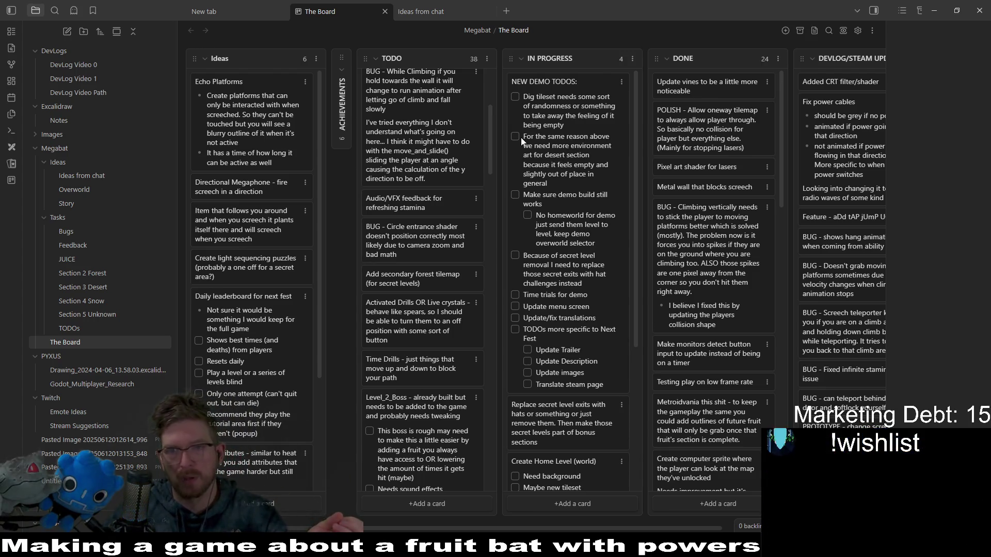
{"action": "left_click", "coordinate": [785, 30]}
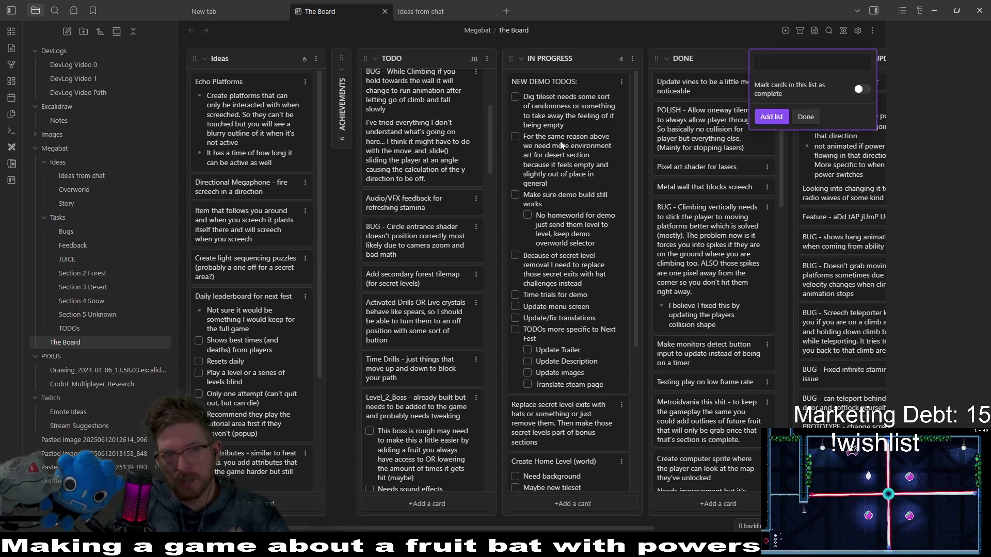
Create a new board list named 'STEAM DEMO TASKS'
{"action": "type", "text": "STEAM"}
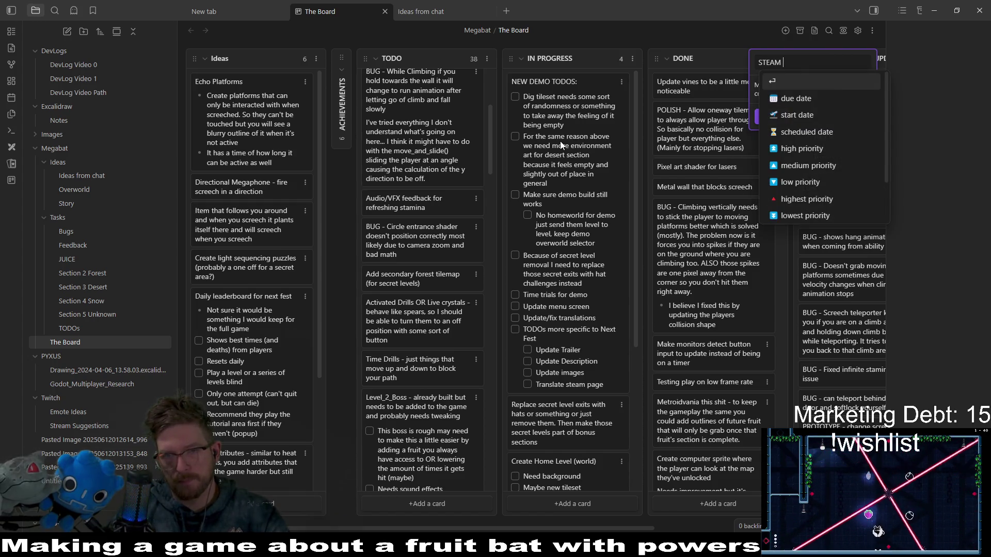
{"action": "type", "text": " DEMO"}
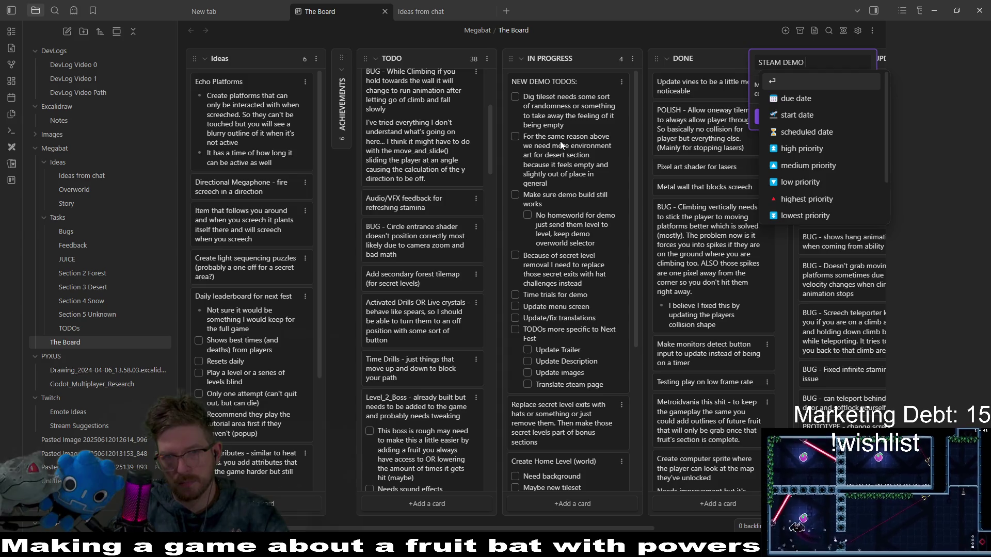
{"action": "type", "text": "TASKS"}
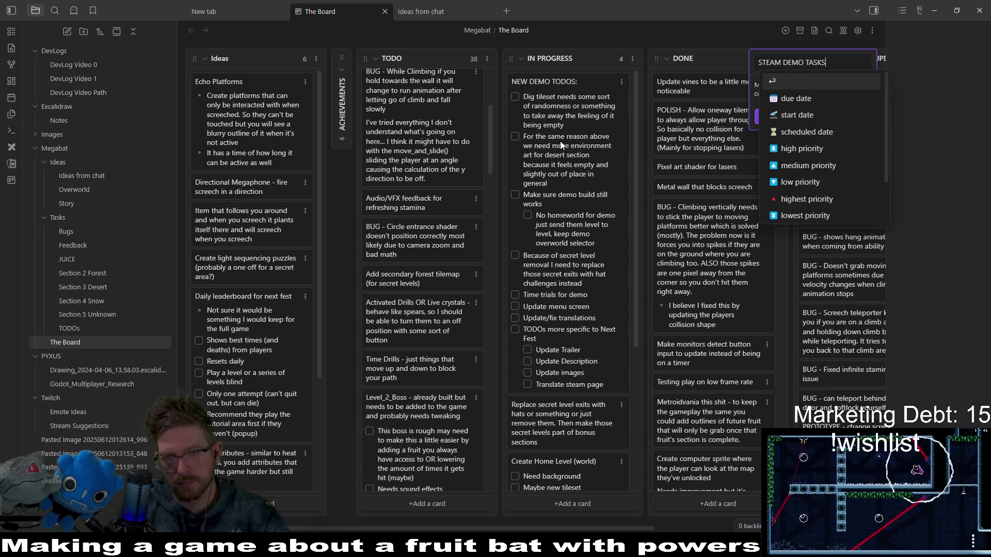
{"action": "key", "text": "Return"}
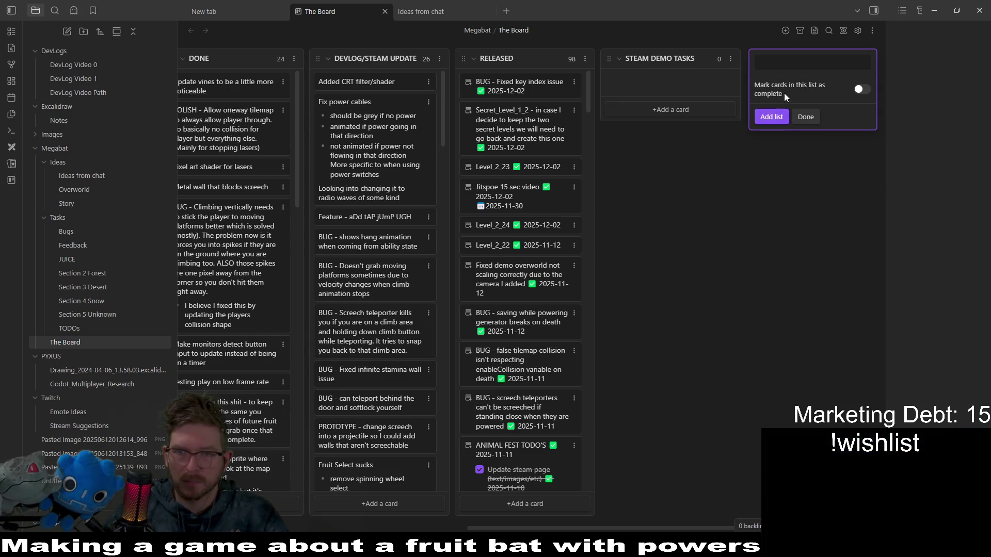
Delete the accidentally added untitled empty list through its options menu
{"action": "left_click", "coordinate": [772, 117]}
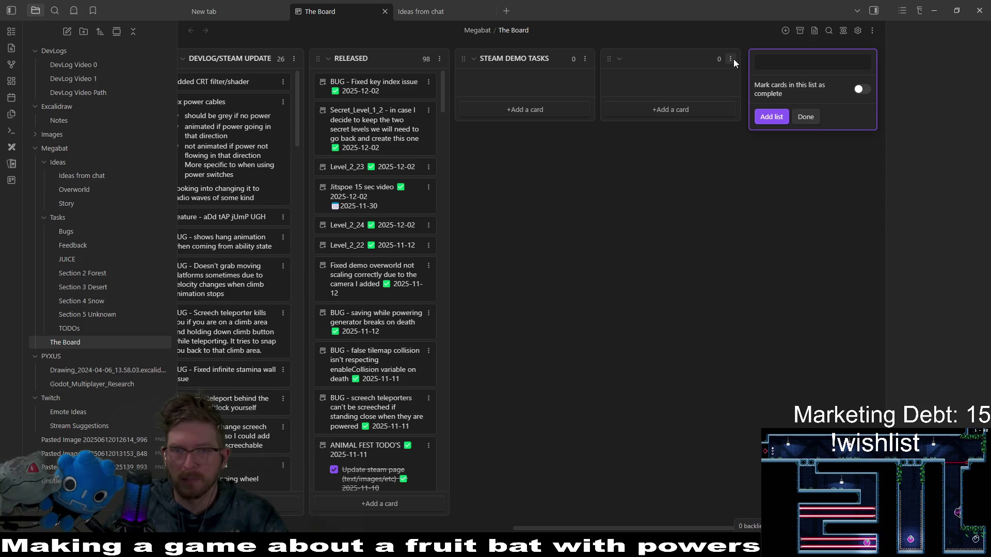
{"action": "left_click", "coordinate": [807, 117]}
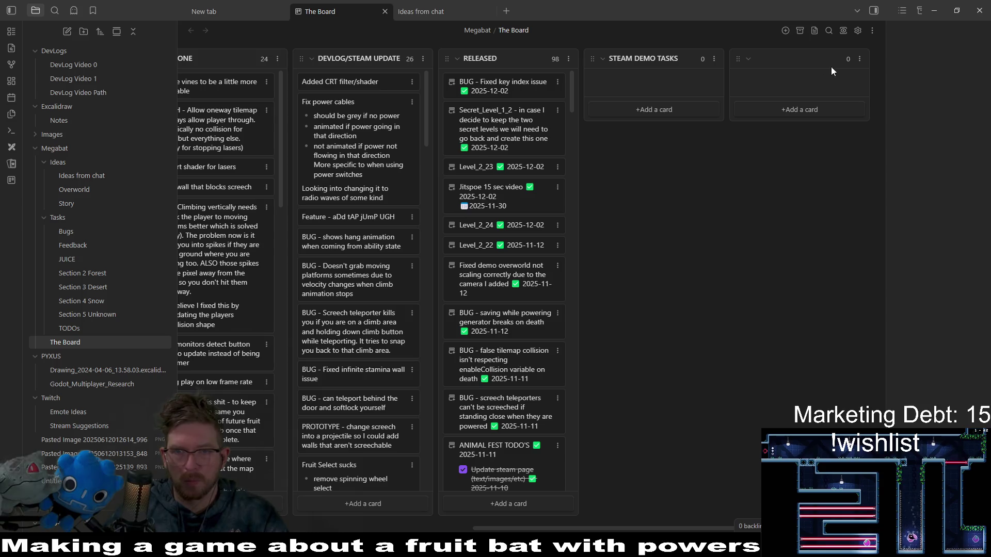
{"action": "left_click", "coordinate": [859, 58]}
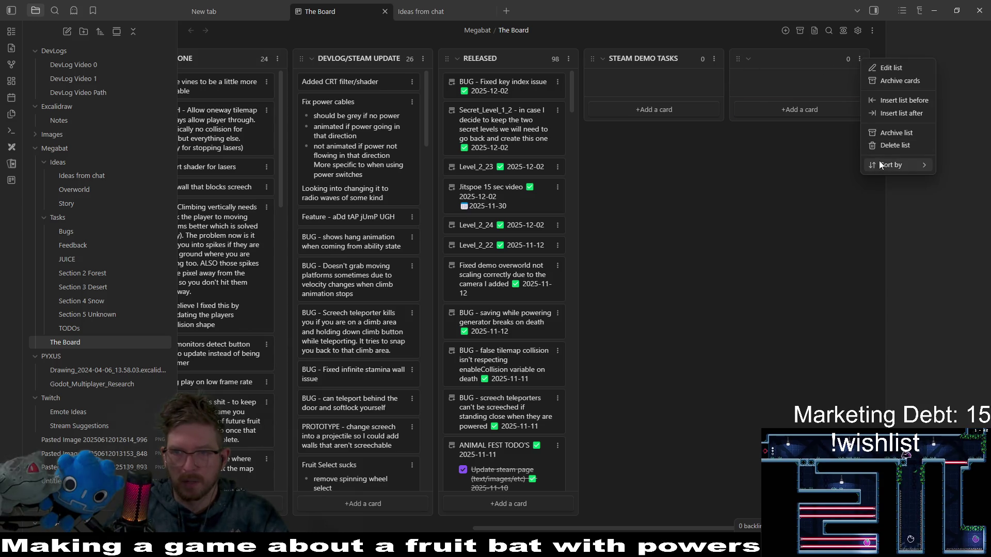
{"action": "left_click", "coordinate": [887, 146]}
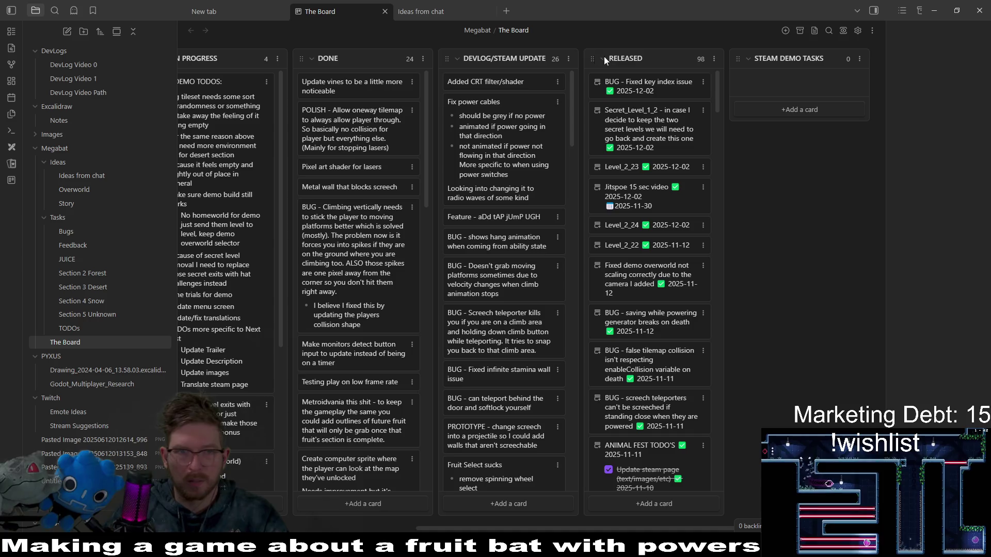
Move STEAM DEMO TASKS beside TODO, drop the NEW DEMO TODOS card into it, collapse RELEASED
{"action": "mouse_move", "coordinate": [737, 58]}
{"action": "left_mouse_down"}
{"action": "mouse_move", "coordinate": [275, 57]}
{"action": "mouse_move", "coordinate": [343, 124]}
{"action": "mouse_move", "coordinate": [333, 61]}
{"action": "mouse_move", "coordinate": [511, 61]}
{"action": "left_mouse_up"}
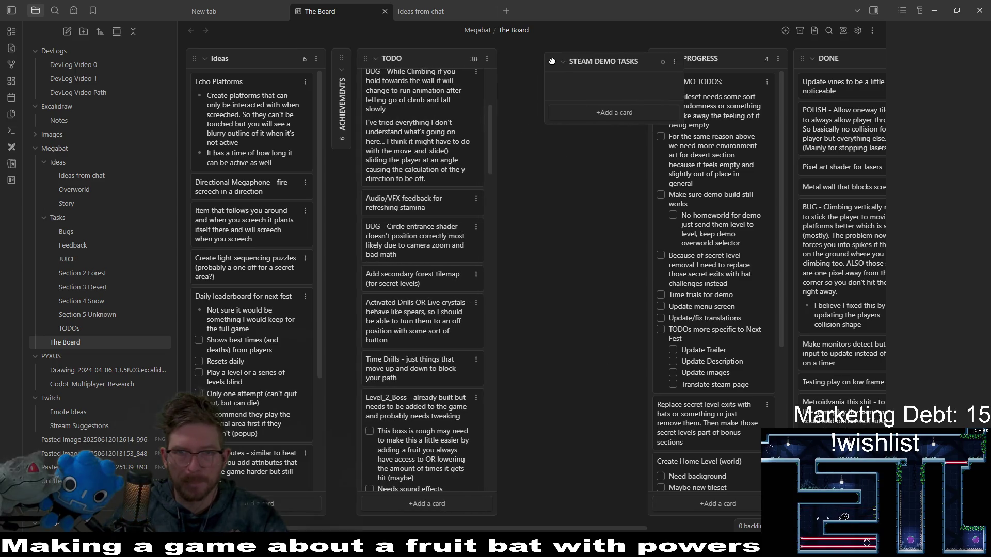
{"action": "mouse_move", "coordinate": [718, 124]}
{"action": "left_mouse_down"}
{"action": "mouse_move", "coordinate": [573, 88]}
{"action": "mouse_move", "coordinate": [644, 136]}
{"action": "left_mouse_up"}
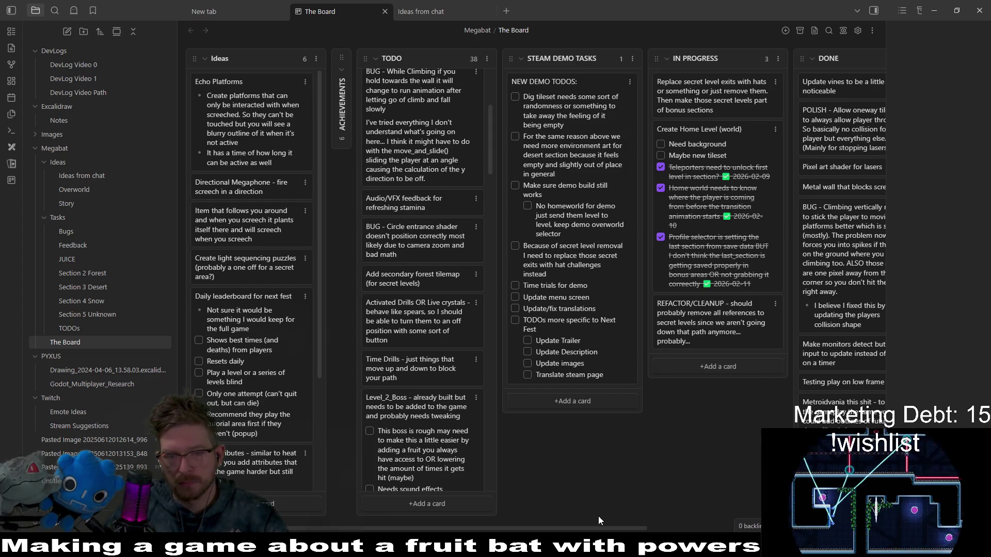
{"action": "mouse_move", "coordinate": [597, 528]}
{"action": "left_mouse_down"}
{"action": "mouse_move", "coordinate": [624, 516]}
{"action": "mouse_move", "coordinate": [505, 508]}
{"action": "mouse_move", "coordinate": [810, 510]}
{"action": "left_mouse_up"}
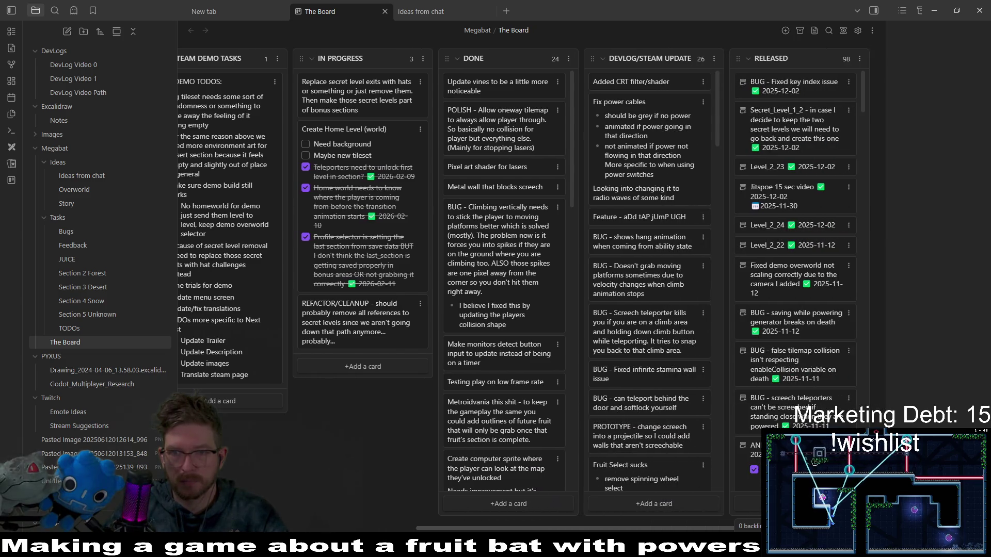
{"action": "left_click", "coordinate": [750, 56]}
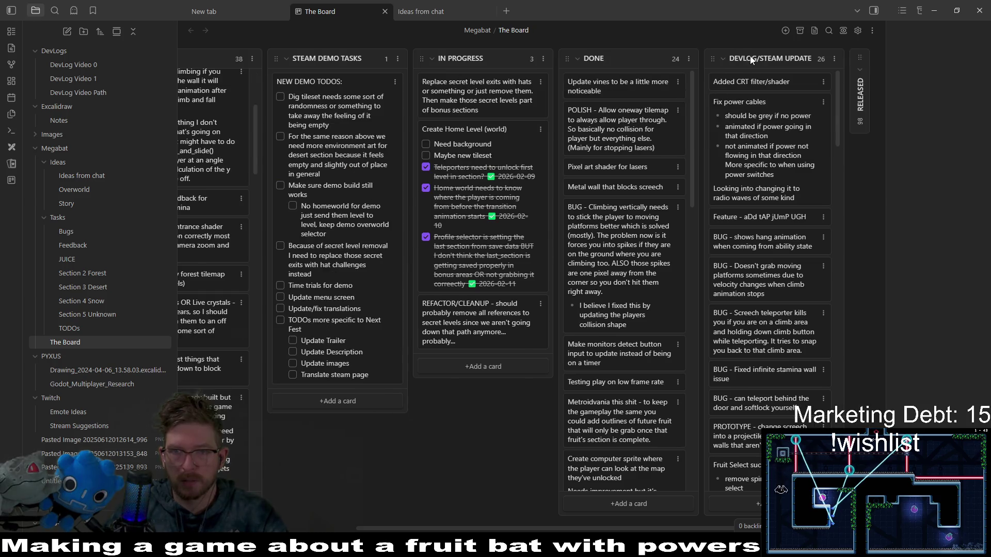
Put REFACTOR/CLEANUP back in TODO under SHADERS and Interactable objects into IN PROGRESS
{"action": "left_click_drag", "start_coordinate": [594, 532], "coordinate": [462, 530]}
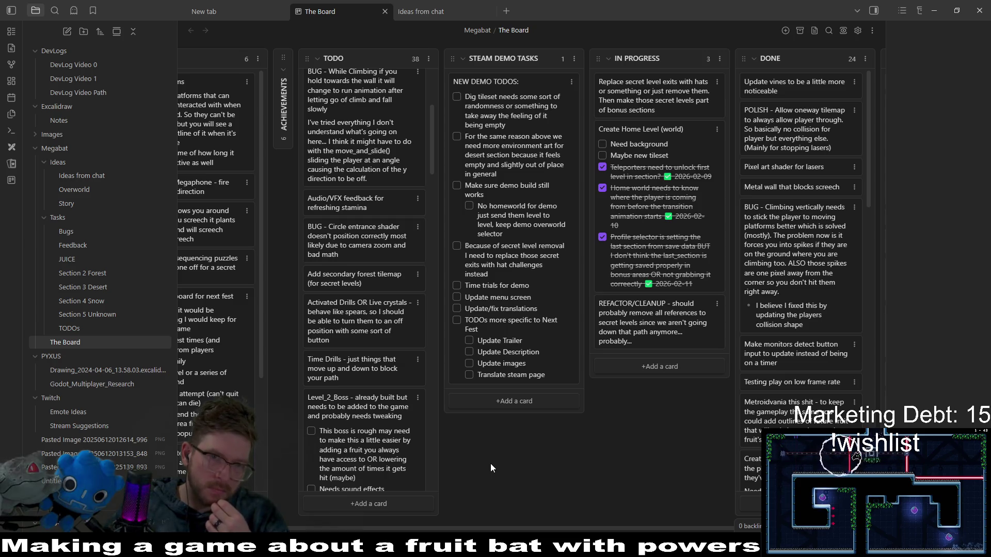
{"action": "scroll", "coordinate": [384, 420], "scroll_direction": "up", "scroll_amount": 4}
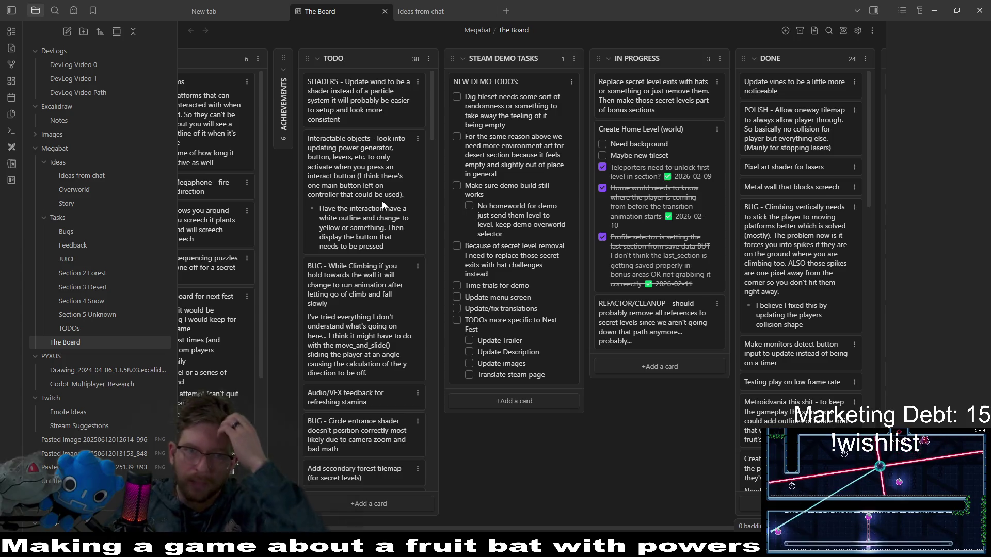
{"action": "left_click_drag", "start_coordinate": [382, 205], "coordinate": [379, 87]}
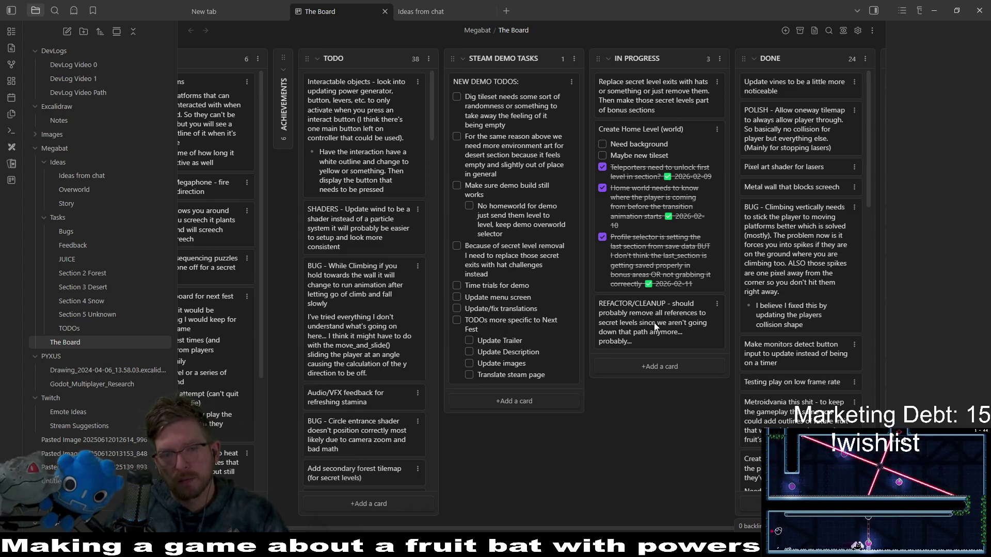
{"action": "mouse_move", "coordinate": [654, 330]}
{"action": "left_mouse_down"}
{"action": "mouse_move", "coordinate": [426, 337]}
{"action": "mouse_move", "coordinate": [413, 289]}
{"action": "left_mouse_up"}
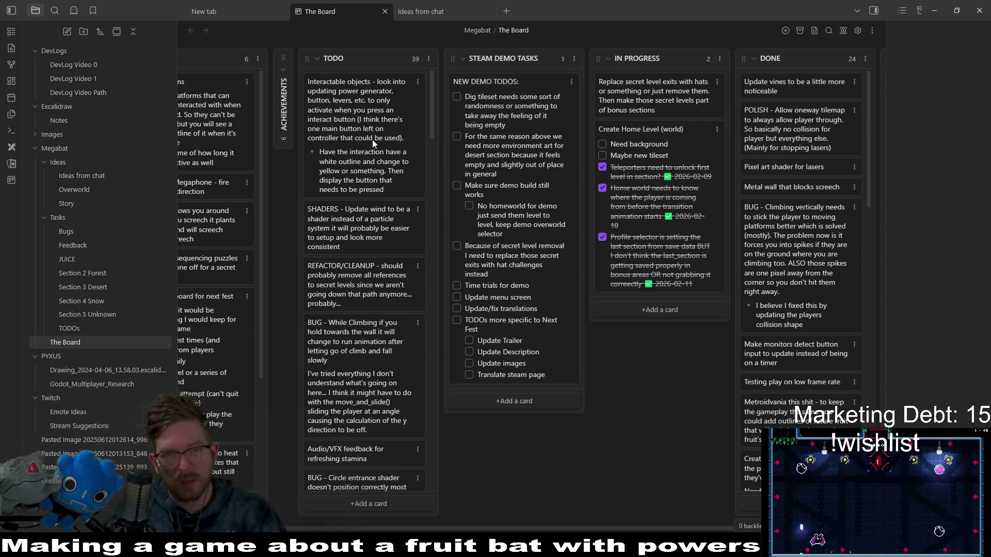
{"action": "mouse_move", "coordinate": [348, 117]}
{"action": "left_mouse_down"}
{"action": "mouse_move", "coordinate": [609, 130]}
{"action": "mouse_move", "coordinate": [653, 99]}
{"action": "left_mouse_up"}
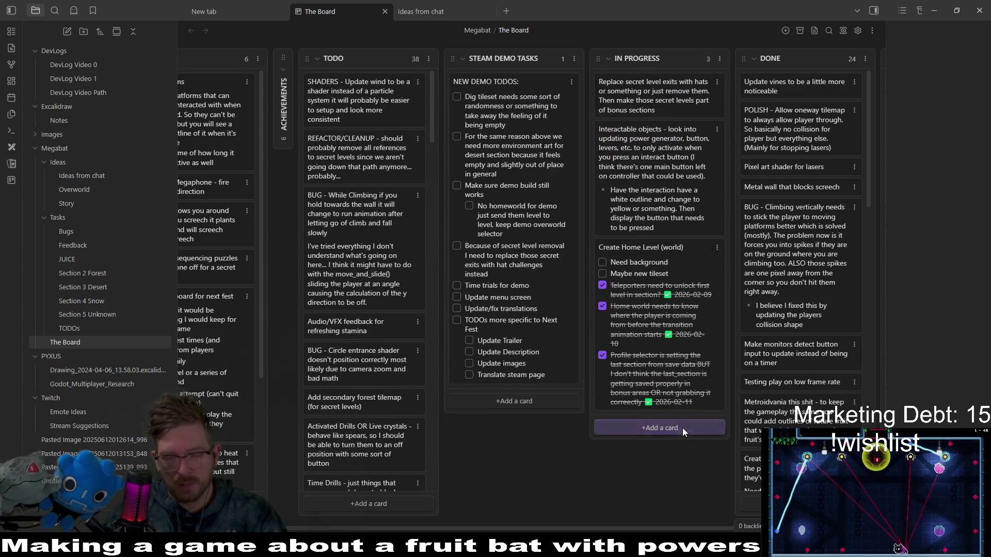